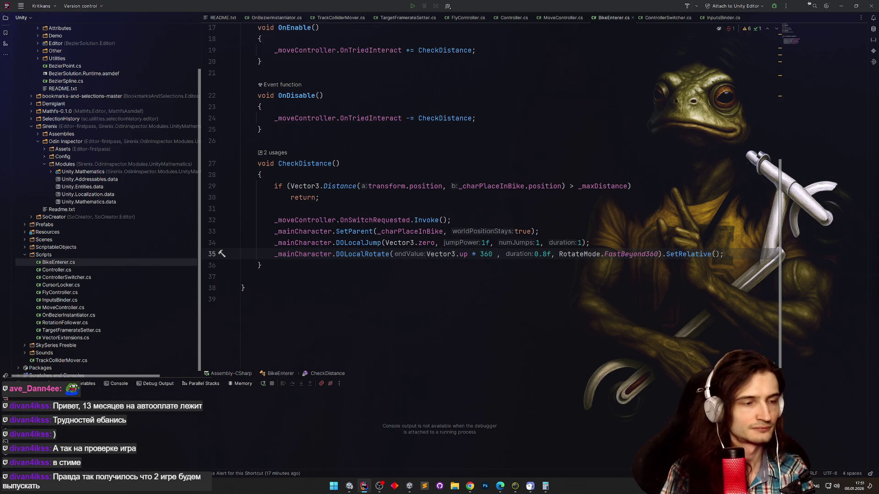
Append '+ _charPlaceInBike' to the DOLocalRotate expression on line 35.
{"action": "type", "text": "+"}
{"action": "key", "text": "Escape"}
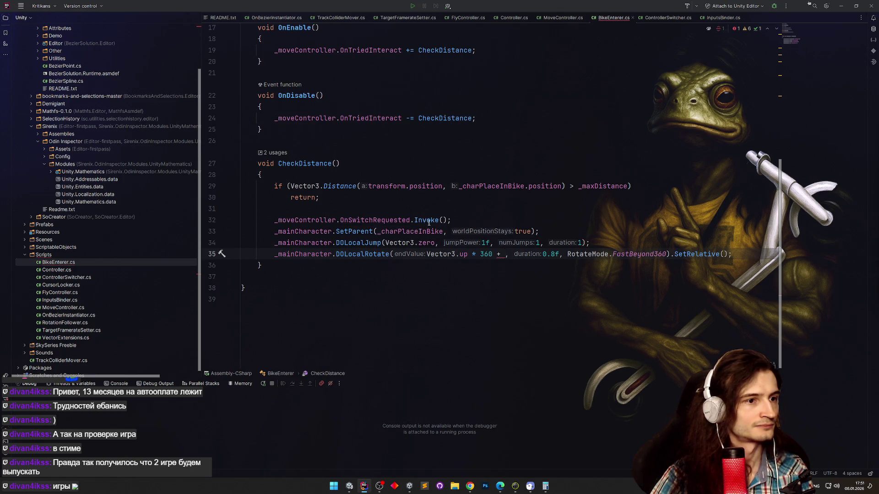
{"action": "left_click", "coordinate": [496, 185]}
{"action": "key", "text": "ctrl+w"}
{"action": "key", "text": "ctrl+w"}
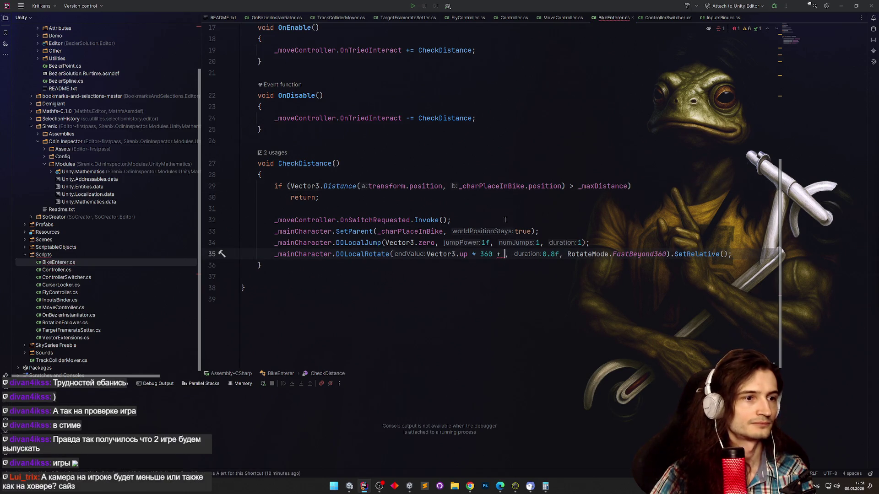
{"action": "double_click", "coordinate": [503, 185]}
{"action": "key", "text": "ctrl+c"}
{"action": "key", "text": "ctrl+shift+BackSpace"}
{"action": "key", "text": "ctrl+v"}
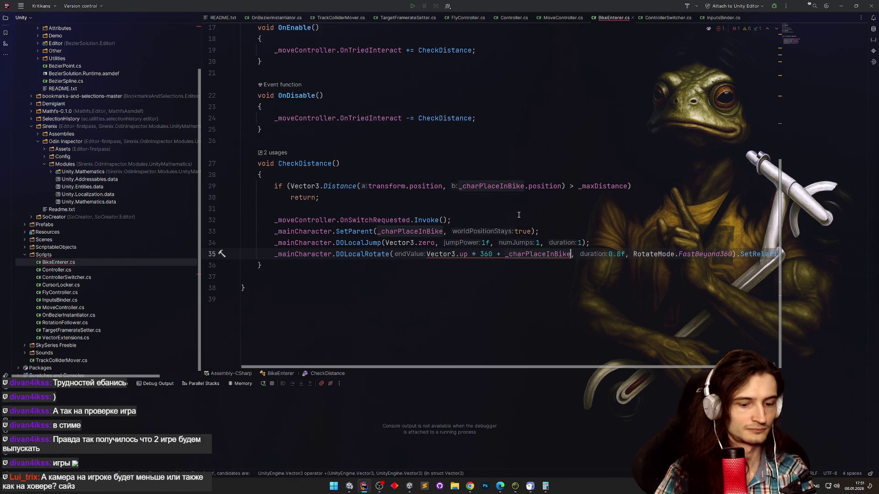
Complete the term as .rotation.eulerAngles.y - transform.rotation.eulerAngles.y.
{"action": "type", "text": ".rotation."}
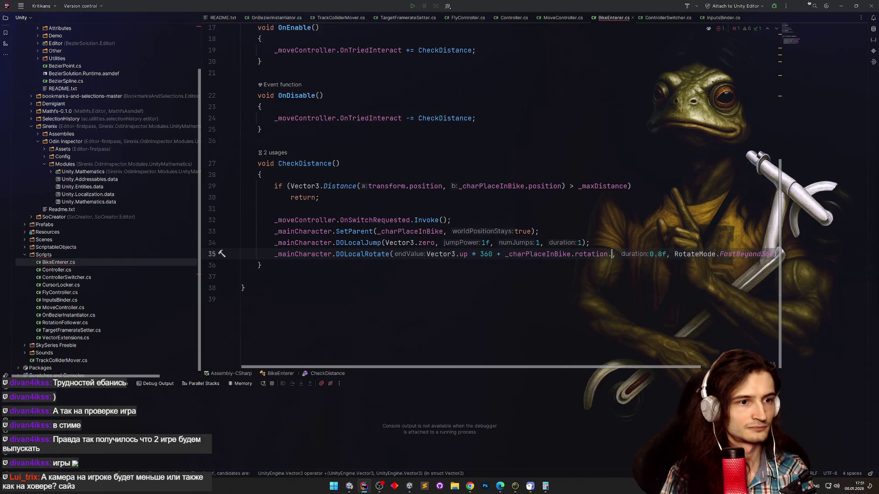
{"action": "type", "text": "e"}
{"action": "key", "text": "Return"}
{"action": "type", "text": ".y"}
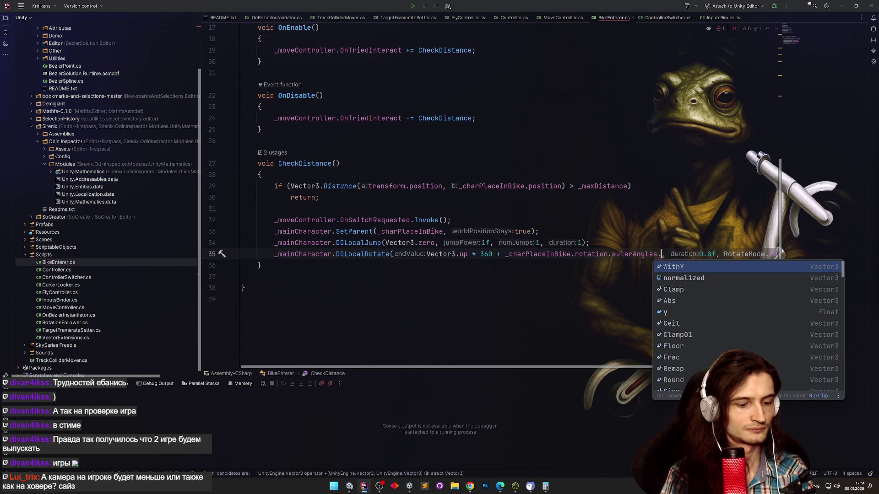
{"action": "type", "text": " -"}
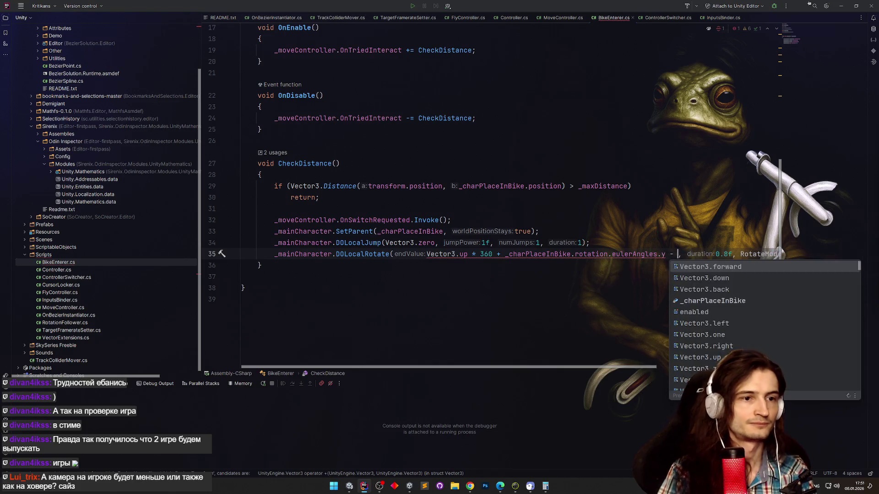
{"action": "scroll", "coordinate": [529, 364], "scroll_direction": "right", "scroll_amount": 2}
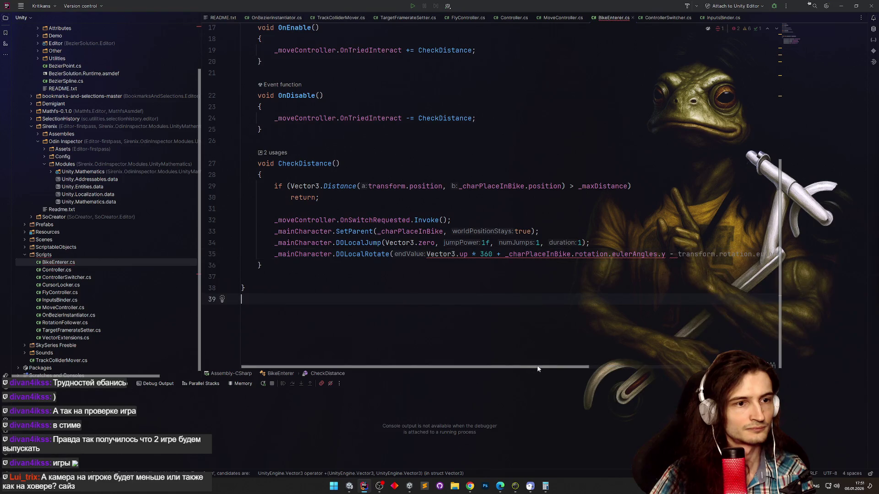
{"action": "key", "text": "Tab"}
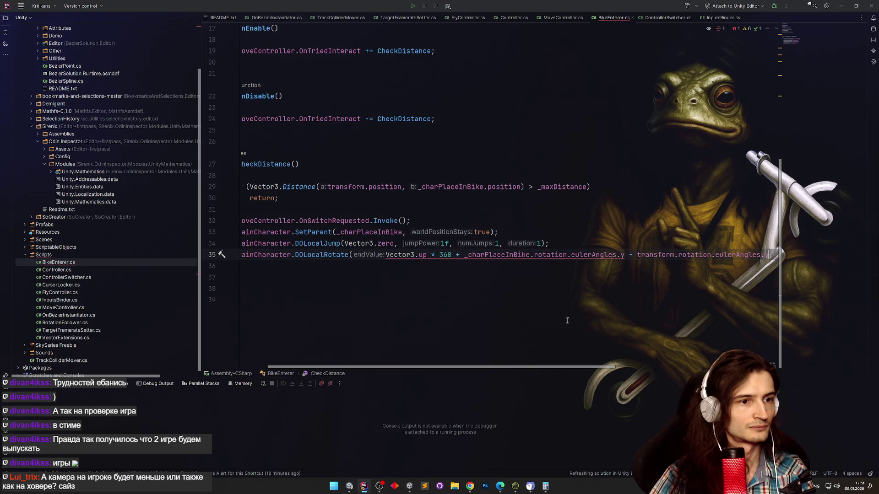
Wrap the sum from 360 through eulerAngles.y in parentheses and return to Unity.
{"action": "mouse_move", "coordinate": [494, 367]}
{"action": "left_mouse_down"}
{"action": "mouse_move", "coordinate": [539, 367]}
{"action": "mouse_move", "coordinate": [520, 367]}
{"action": "left_mouse_up"}
{"action": "left_click", "coordinate": [397, 254]}
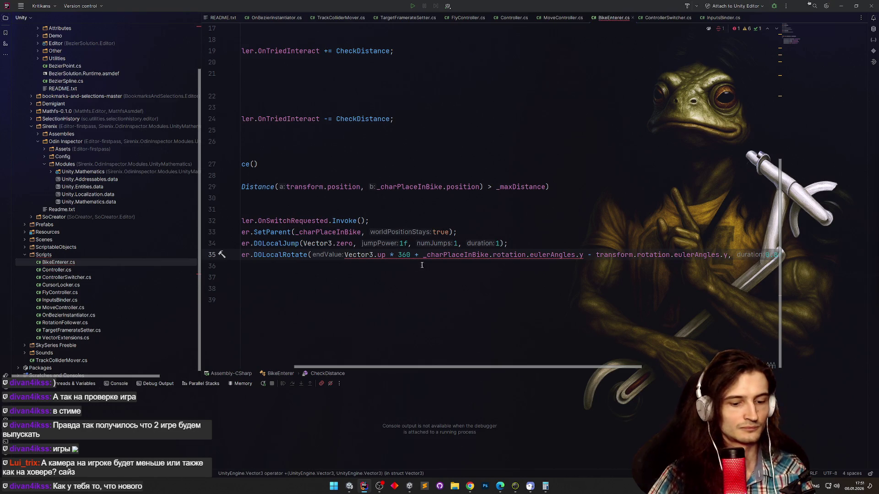
{"action": "type", "text": "("}
{"action": "left_click", "coordinate": [731, 254]}
{"action": "type", "text": ")"}
{"action": "left_click", "coordinate": [727, 220]}
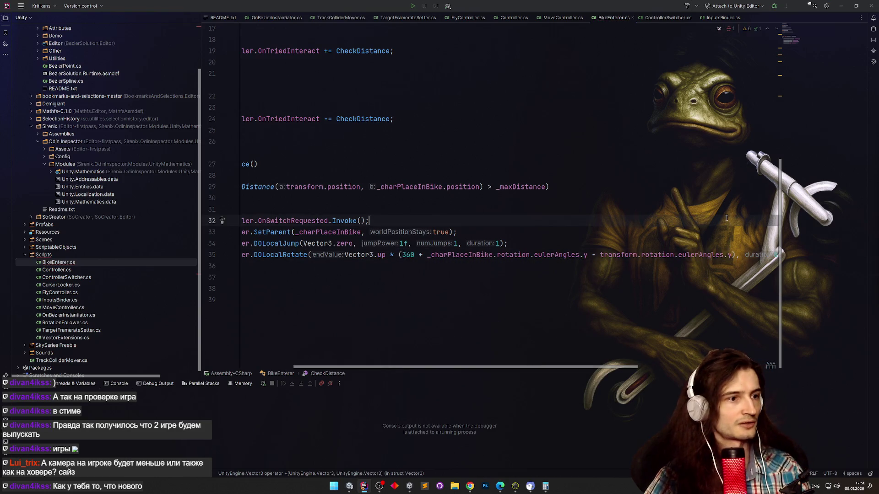
{"action": "left_click", "coordinate": [841, 5]}
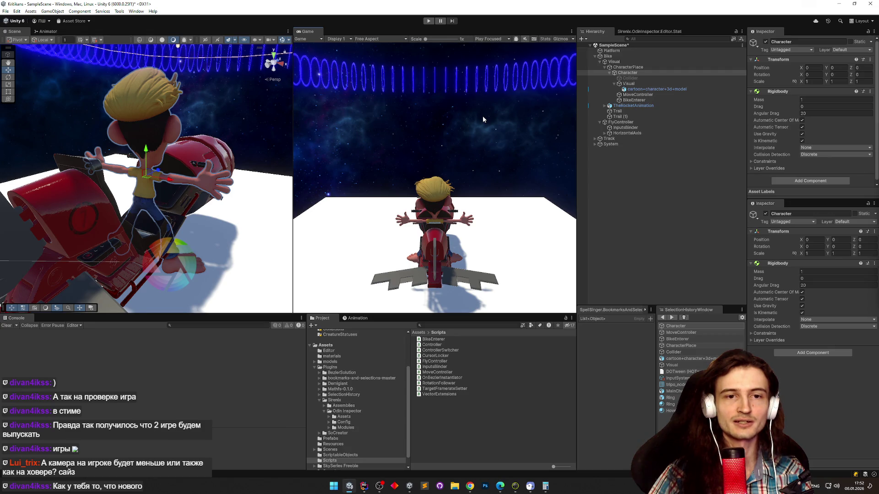
Enter Play mode, walk the character with D and W, and jump around.
{"action": "key", "text": "ctrl+p"}
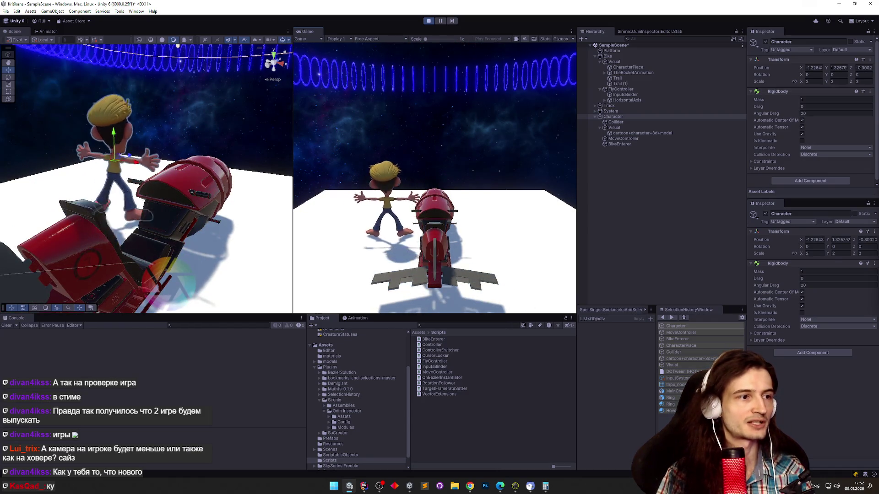
{"action": "key", "text": "d"}
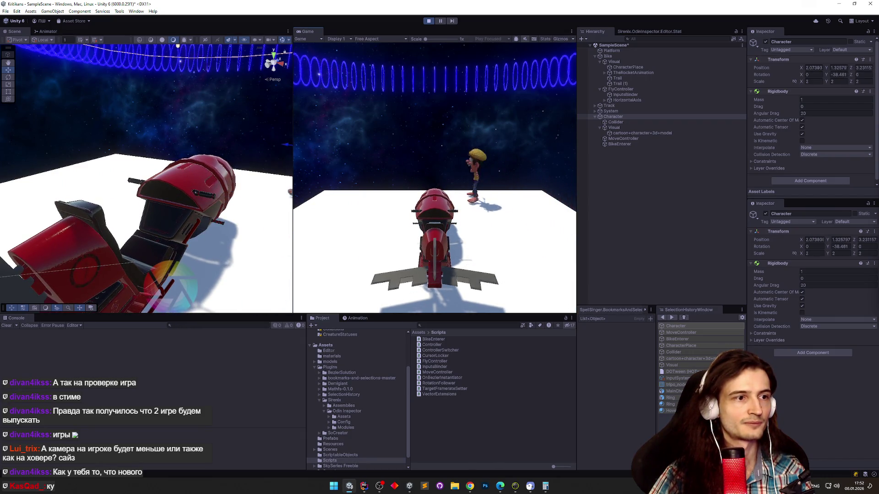
{"action": "key", "text": "w"}
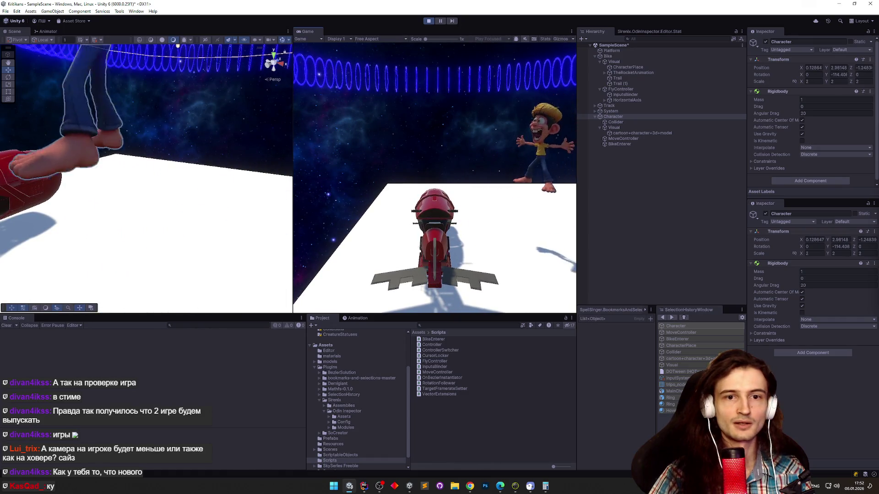
{"action": "key", "text": "w"}
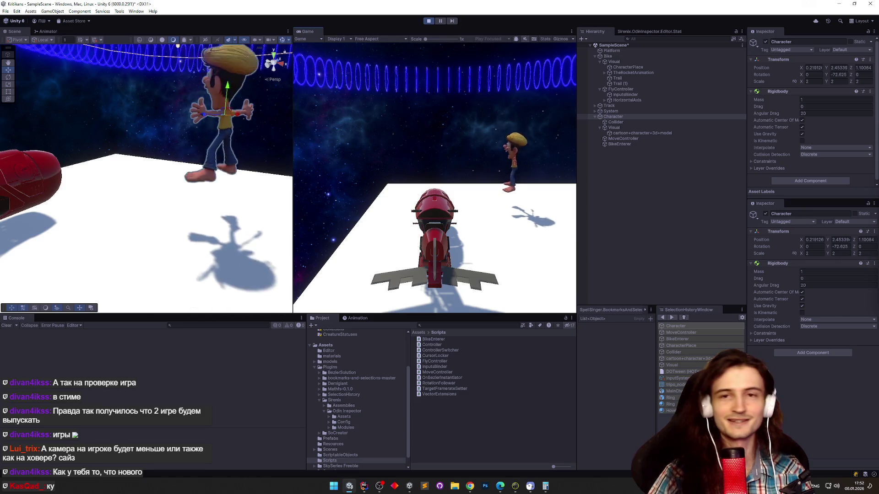
{"action": "key", "text": "space"}
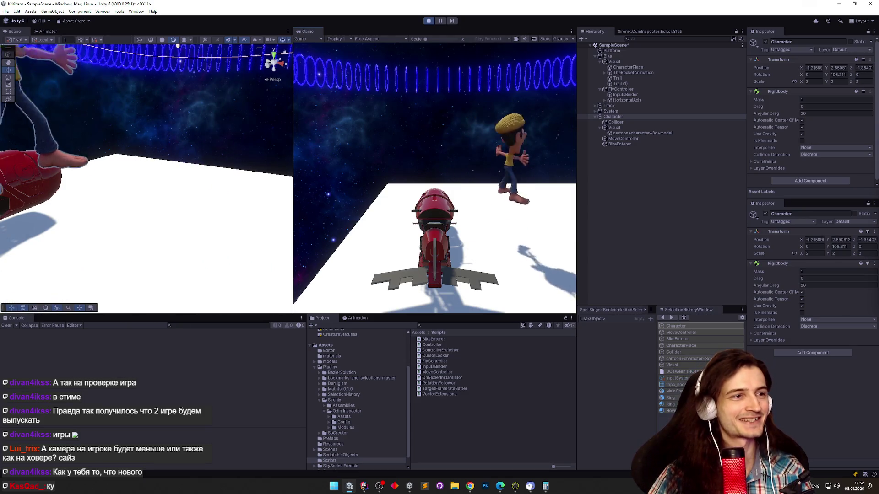
{"action": "key", "text": "space"}
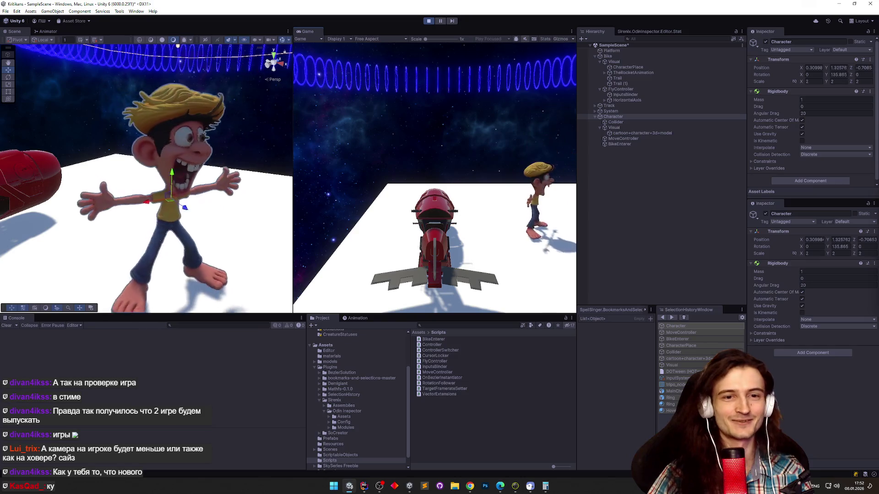
{"action": "key", "text": "space"}
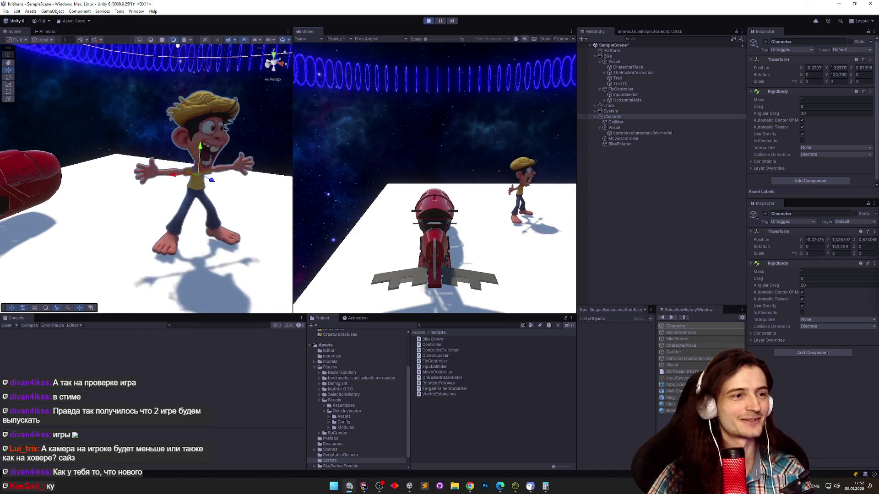
{"action": "key", "text": "space"}
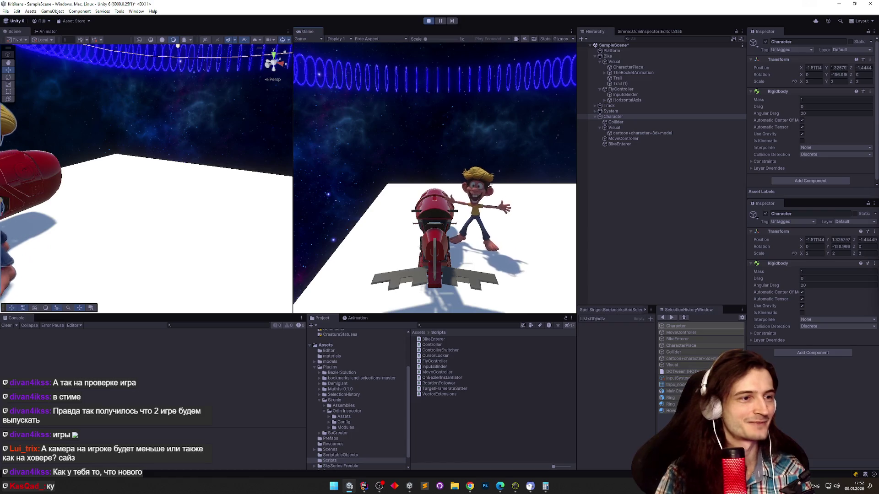
Walk the character up to the bike, mount it, then get off it.
{"action": "key", "text": "d"}
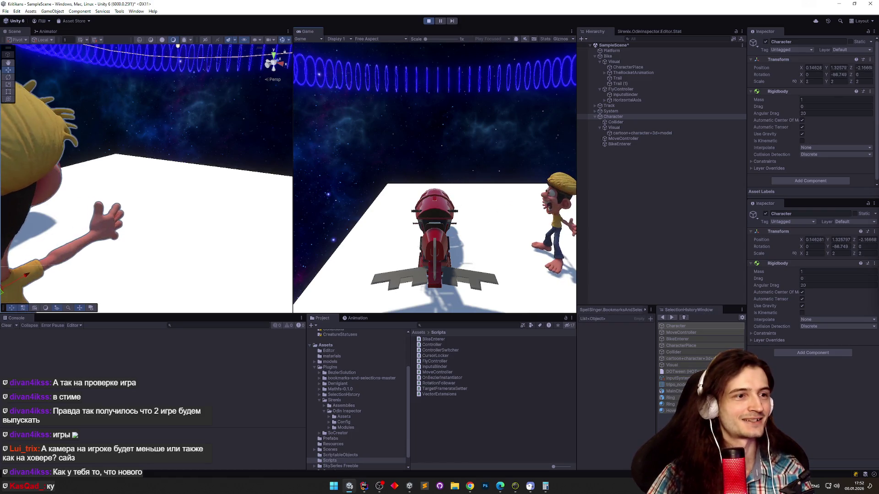
{"action": "key", "text": "w"}
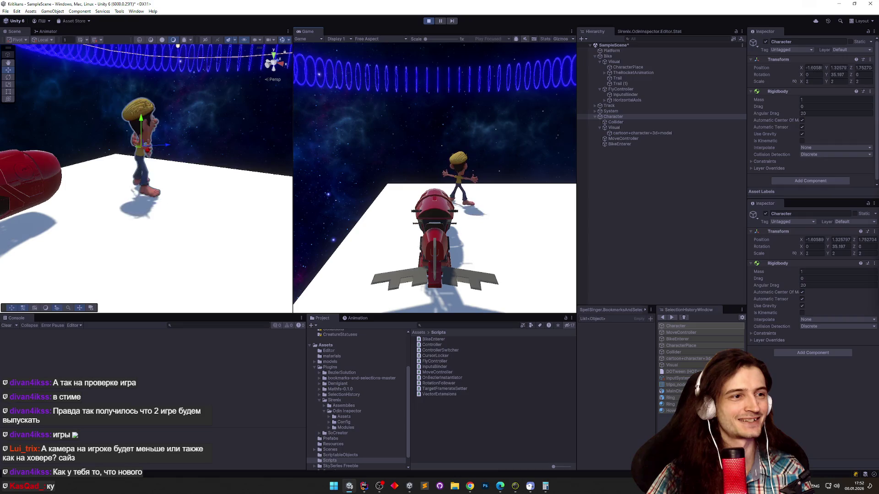
{"action": "key", "text": "s"}
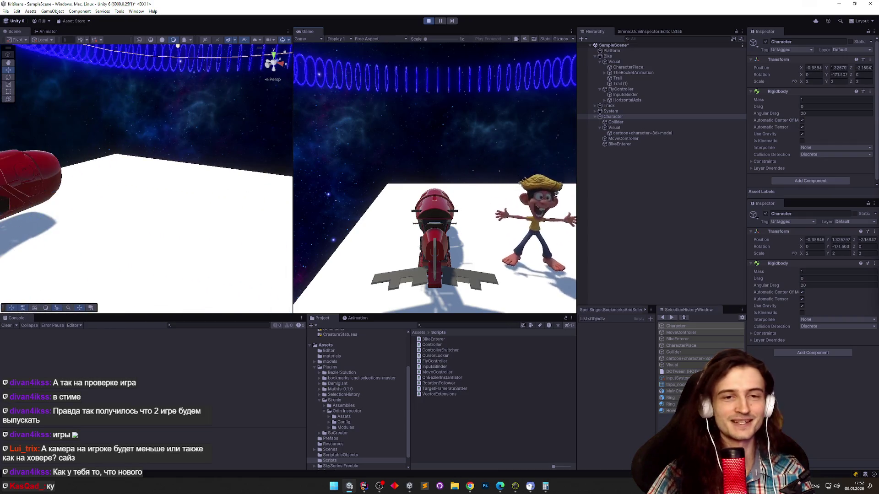
{"action": "key", "text": "a"}
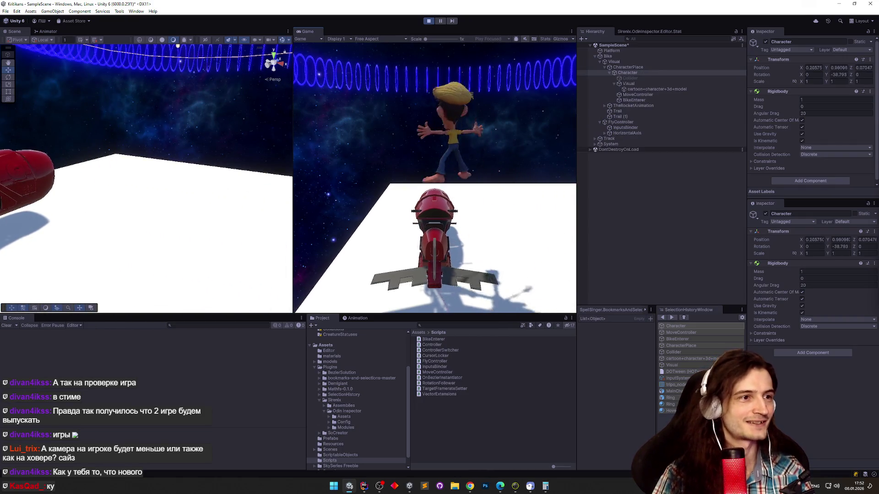
{"action": "key", "text": "space"}
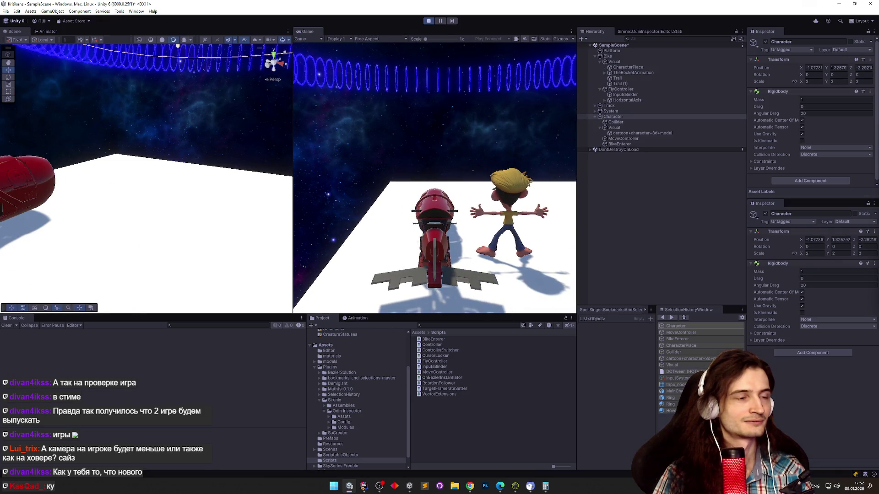
Remount the bike, then change line 35's spin from 360 to 720 and return to Unity.
{"action": "key", "text": "e"}
{"action": "left_click", "coordinate": [364, 486]}
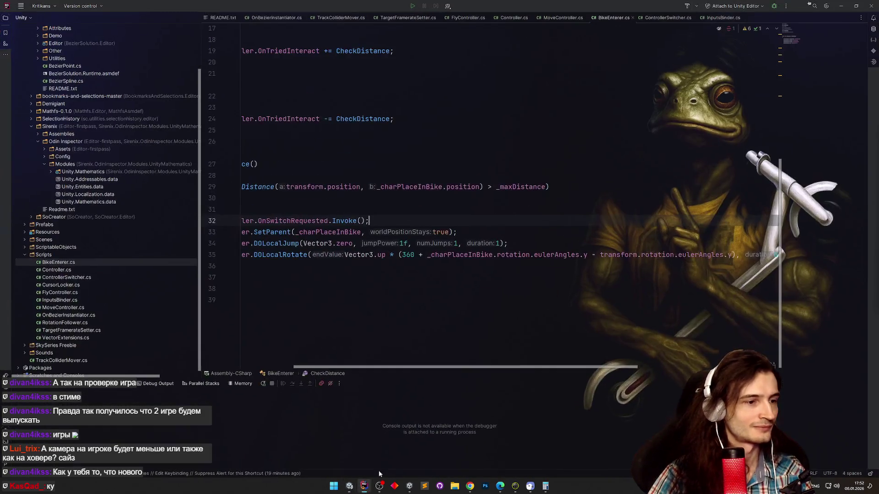
{"action": "left_click", "coordinate": [428, 255]}
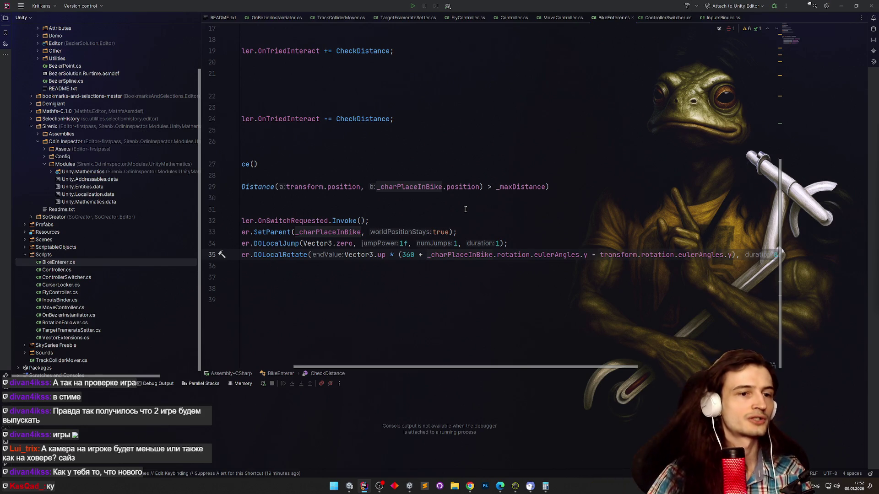
{"action": "scroll", "coordinate": [488, 367], "scroll_direction": "right", "scroll_amount": 2}
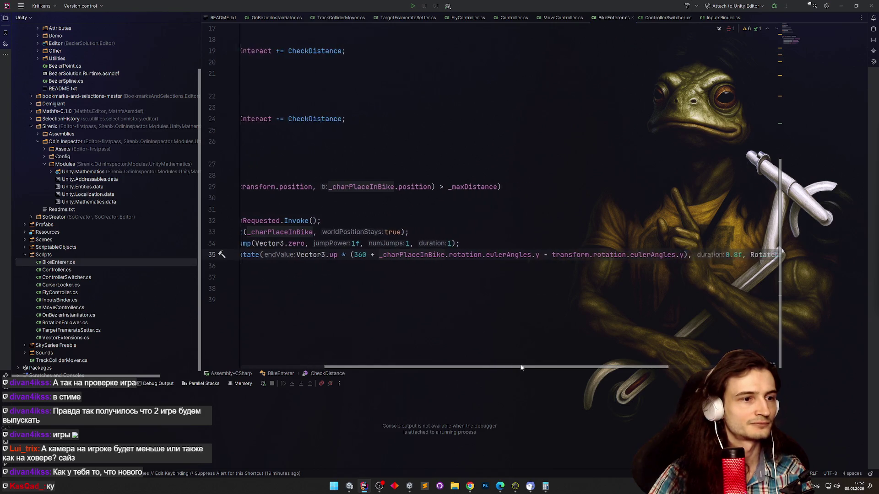
{"action": "left_click", "coordinate": [378, 254]}
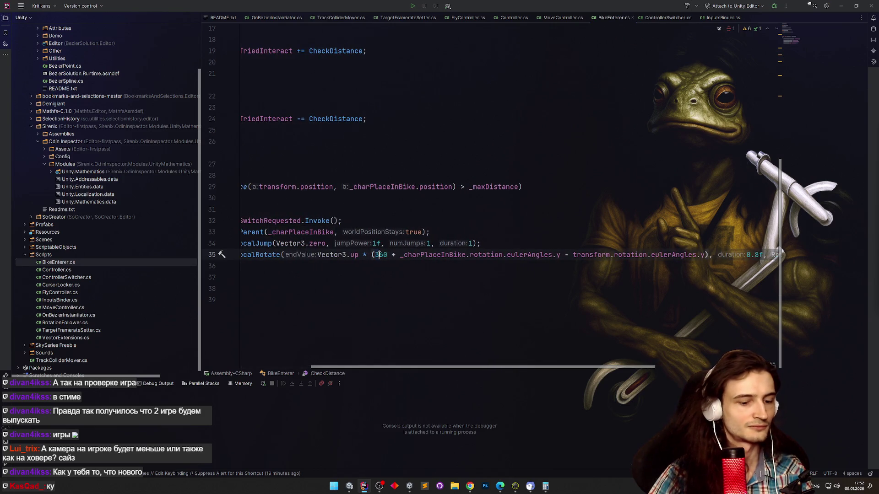
{"action": "key", "text": "Up"}
{"action": "key", "text": "Up"}
{"action": "key", "text": "Up"}
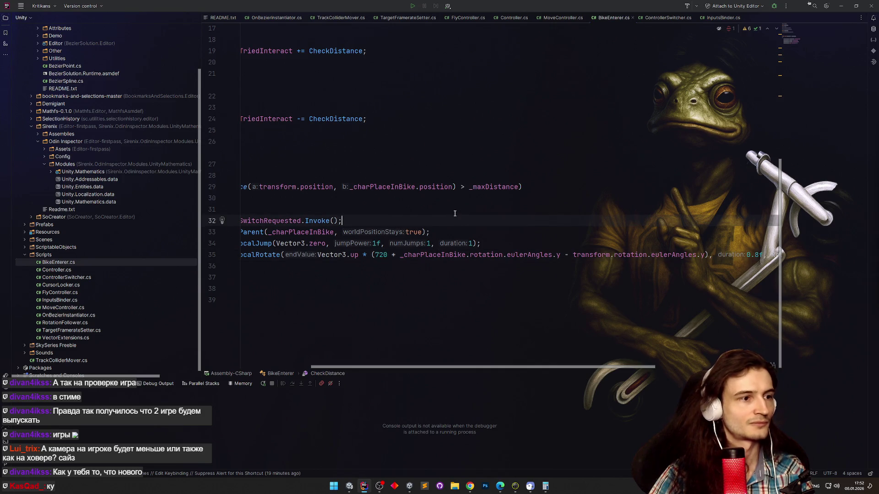
{"action": "left_click", "coordinate": [843, 4]}
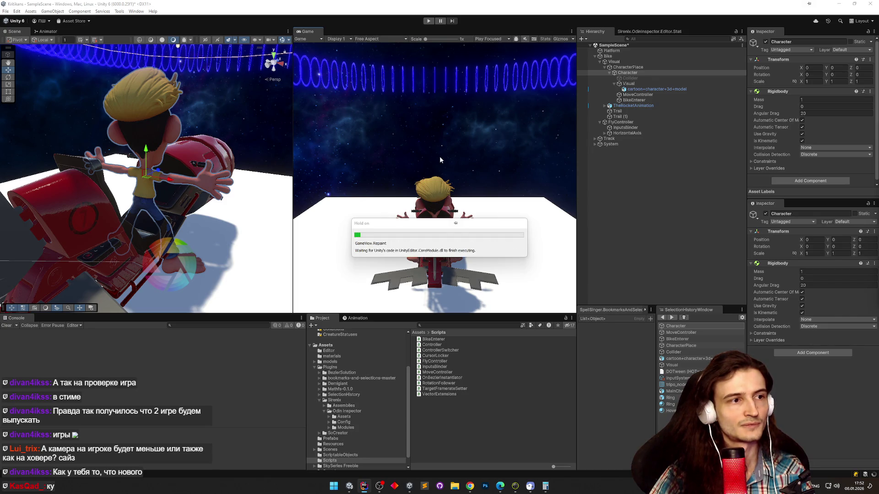
Select BikeEnterer, play-test the 720-degree mount spin, then bring Rider back.
{"action": "left_click", "coordinate": [632, 101]}
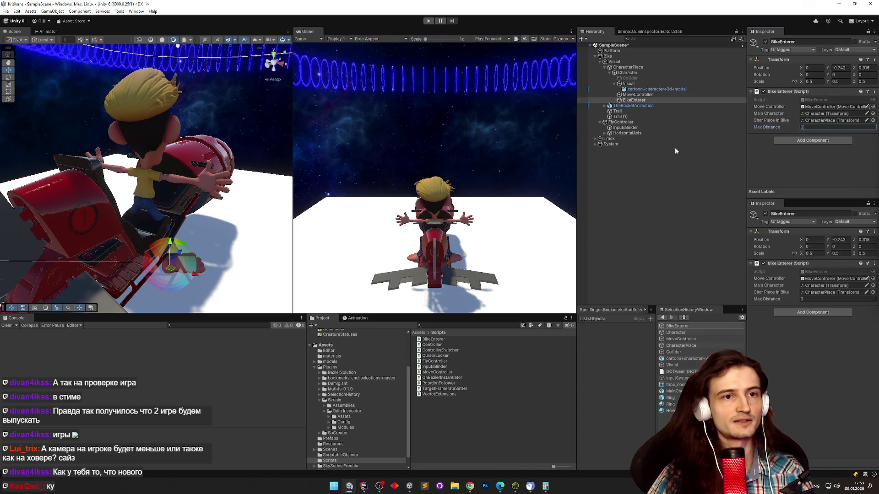
{"action": "key", "text": "ctrl+p"}
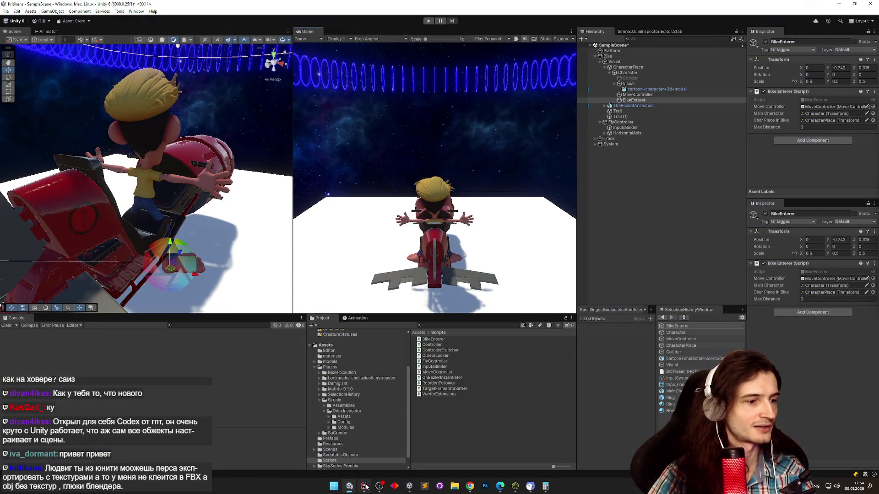
{"action": "left_click", "coordinate": [365, 486]}
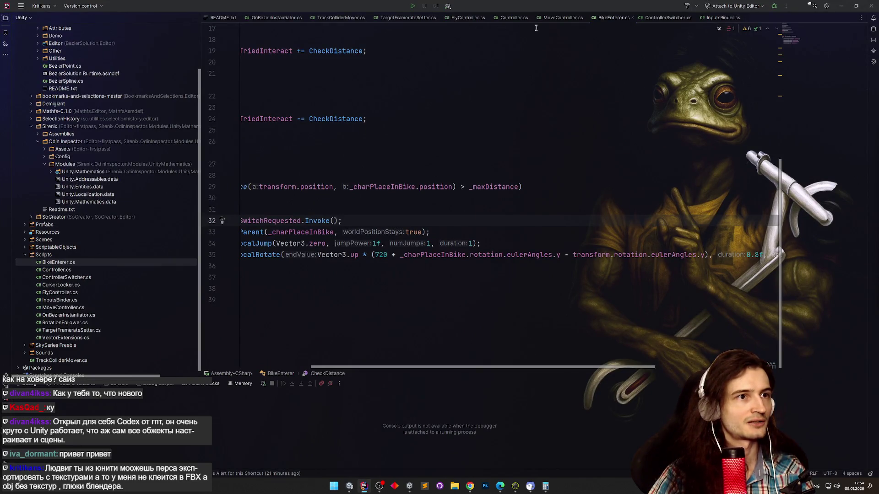
Open MoveController.cs, go to Jump's definition, and return to the SetActive call.
{"action": "left_click", "coordinate": [561, 19]}
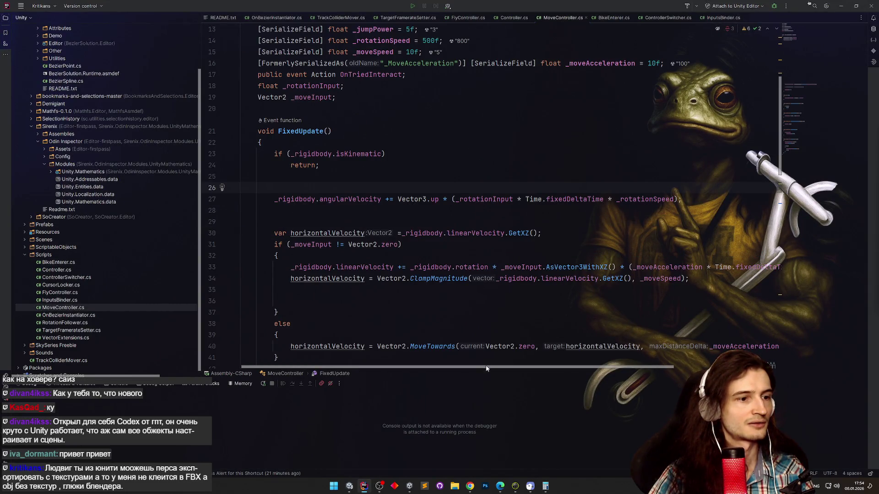
{"action": "left_click_drag", "start_coordinate": [780, 138], "coordinate": [749, 346]}
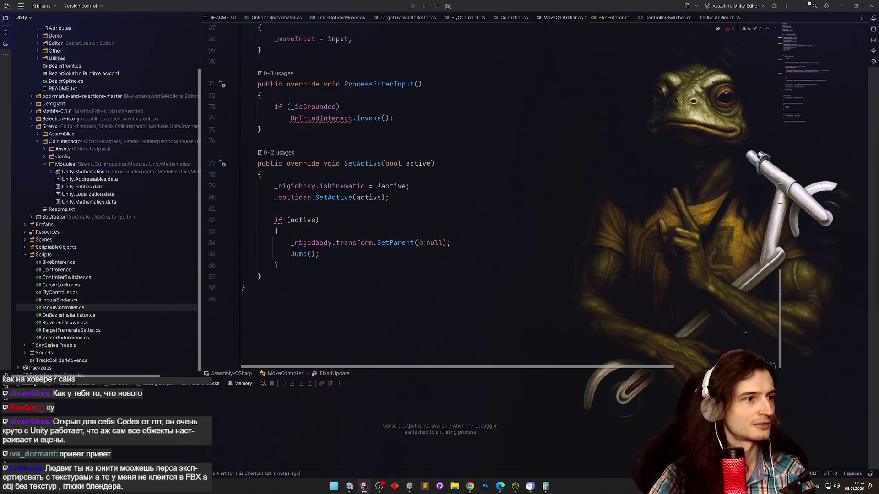
{"action": "scroll", "coordinate": [745, 330], "scroll_direction": "up", "scroll_amount": 1}
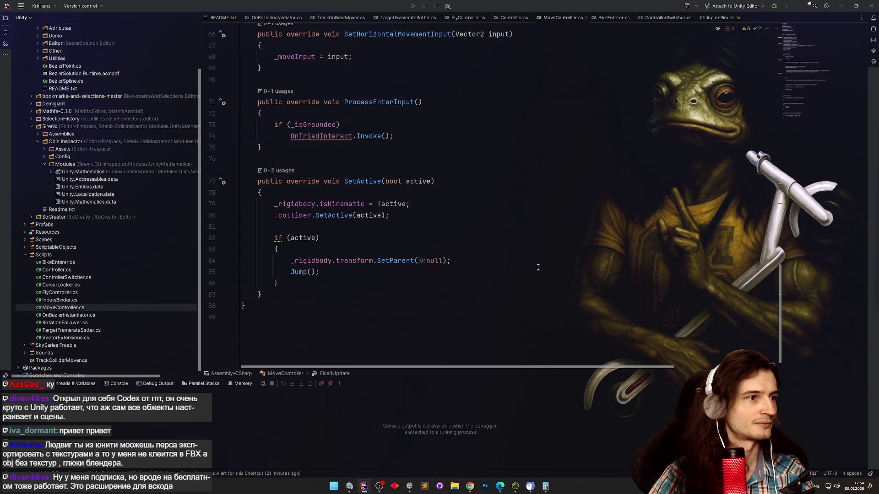
{"action": "left_click", "coordinate": [299, 273], "text": "ctrl"}
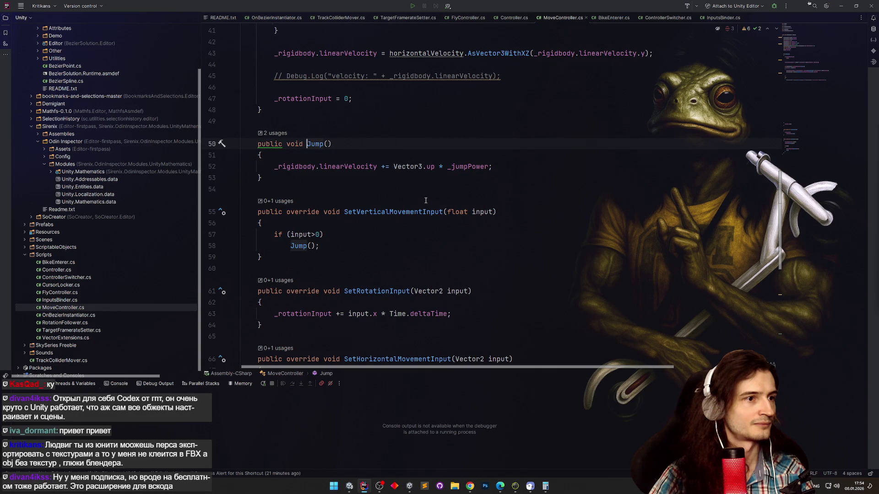
{"action": "key", "text": "ctrl+alt+Left"}
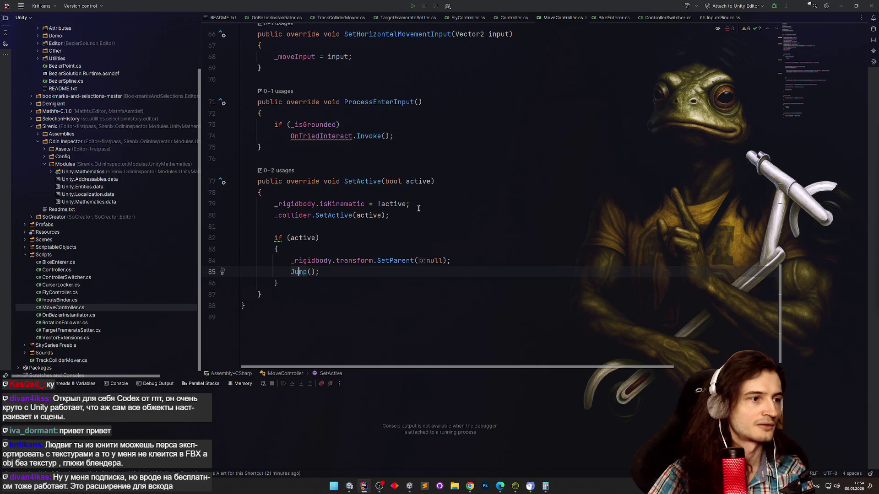
Review the Jump declaration and FixedUpdate code, then minimize Rider to show Unity.
{"action": "key", "text": "ctrl+b"}
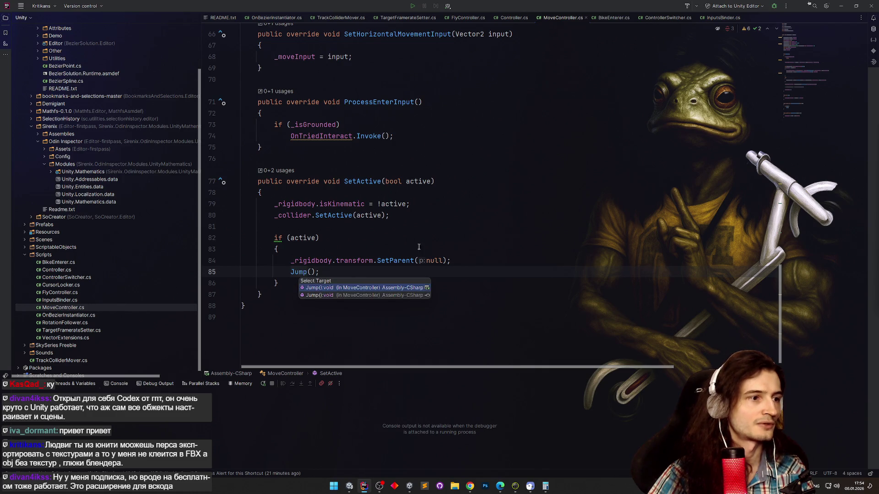
{"action": "left_click", "coordinate": [378, 288]}
{"action": "scroll", "coordinate": [393, 247], "scroll_direction": "up", "scroll_amount": 3}
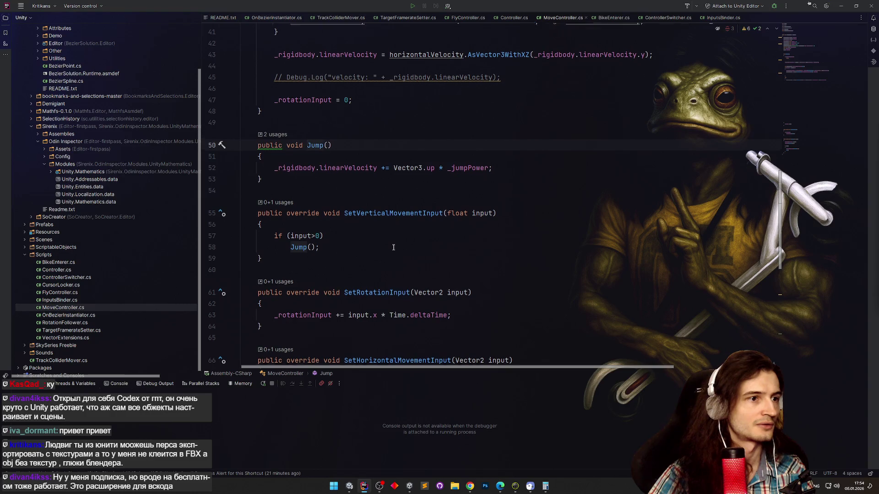
{"action": "scroll", "coordinate": [394, 247], "scroll_direction": "up", "scroll_amount": 1}
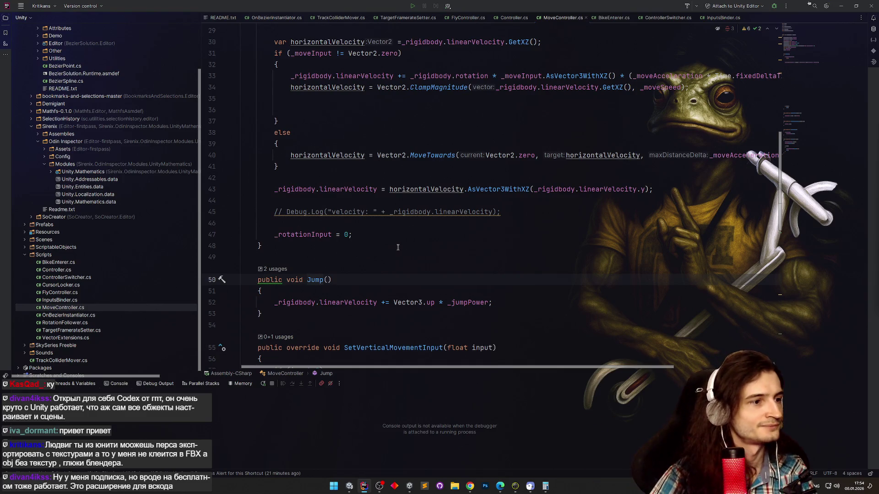
{"action": "scroll", "coordinate": [398, 248], "scroll_direction": "down", "scroll_amount": 6}
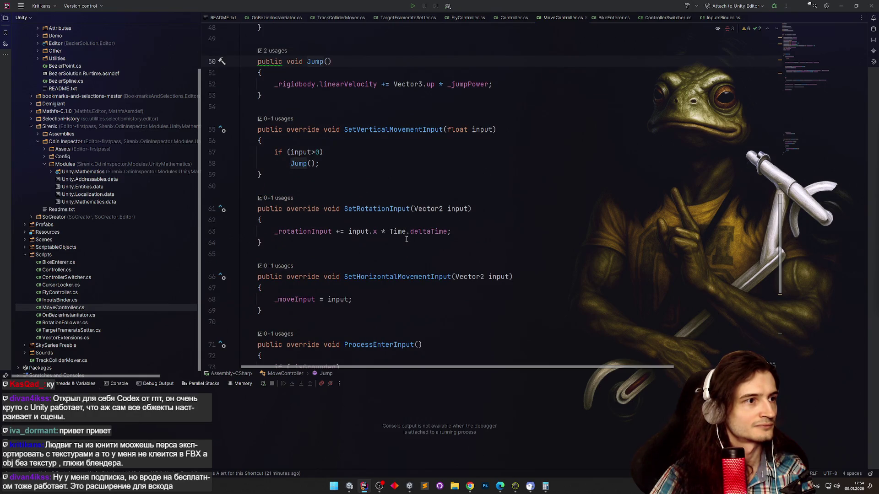
{"action": "left_click", "coordinate": [840, 7]}
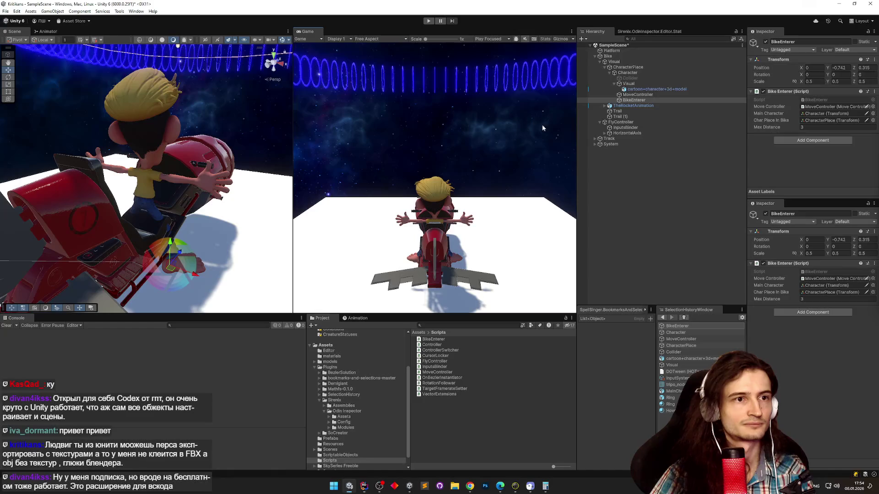
Enter Play mode and press Space repeatedly so the character leaves and remounts the bike.
{"action": "key", "text": "ctrl+p"}
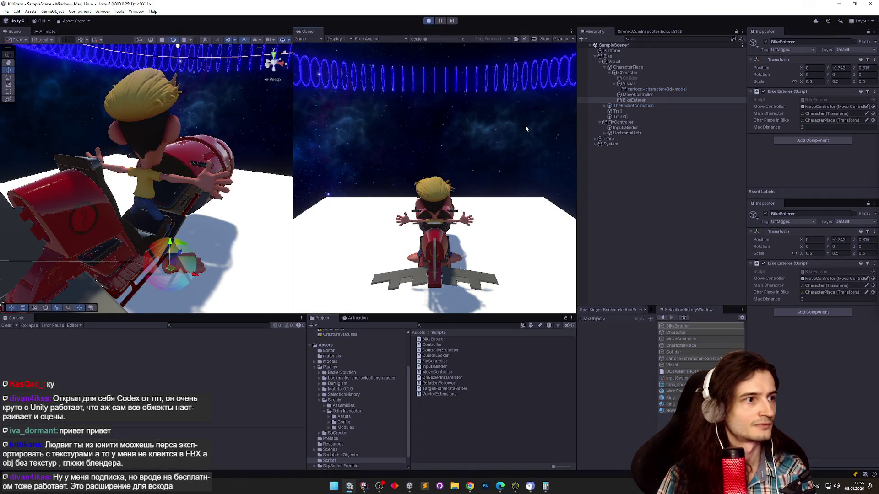
{"action": "key", "text": "space"}
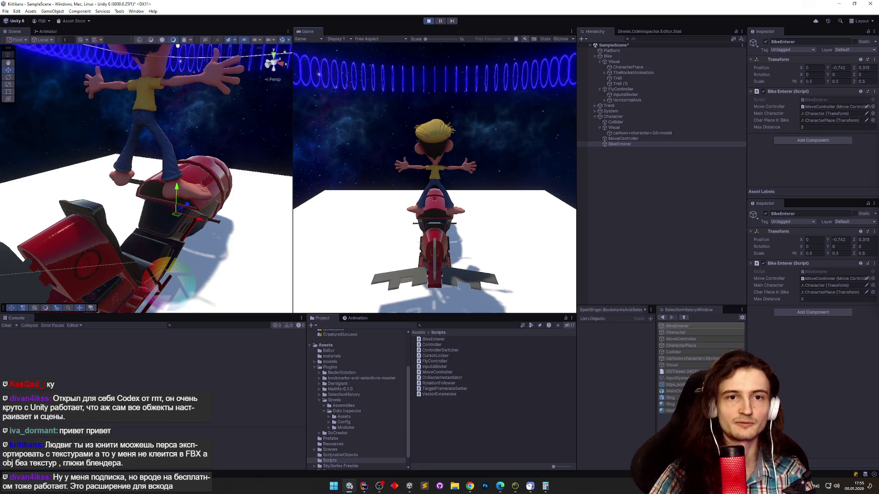
{"action": "key", "text": "space"}
{"action": "key", "text": "space"}
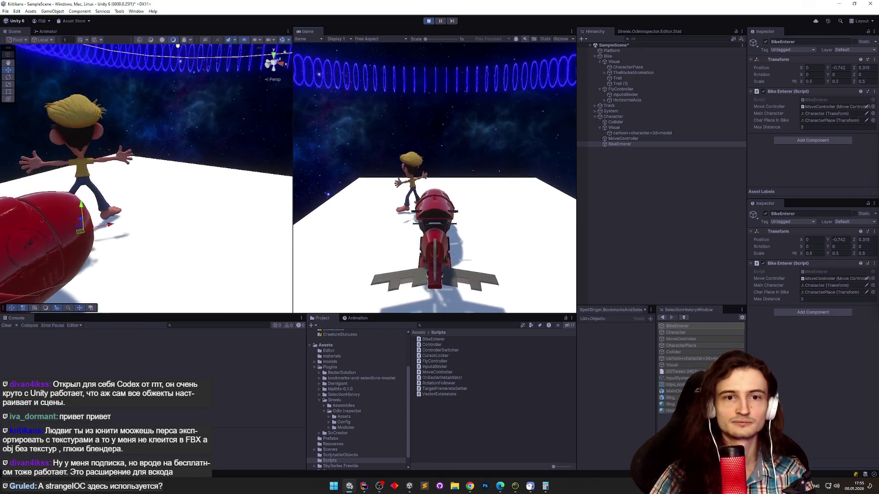
{"action": "key", "text": "space"}
{"action": "key", "text": "space"}
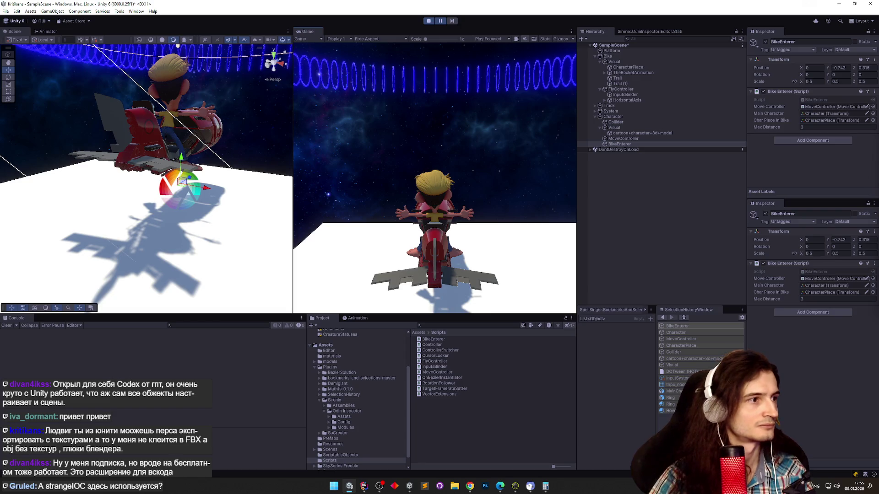
Select Character and inspect its Rigidbody, including Inertia Rotation, in the Inspector's Debug view.
{"action": "key", "text": "super"}
{"action": "left_click", "coordinate": [644, 117]}
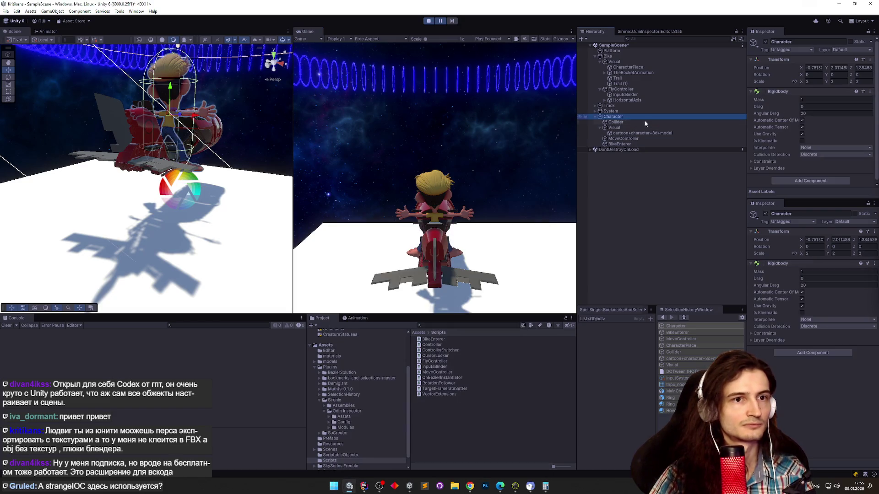
{"action": "scroll", "coordinate": [827, 107], "scroll_direction": "down", "scroll_amount": 1}
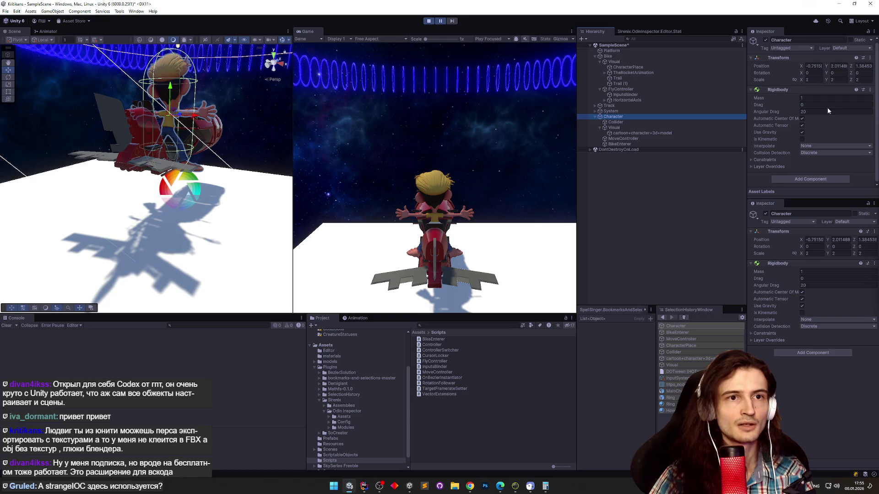
{"action": "left_click", "coordinate": [873, 31]}
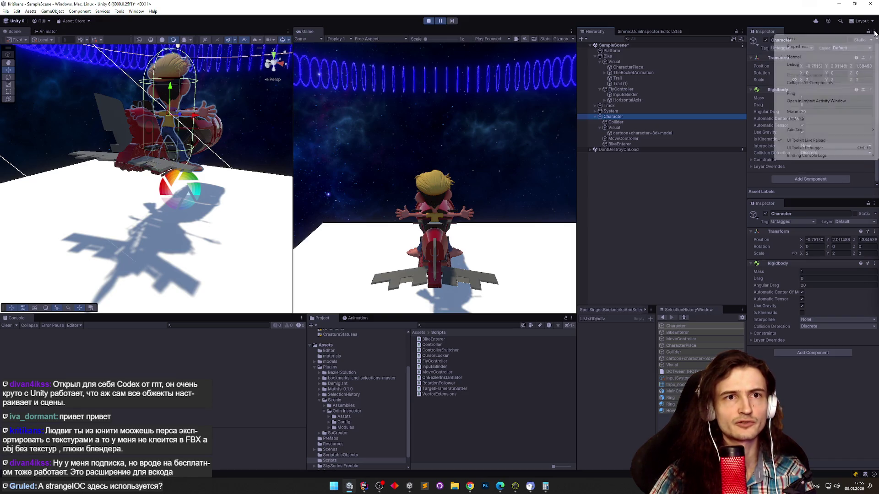
{"action": "left_click", "coordinate": [854, 118]}
{"action": "scroll", "coordinate": [875, 123], "scroll_direction": "down", "scroll_amount": 3}
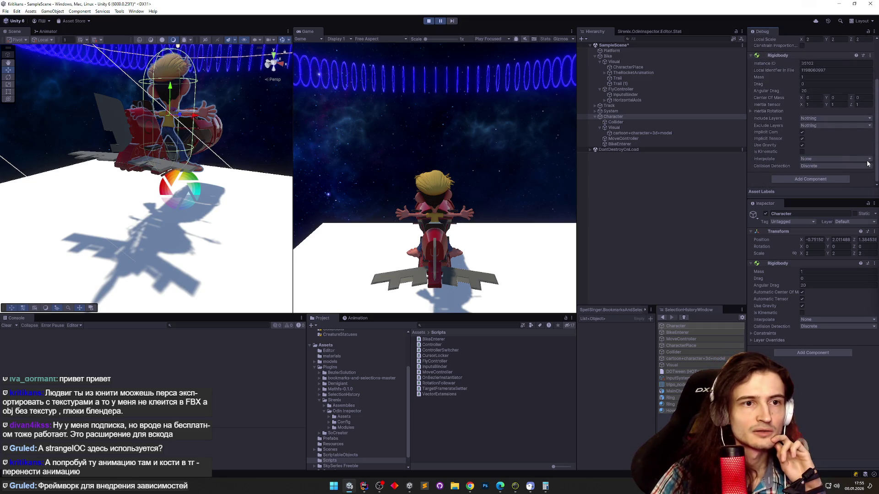
{"action": "left_click", "coordinate": [755, 111]}
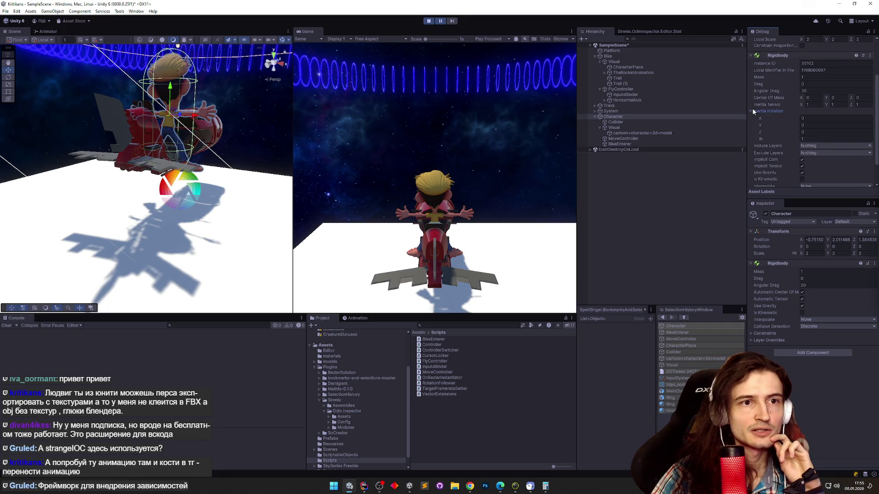
{"action": "left_click", "coordinate": [756, 111]}
{"action": "left_click_drag", "start_coordinate": [872, 124], "coordinate": [875, 42]}
Return the Inspector to Normal, check the model's MainChar material, and stop play mode.
{"action": "left_click", "coordinate": [874, 31]}
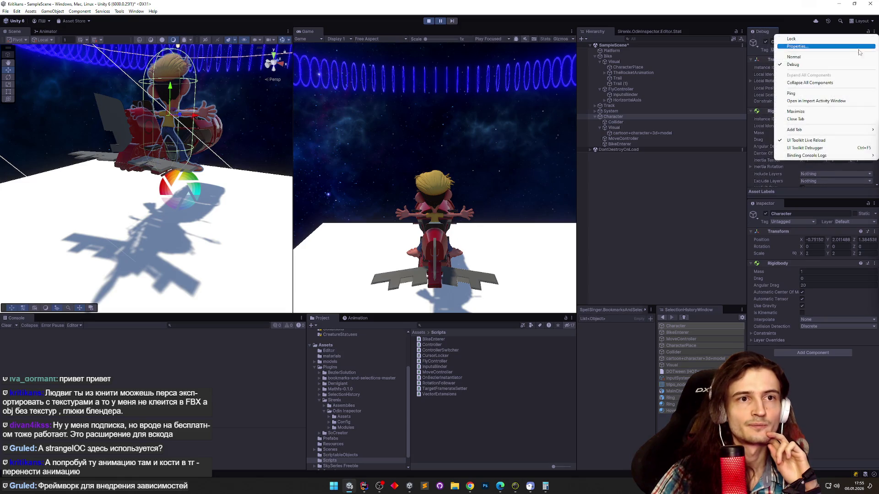
{"action": "left_click", "coordinate": [792, 47]}
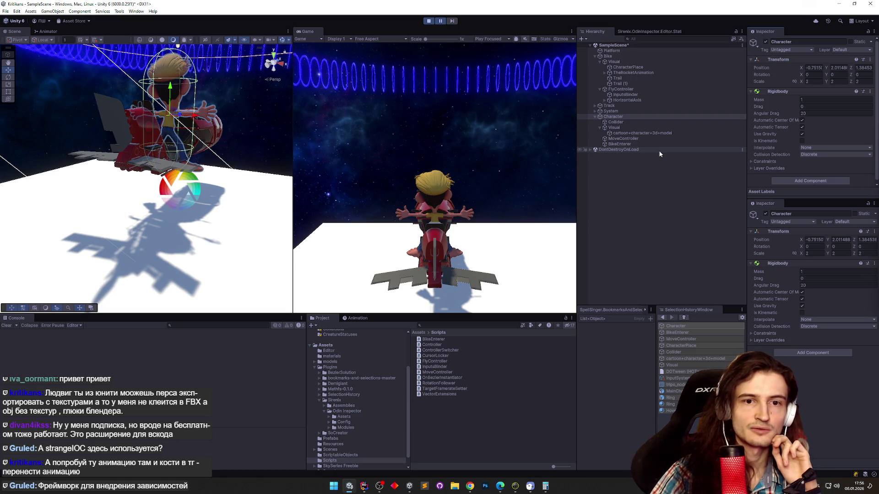
{"action": "left_click", "coordinate": [623, 116]}
{"action": "left_click", "coordinate": [618, 133]}
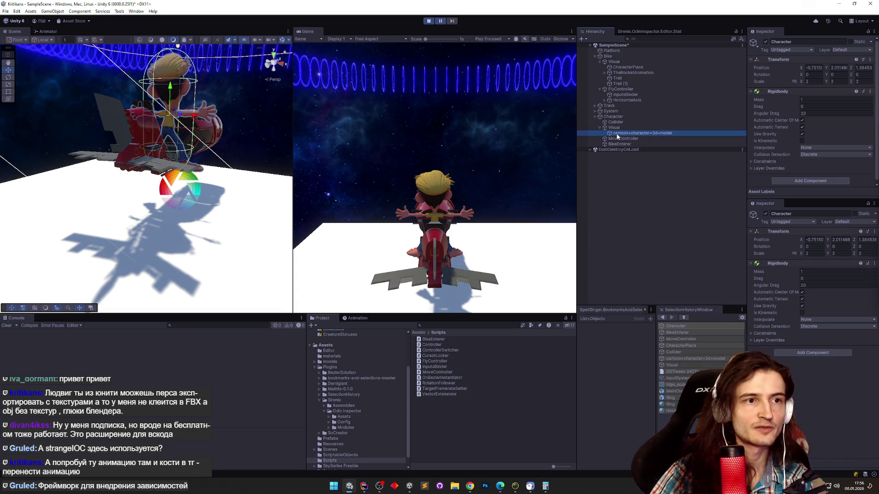
{"action": "scroll", "coordinate": [803, 146], "scroll_direction": "down", "scroll_amount": 1}
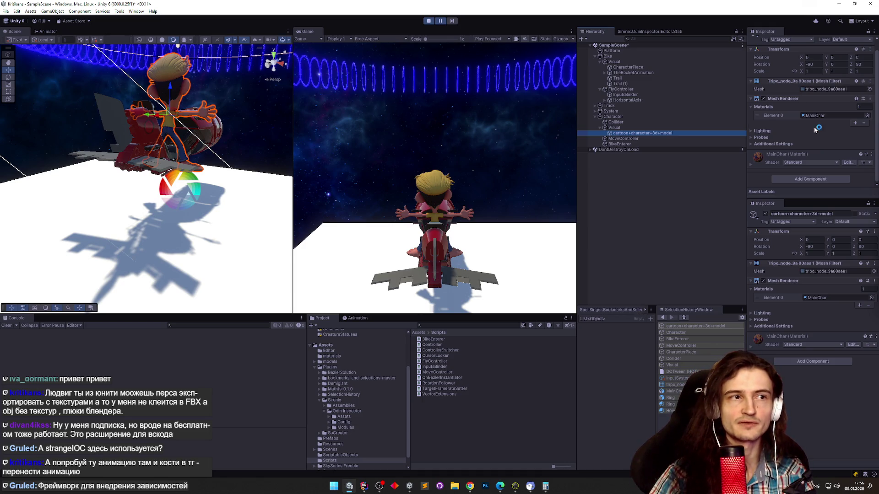
{"action": "key", "text": "ctrl+p"}
{"action": "scroll", "coordinate": [811, 151], "scroll_direction": "down", "scroll_amount": 2}
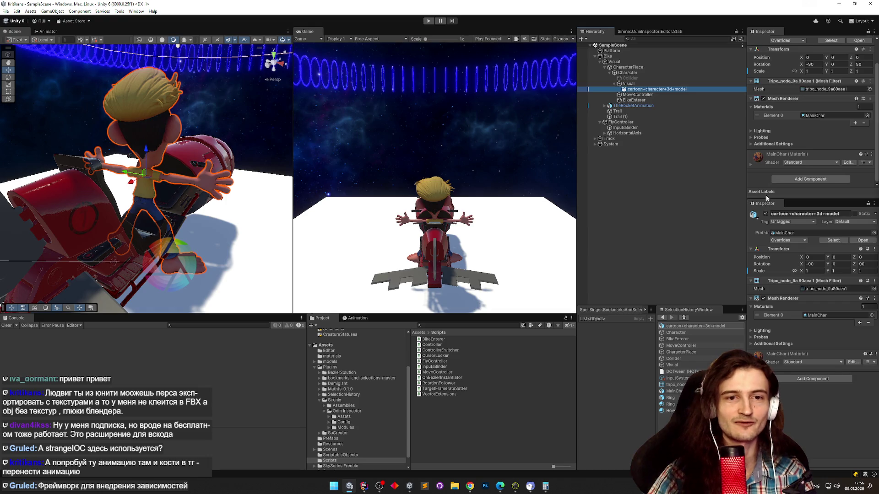
Open Telegram Web in a new Chrome tab and go to the chat with the forwarded FBX.
{"action": "left_click", "coordinate": [470, 486]}
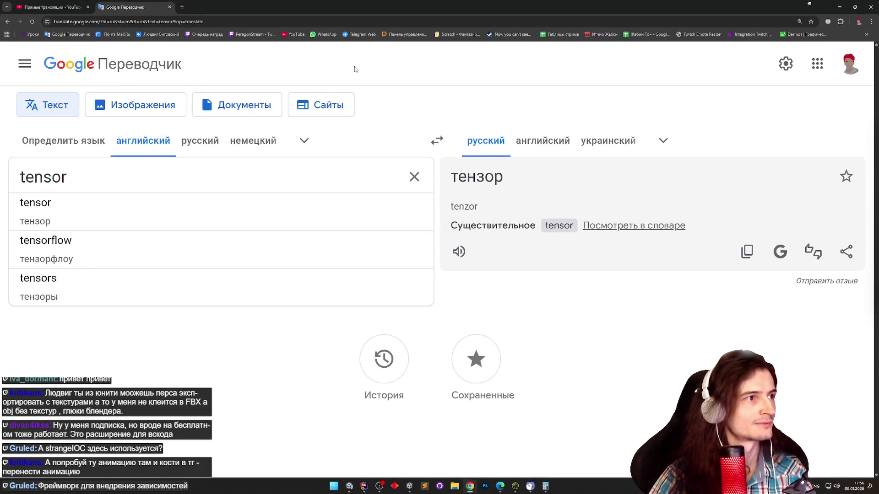
{"action": "left_click", "coordinate": [359, 34]}
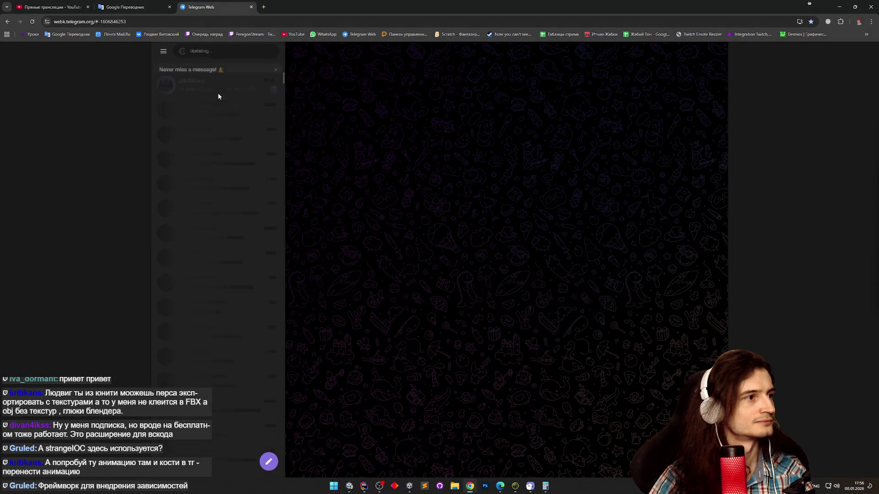
{"action": "left_click", "coordinate": [218, 96]}
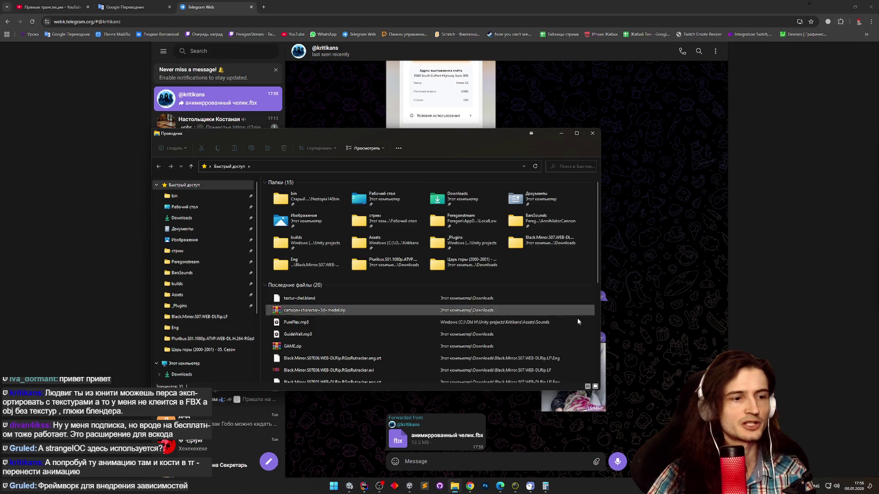
Download 'анимированный челик.fbx' and open the project's Assets\models folder in File Explorer.
{"action": "double_click", "coordinate": [458, 431]}
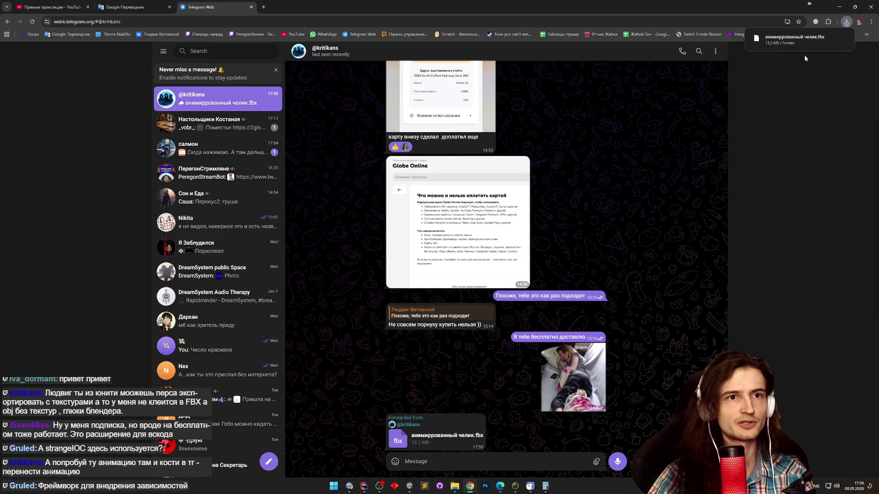
{"action": "left_click", "coordinate": [453, 486]}
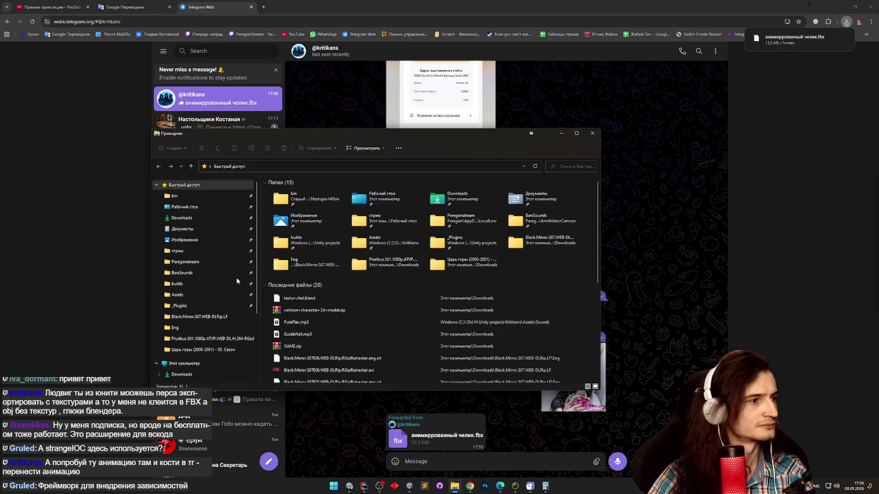
{"action": "left_click", "coordinate": [196, 294]}
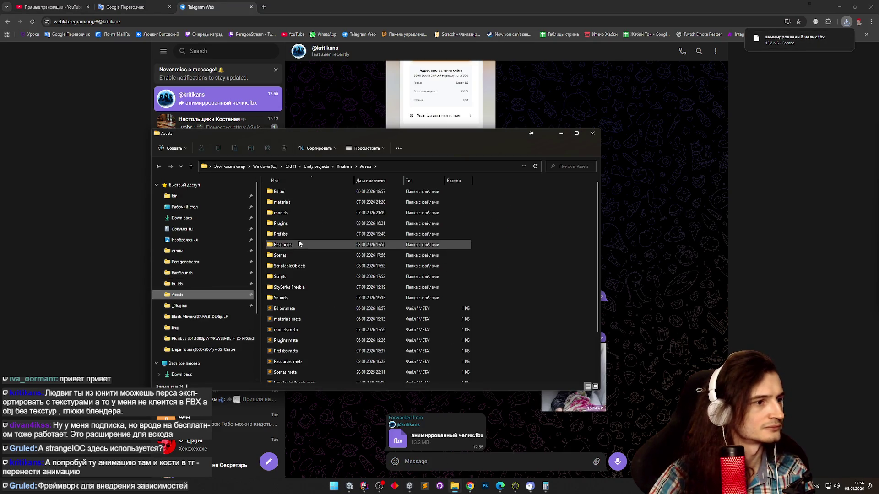
{"action": "double_click", "coordinate": [298, 213]}
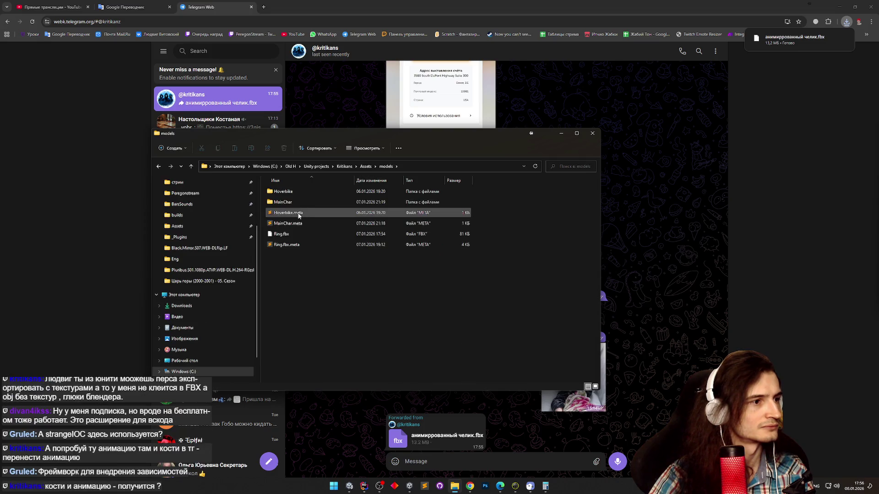
{"action": "double_click", "coordinate": [301, 205]}
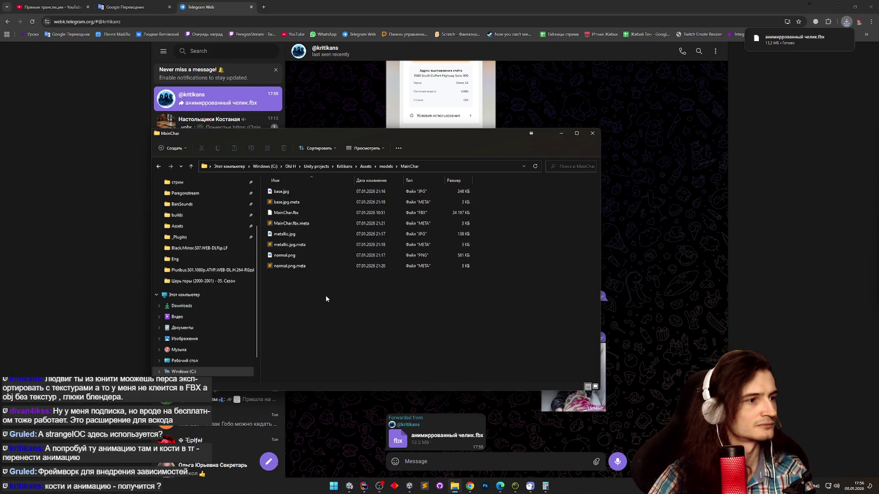
{"action": "key", "text": "alt+Left"}
Show the download in Downloads and drag 'анимированный челик (1).fbx' into the models folder.
{"action": "left_click", "coordinate": [790, 59]}
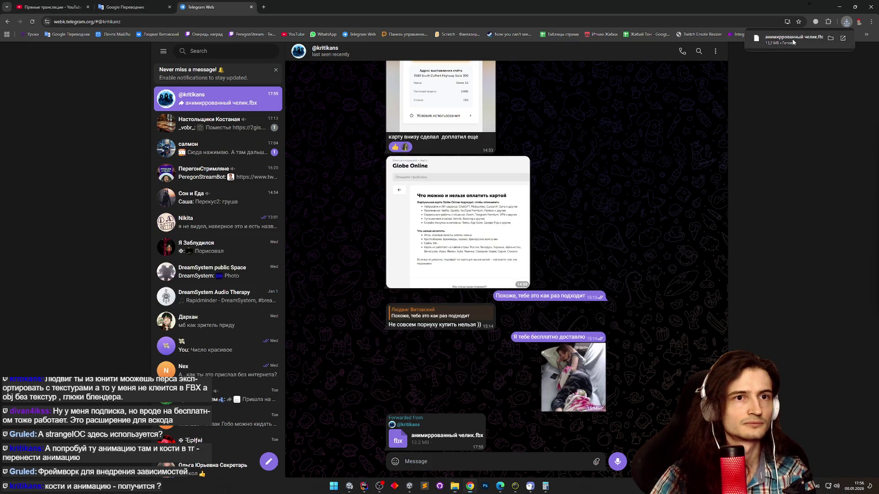
{"action": "left_click", "coordinate": [828, 22]}
{"action": "left_click", "coordinate": [846, 22]}
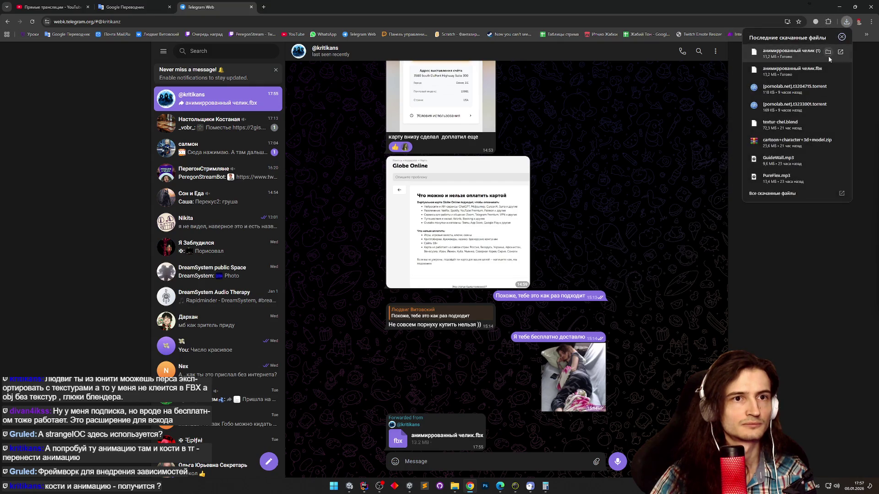
{"action": "left_click", "coordinate": [830, 58]}
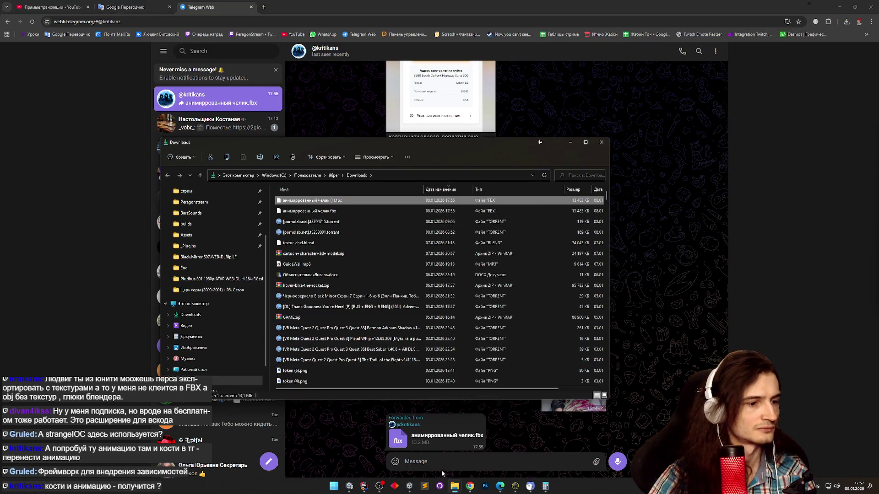
{"action": "mouse_move", "coordinate": [454, 486]}
{"action": "left_click", "coordinate": [435, 463]}
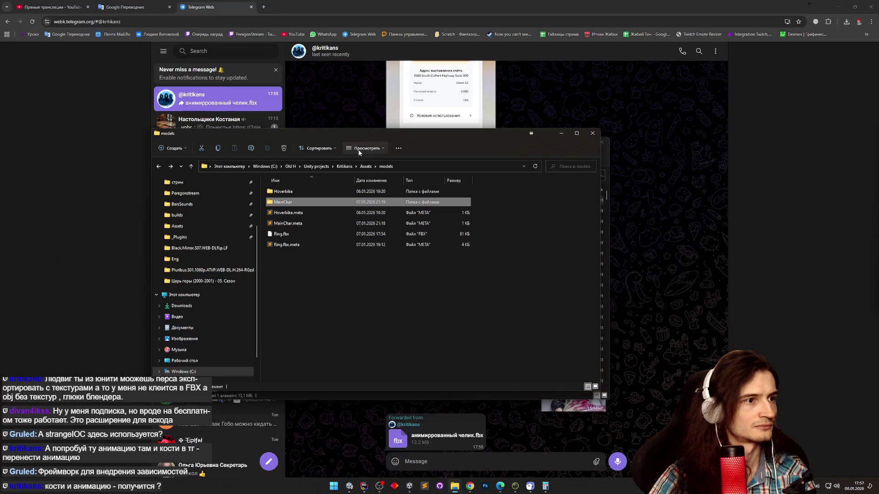
{"action": "left_click_drag", "start_coordinate": [467, 137], "coordinate": [643, 223]}
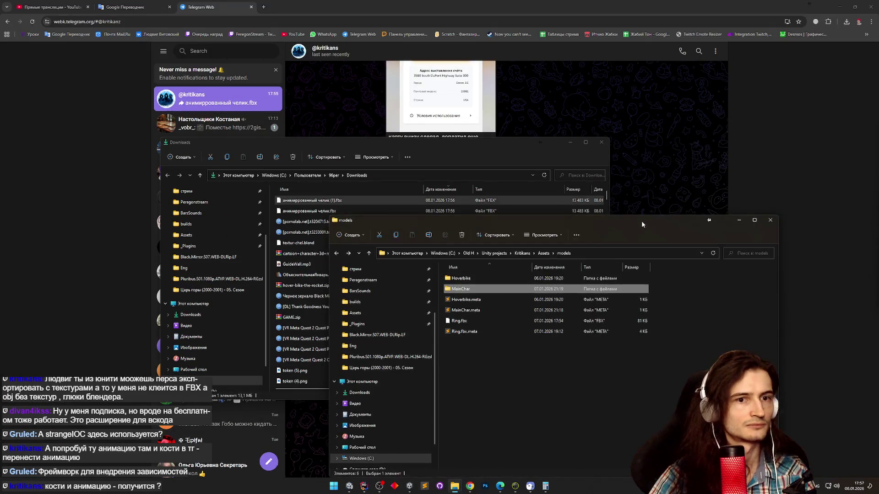
{"action": "left_click", "coordinate": [316, 211]}
{"action": "mouse_move", "coordinate": [316, 211]}
{"action": "left_mouse_down"}
{"action": "mouse_move", "coordinate": [723, 369]}
{"action": "mouse_move", "coordinate": [667, 387]}
{"action": "left_mouse_up"}
{"action": "left_click", "coordinate": [667, 385]}
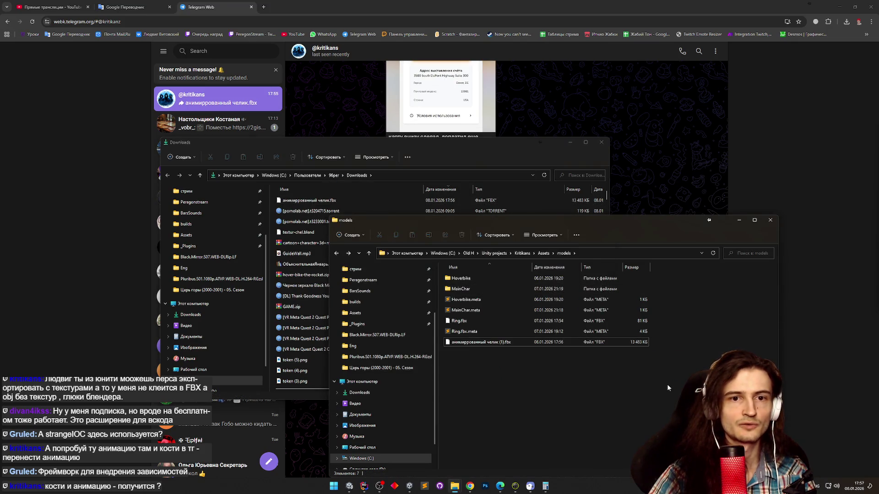
{"action": "left_click", "coordinate": [570, 142]}
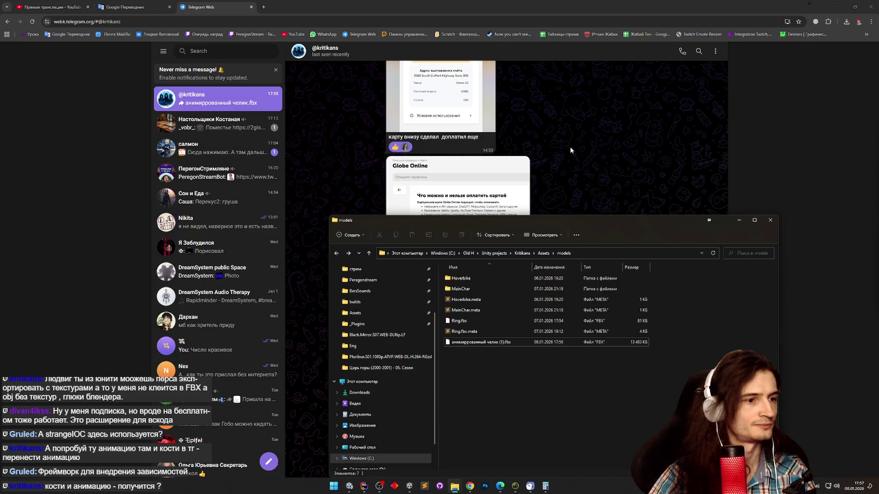
Hide the Explorer window so Unity imports the fbx, and clear the console.
{"action": "left_click", "coordinate": [837, 8]}
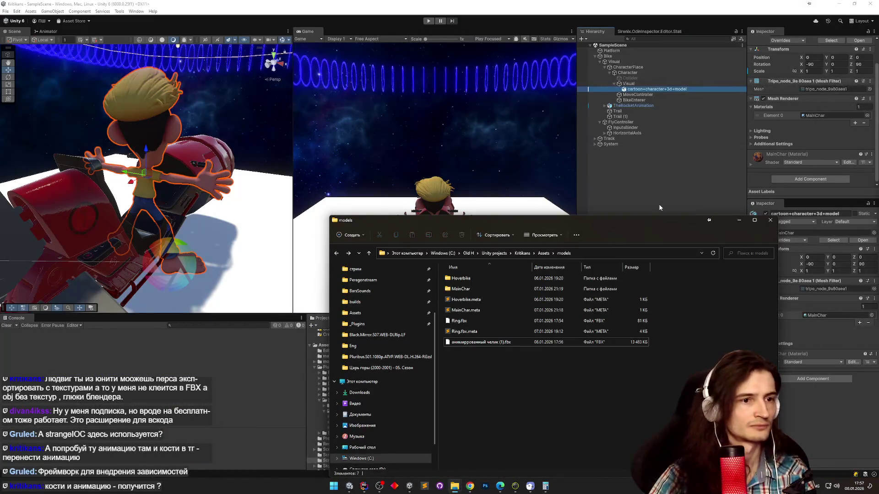
{"action": "left_click_drag", "start_coordinate": [659, 220], "coordinate": [460, 91]}
{"action": "mouse_move", "coordinate": [432, 87]}
{"action": "left_mouse_down"}
{"action": "mouse_move", "coordinate": [504, 113]}
{"action": "mouse_move", "coordinate": [479, 113]}
{"action": "left_mouse_up"}
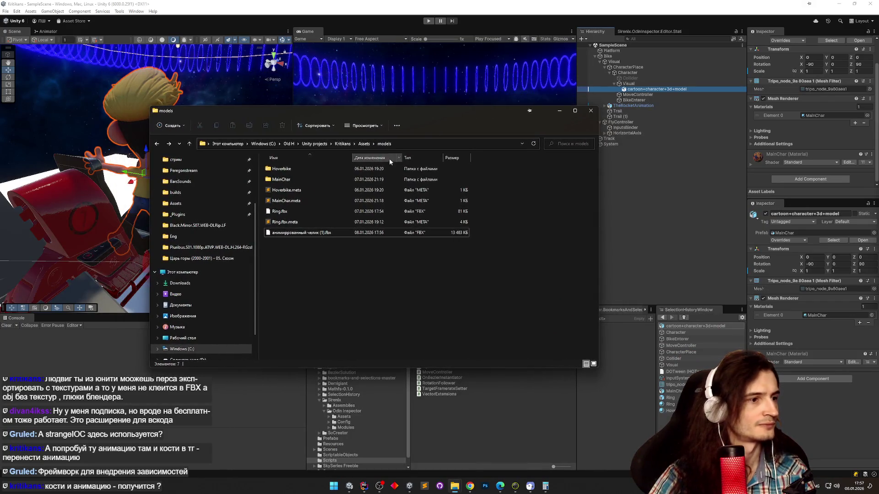
{"action": "left_click", "coordinate": [560, 111]}
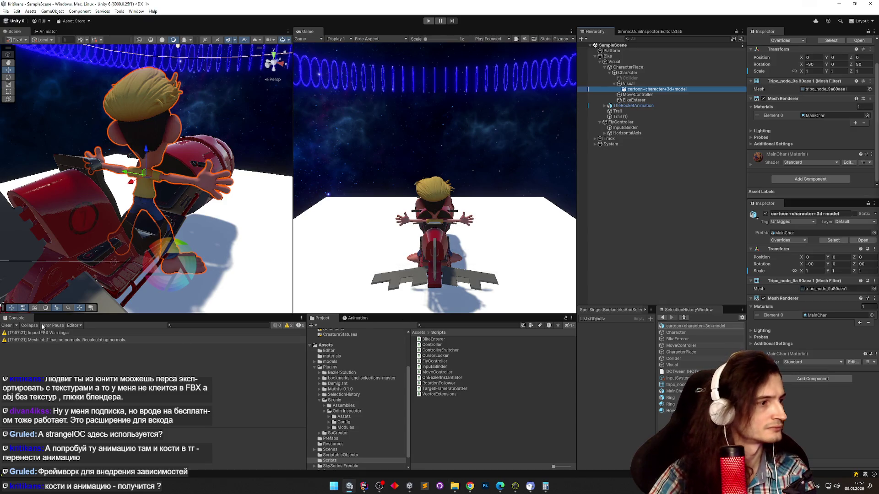
{"action": "left_click", "coordinate": [7, 325]}
{"action": "left_click", "coordinate": [365, 319]}
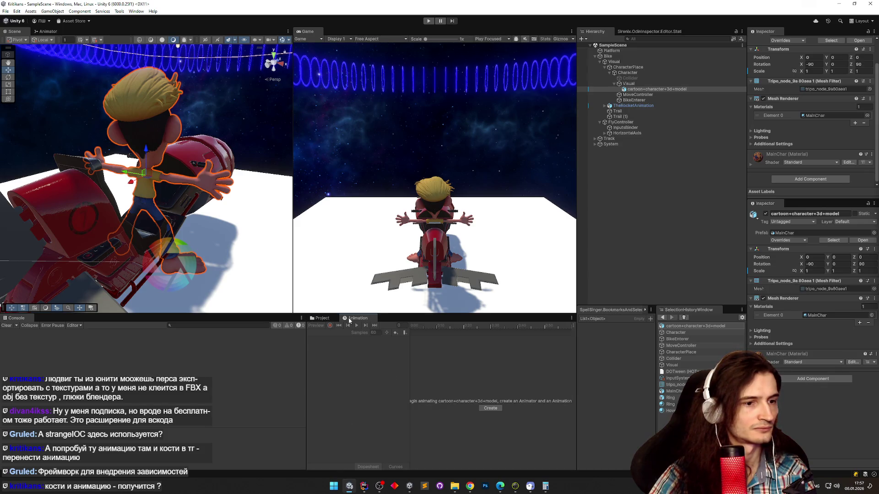
{"action": "left_click", "coordinate": [320, 318]}
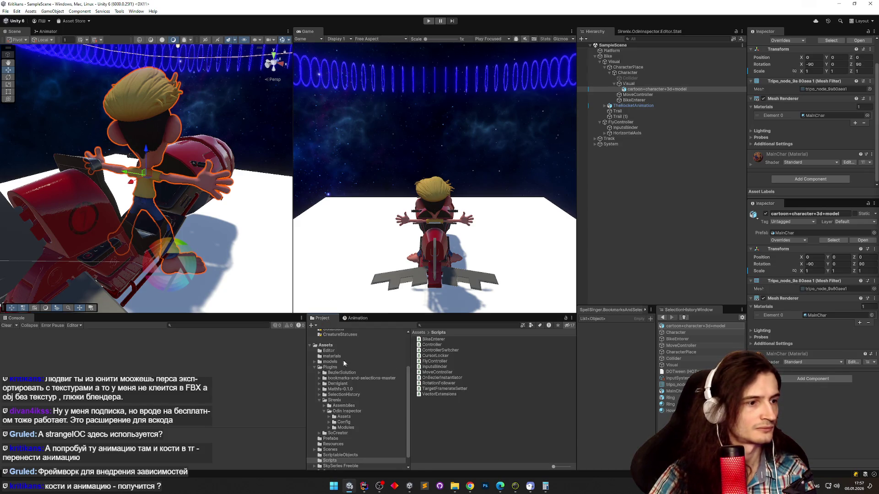
Browse the Project window to Assets/models and drag 'анимированный челик (1)' into the Hierarchy.
{"action": "left_click", "coordinate": [354, 407]}
{"action": "left_click", "coordinate": [361, 383]}
{"action": "scroll", "coordinate": [358, 393], "scroll_direction": "down", "scroll_amount": 1}
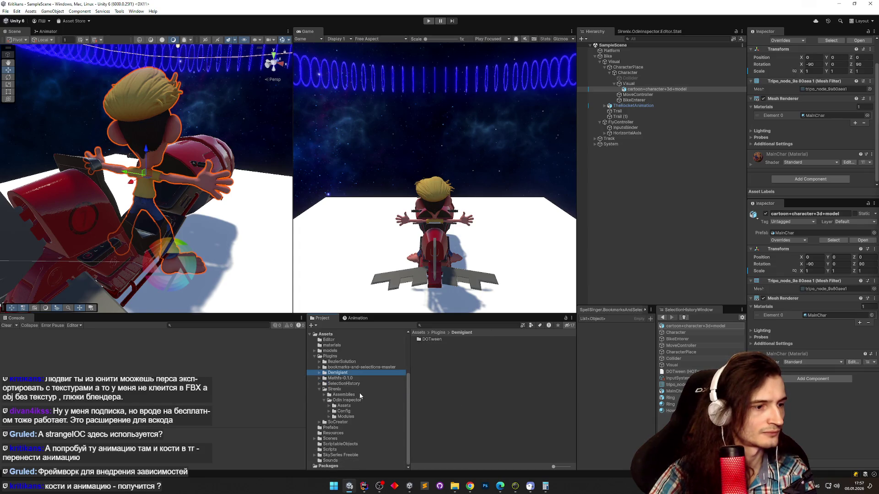
{"action": "left_click", "coordinate": [354, 444]}
{"action": "left_click", "coordinate": [356, 454]}
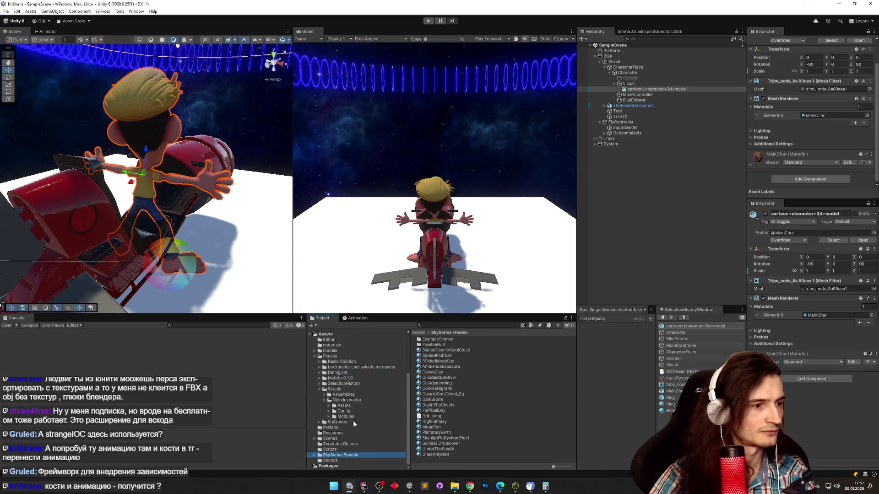
{"action": "left_click", "coordinate": [330, 350]}
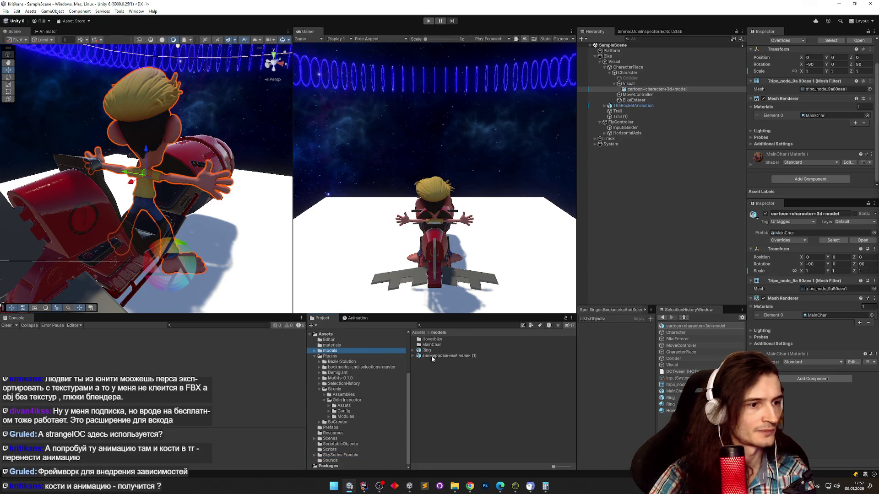
{"action": "mouse_move", "coordinate": [437, 356]}
{"action": "left_mouse_down"}
{"action": "mouse_move", "coordinate": [586, 137]}
{"action": "mouse_move", "coordinate": [618, 180]}
{"action": "left_mouse_up"}
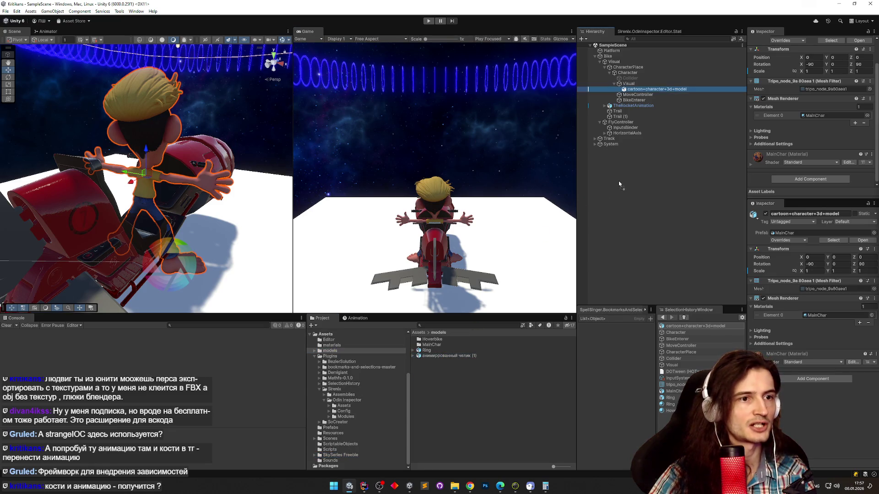
Expand the model's mixamorig Hips, leg and Spine bones, then frame it in the Scene view.
{"action": "left_click", "coordinate": [595, 149]}
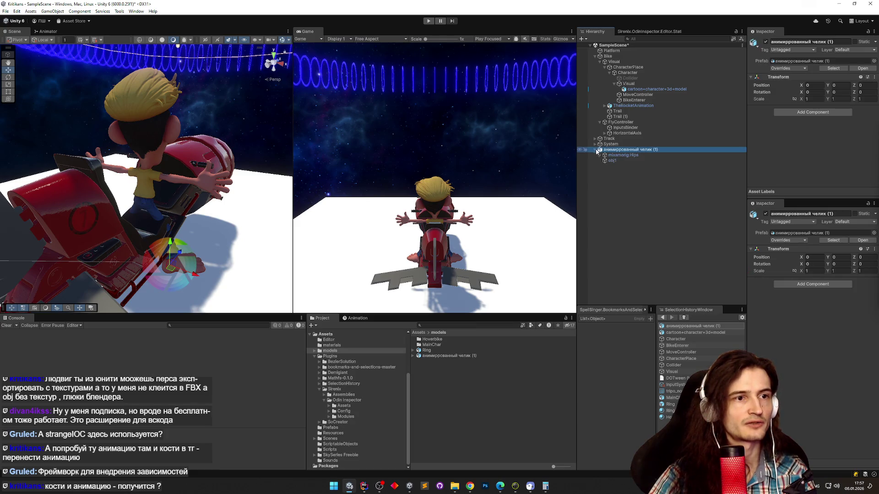
{"action": "left_click", "coordinate": [599, 155]}
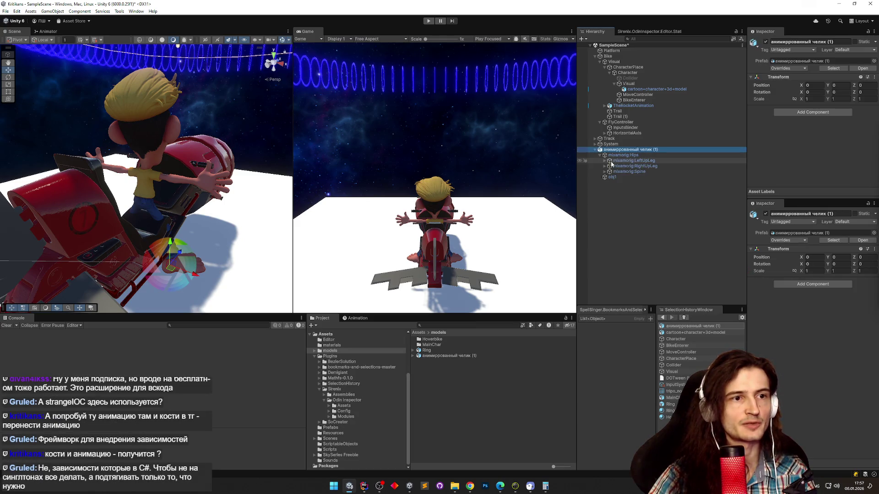
{"action": "left_click", "coordinate": [604, 161]}
{"action": "left_click", "coordinate": [604, 171]}
{"action": "left_click", "coordinate": [604, 182]}
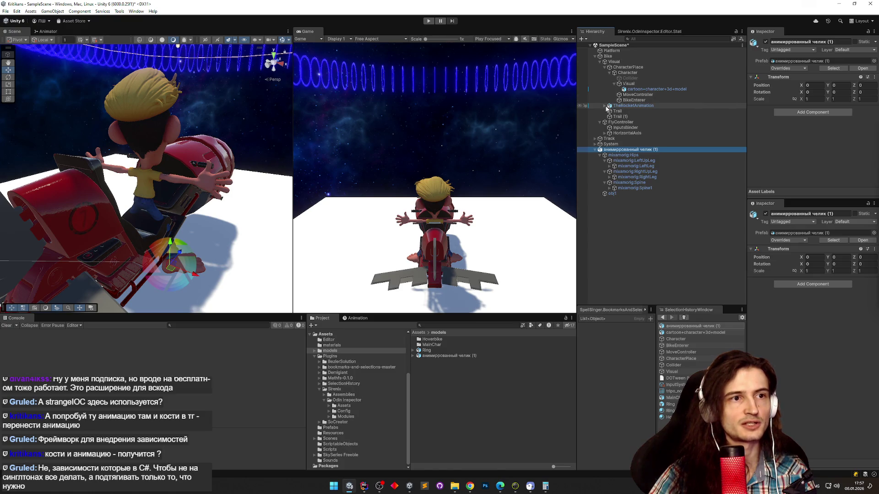
{"action": "left_click", "coordinate": [624, 90]}
{"action": "double_click", "coordinate": [622, 149]}
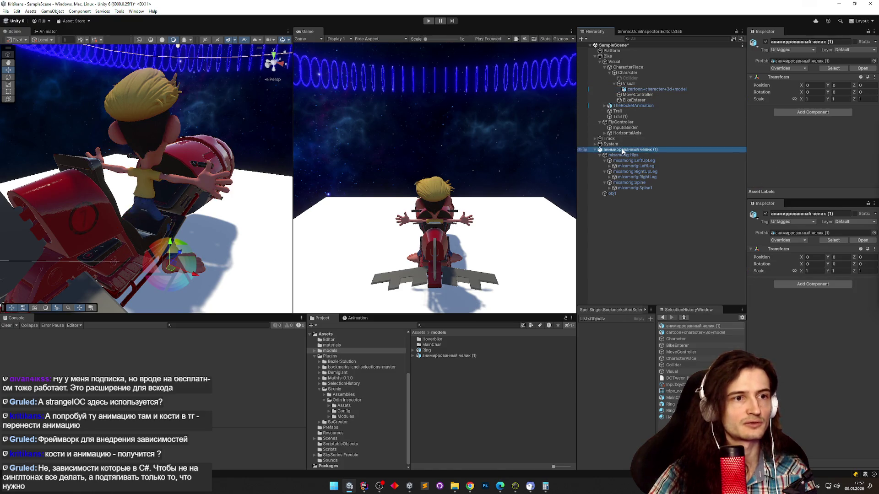
{"action": "double_click", "coordinate": [621, 151]}
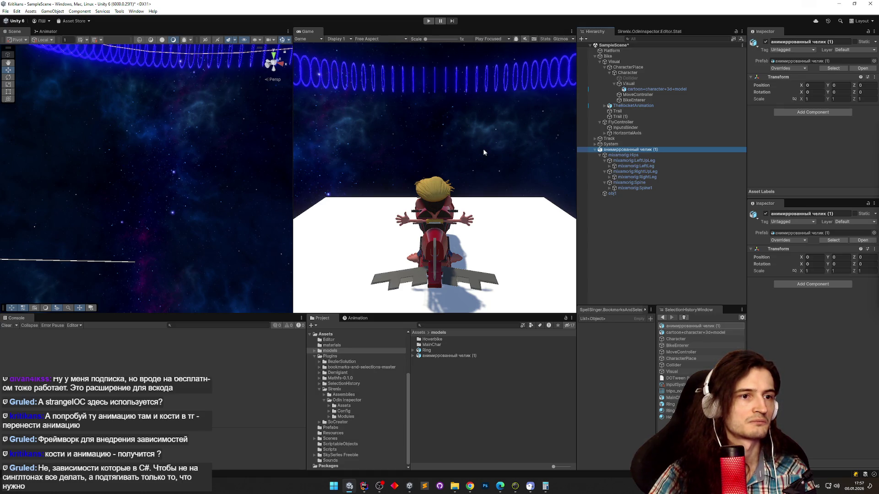
Frame the LeftUpLeg bone, then step through the leg bones and Spine down to Spine1.
{"action": "double_click", "coordinate": [624, 161]}
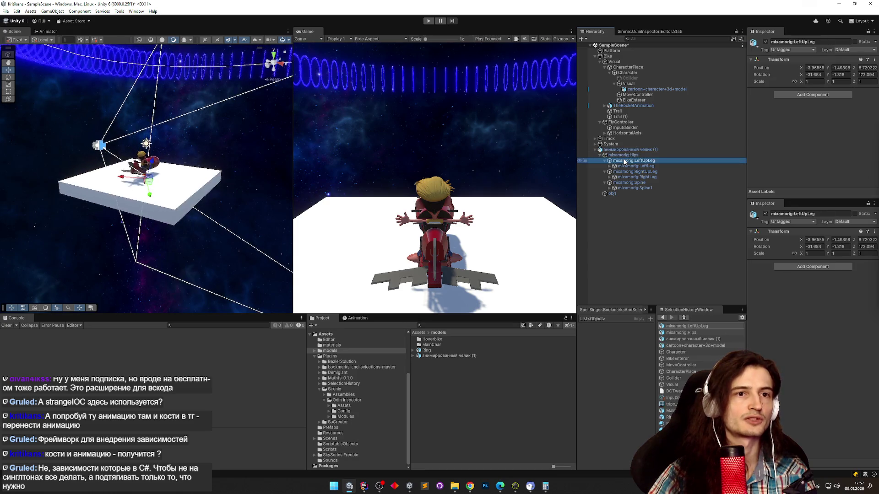
{"action": "left_click_drag", "start_coordinate": [183, 173], "coordinate": [487, 157]}
{"action": "left_click", "coordinate": [641, 161]}
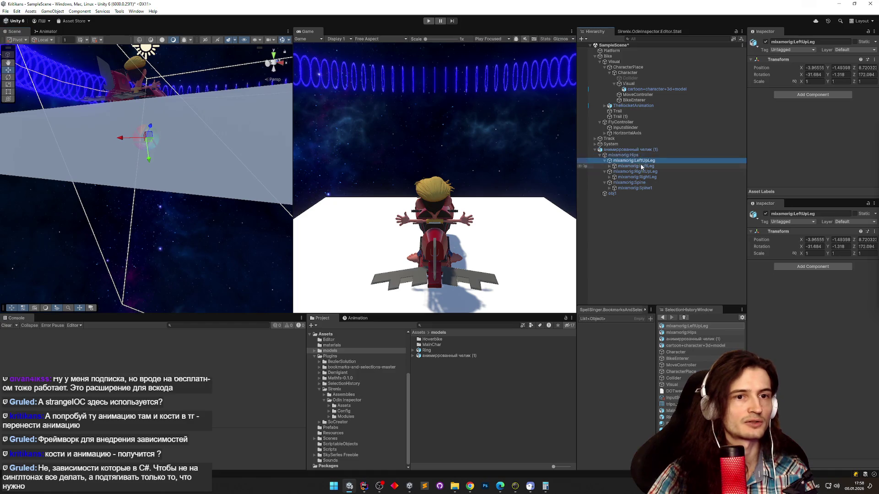
{"action": "left_click", "coordinate": [640, 166]}
{"action": "left_click", "coordinate": [638, 171]}
{"action": "left_click", "coordinate": [636, 176]}
{"action": "left_click", "coordinate": [630, 183]}
{"action": "left_click", "coordinate": [611, 188]}
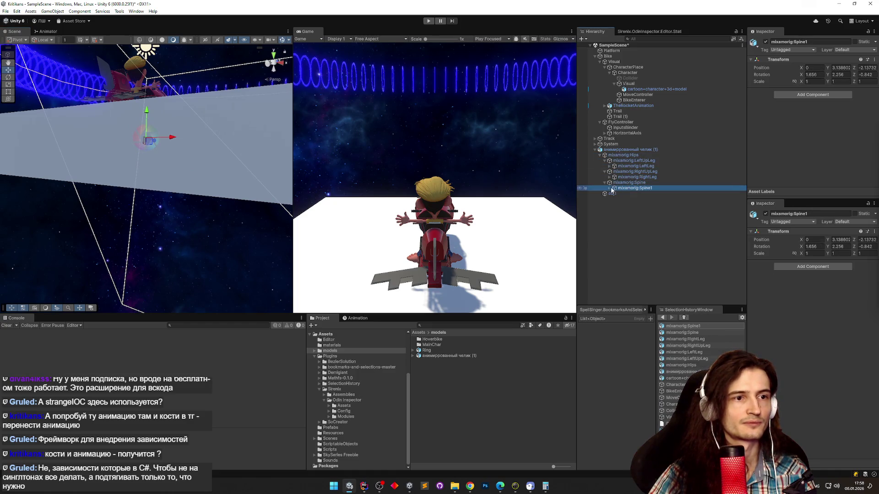
Expand Spine1, Spine2 and LeftShoulder, inspect the arm bones, and end on mixamorig:Hips.
{"action": "left_click", "coordinate": [611, 188]}
{"action": "left_click", "coordinate": [615, 193]}
{"action": "left_click", "coordinate": [613, 194]}
{"action": "left_click", "coordinate": [622, 198]}
{"action": "left_click", "coordinate": [618, 199]}
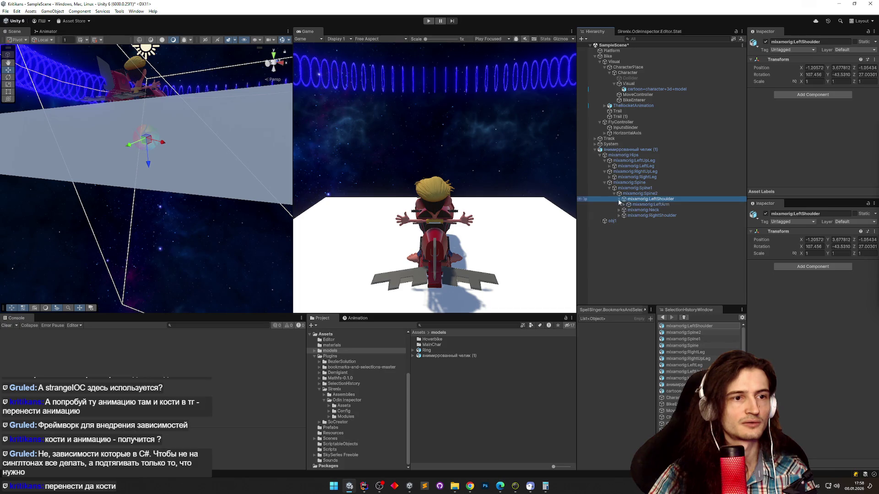
{"action": "left_click", "coordinate": [640, 204]}
{"action": "left_click", "coordinate": [624, 154]}
{"action": "left_click", "coordinate": [648, 149]}
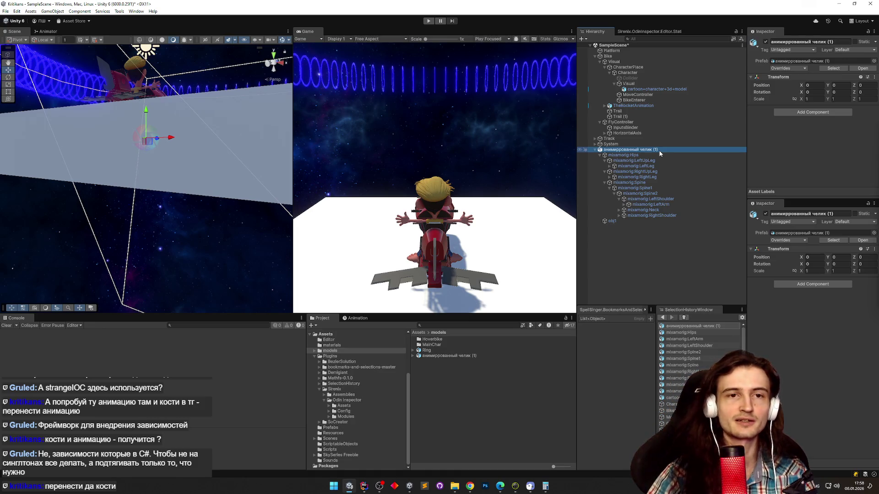
{"action": "left_click", "coordinate": [646, 155]}
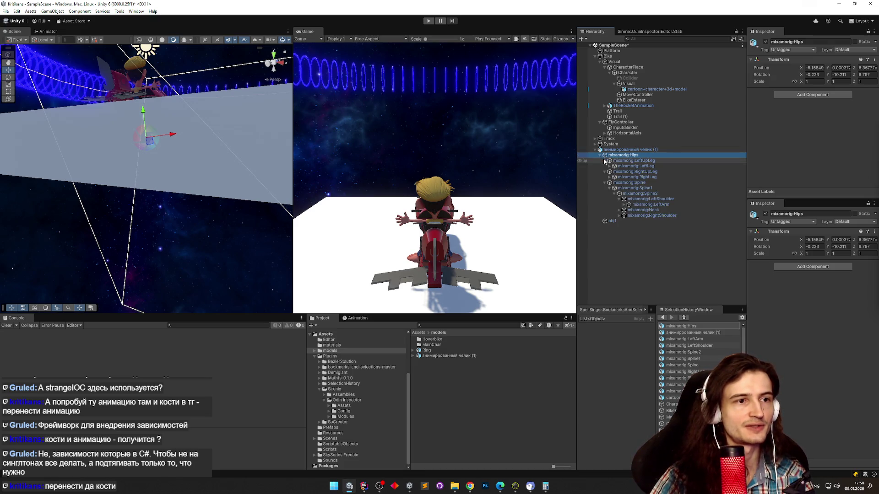
Unpack the cartoon+character+3d+model prefab instance after the Hips reparent is blocked.
{"action": "mouse_move", "coordinate": [615, 157]}
{"action": "left_mouse_down"}
{"action": "mouse_move", "coordinate": [638, 92]}
{"action": "mouse_move", "coordinate": [649, 93]}
{"action": "left_mouse_up"}
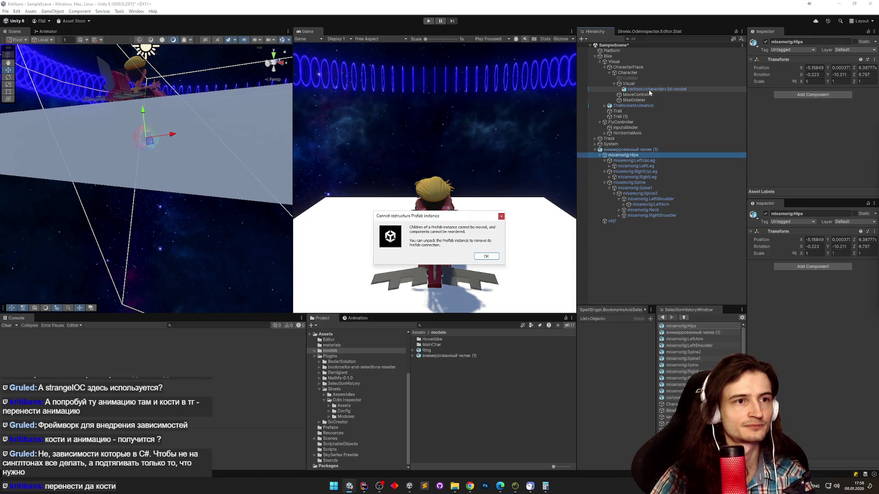
{"action": "left_click", "coordinate": [485, 257]}
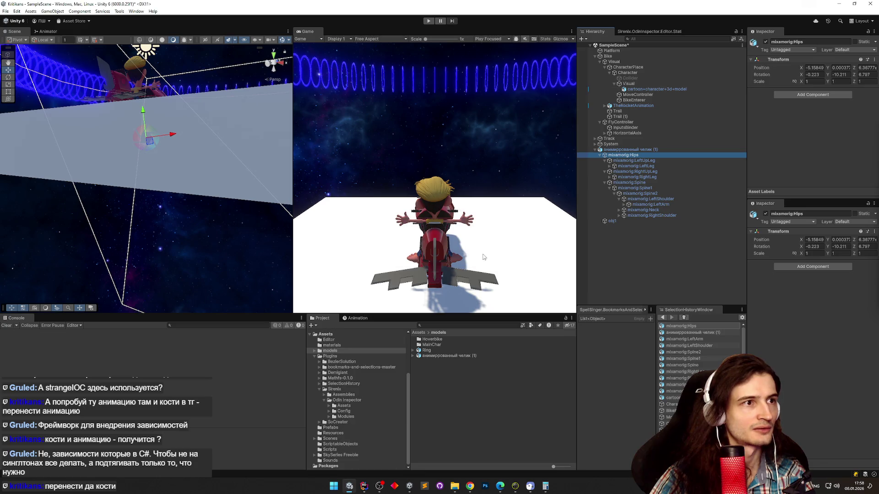
{"action": "right_click", "coordinate": [646, 89]}
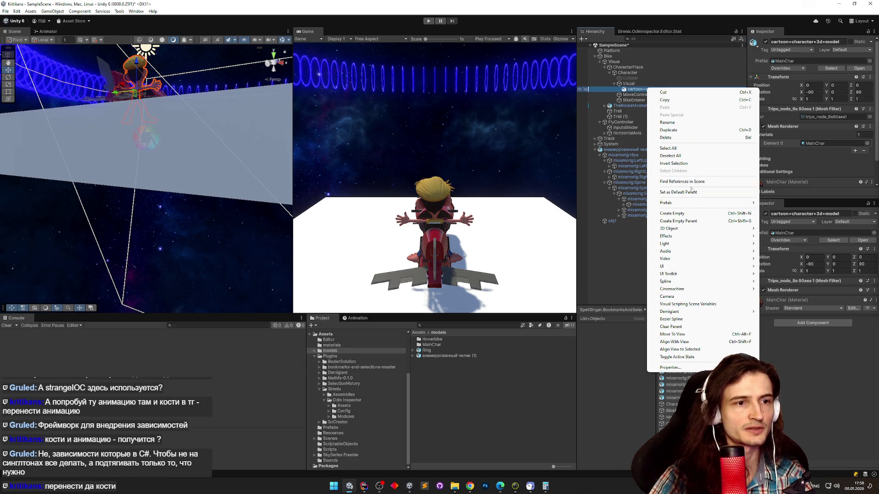
{"action": "mouse_move", "coordinate": [693, 203]}
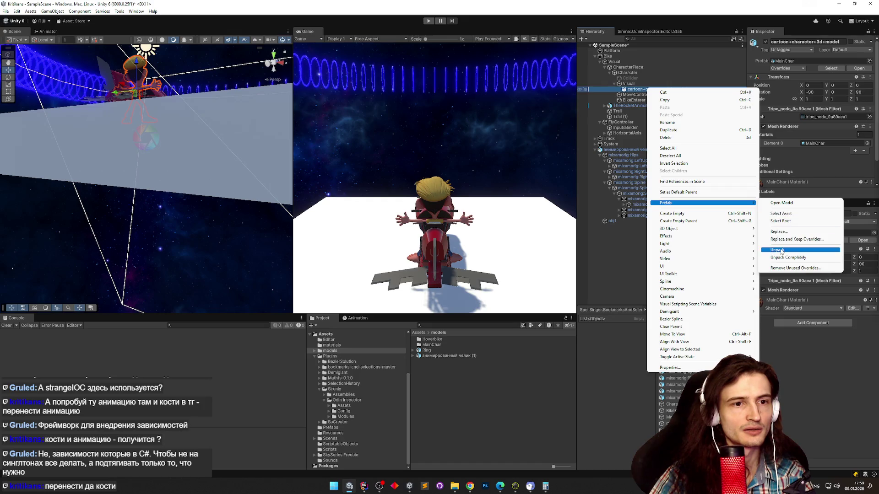
{"action": "left_click", "coordinate": [777, 250]}
Unpack the animated character prefab and parent mixamorig:Hips under cartoon+character+3d+model.
{"action": "left_click_drag", "start_coordinate": [634, 155], "coordinate": [650, 92]}
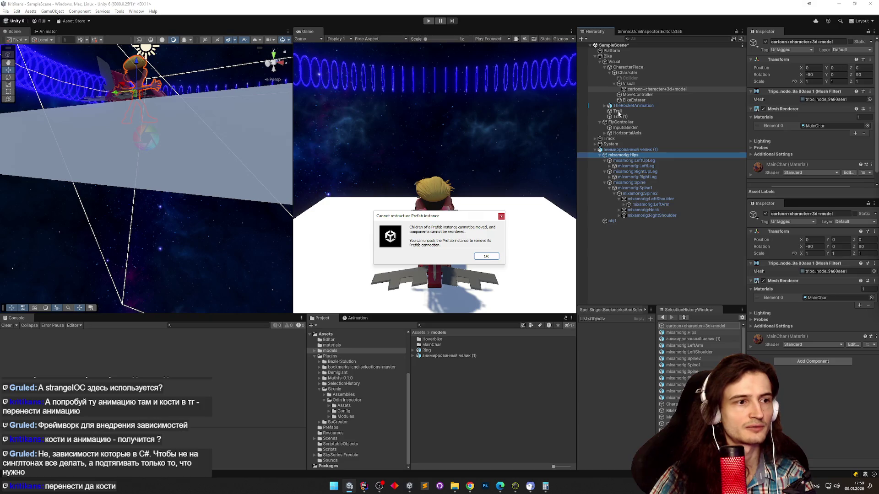
{"action": "left_click", "coordinate": [479, 255]}
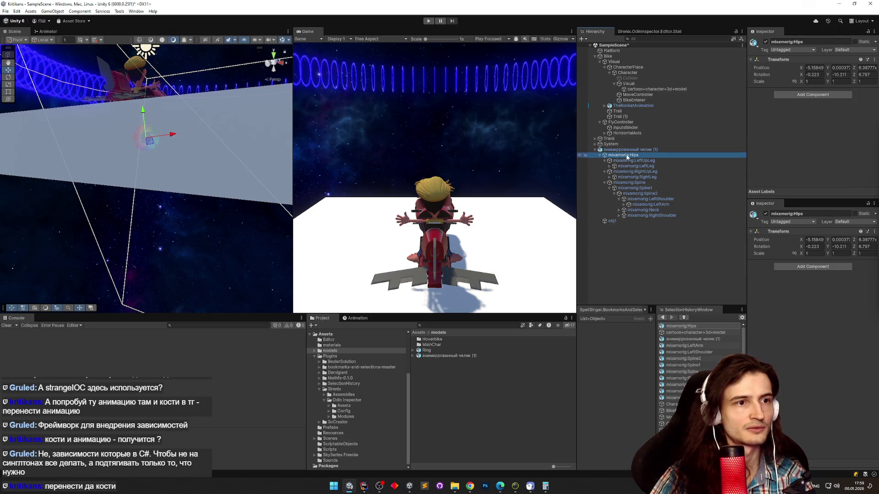
{"action": "right_click", "coordinate": [614, 150]}
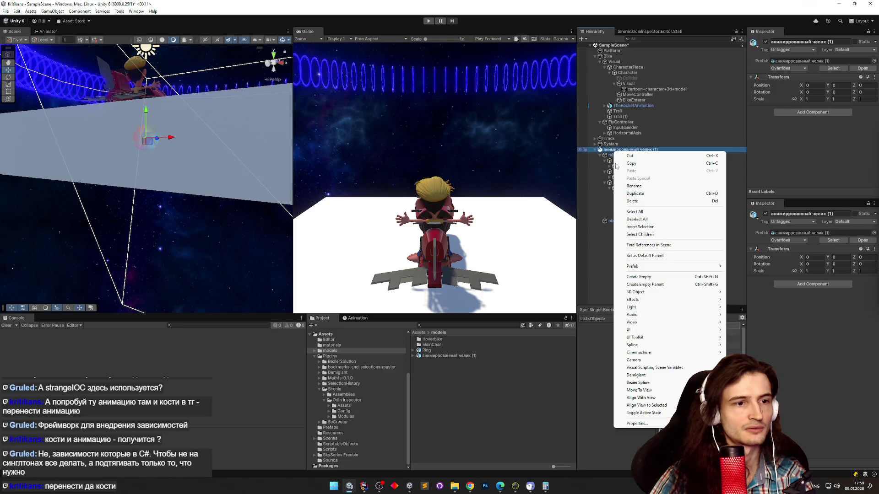
{"action": "mouse_move", "coordinate": [656, 271]}
{"action": "left_click", "coordinate": [760, 303]}
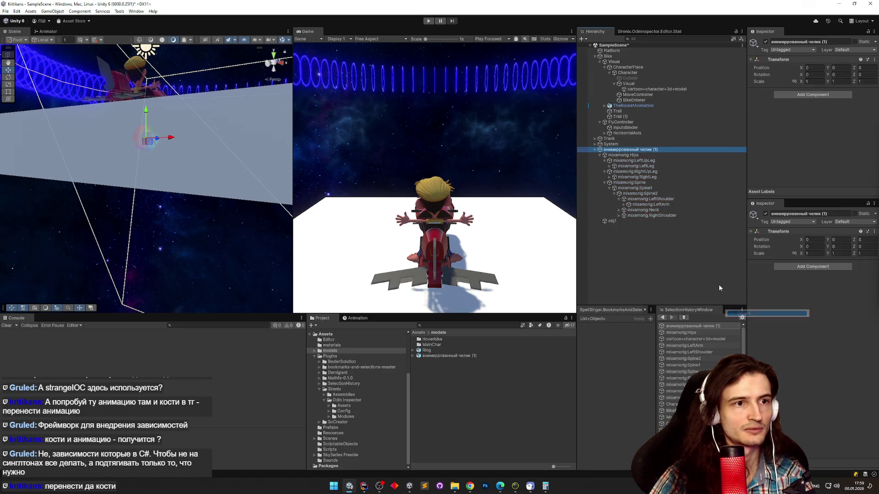
{"action": "left_click_drag", "start_coordinate": [615, 158], "coordinate": [646, 90]}
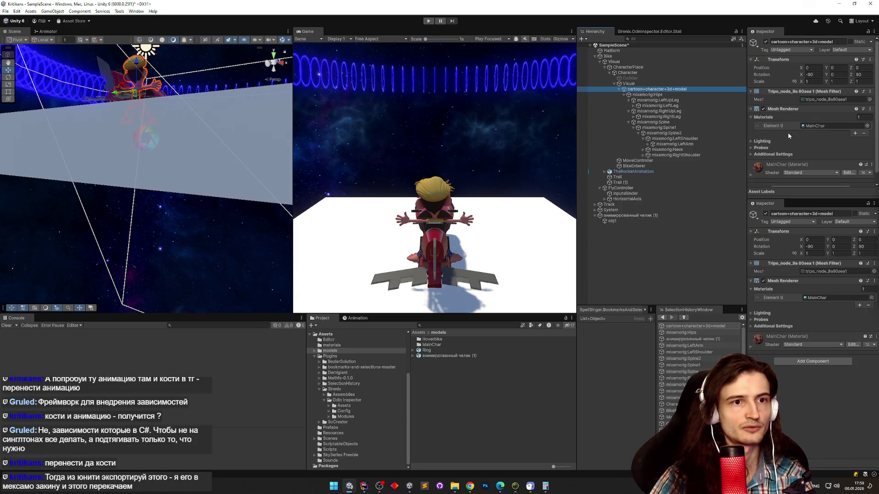
Add an Animator component to cartoon+character+3d+model.
{"action": "scroll", "coordinate": [808, 167], "scroll_direction": "down", "scroll_amount": 1}
{"action": "left_click", "coordinate": [804, 179]}
{"action": "type", "text": "animato"}
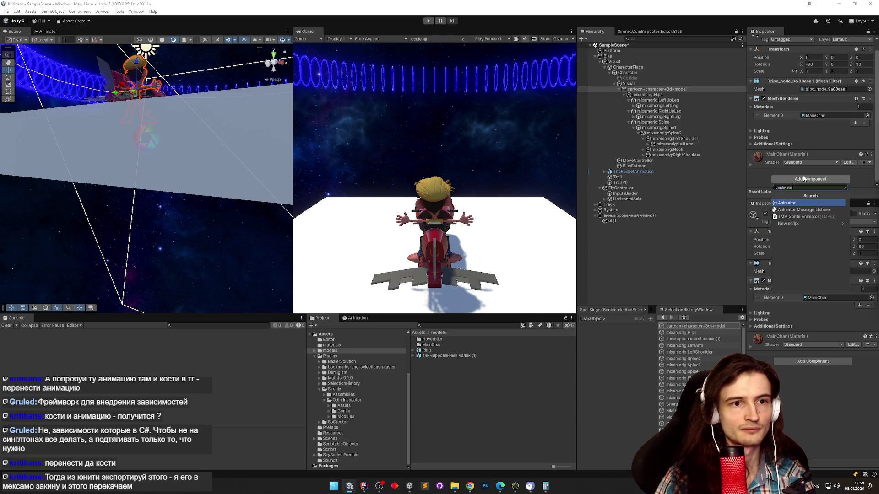
{"action": "left_click", "coordinate": [787, 210]}
{"action": "scroll", "coordinate": [859, 119], "scroll_direction": "down", "scroll_amount": 3}
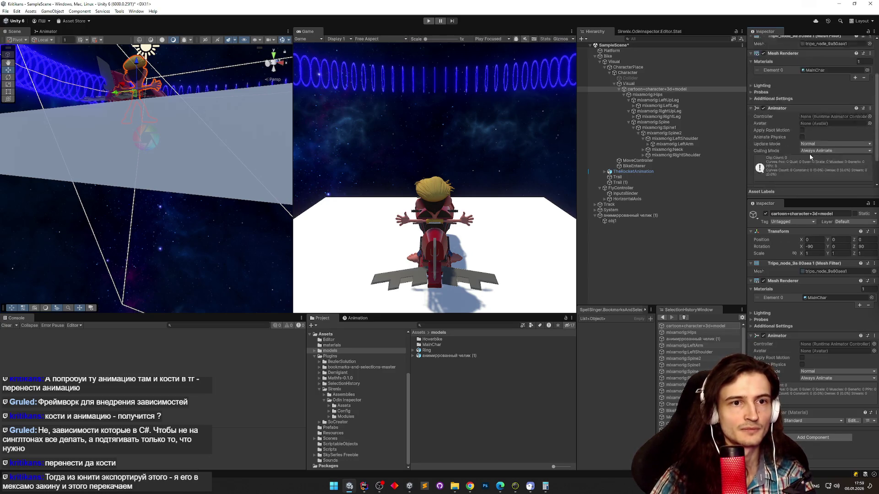
{"action": "left_click", "coordinate": [869, 104]}
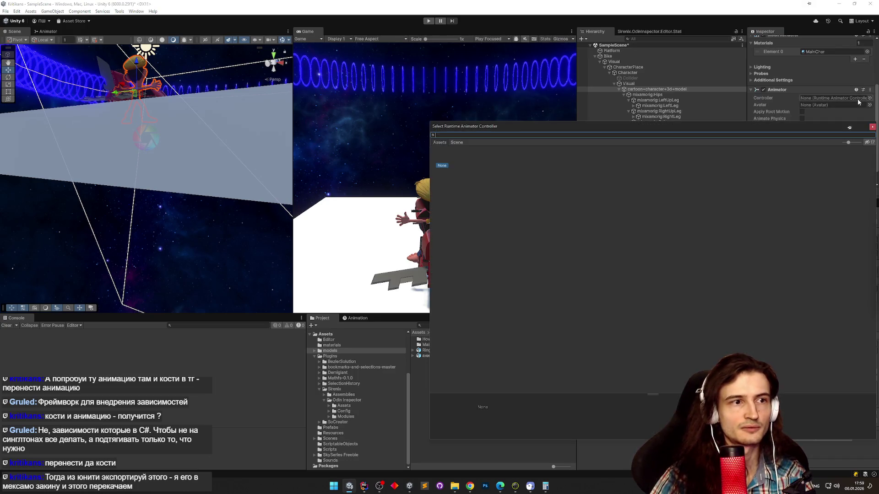
{"action": "key", "text": "Escape"}
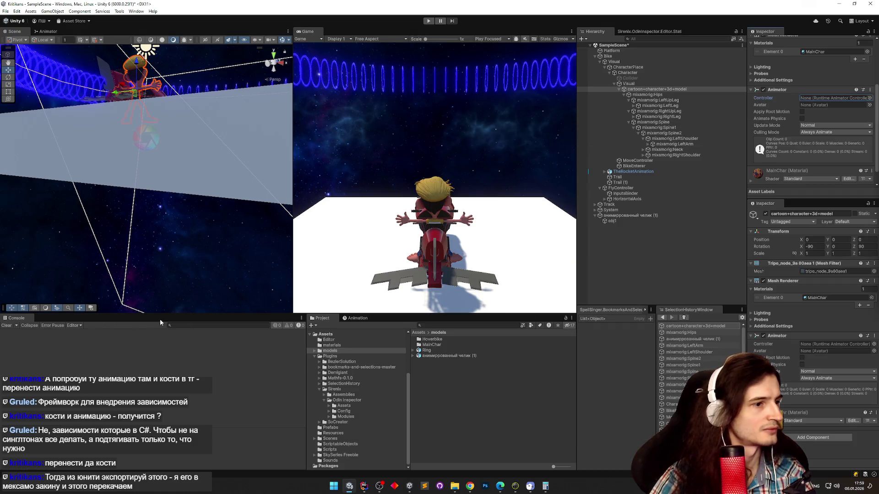
Create a new animation clip and save it in the models folder.
{"action": "left_click", "coordinate": [358, 317]}
{"action": "left_click", "coordinate": [490, 408]}
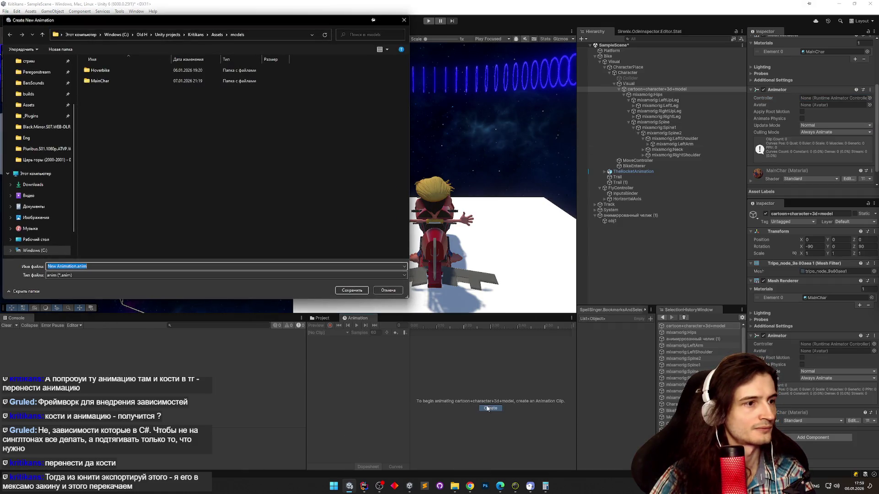
{"action": "left_click", "coordinate": [354, 291]}
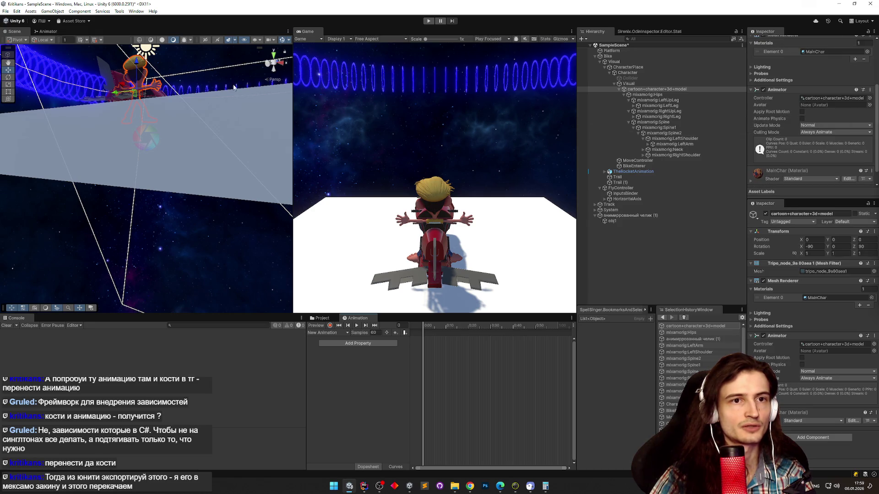
Set the Animator's New Animation state Motion to the mixamo.com clip.
{"action": "left_click", "coordinate": [57, 33]}
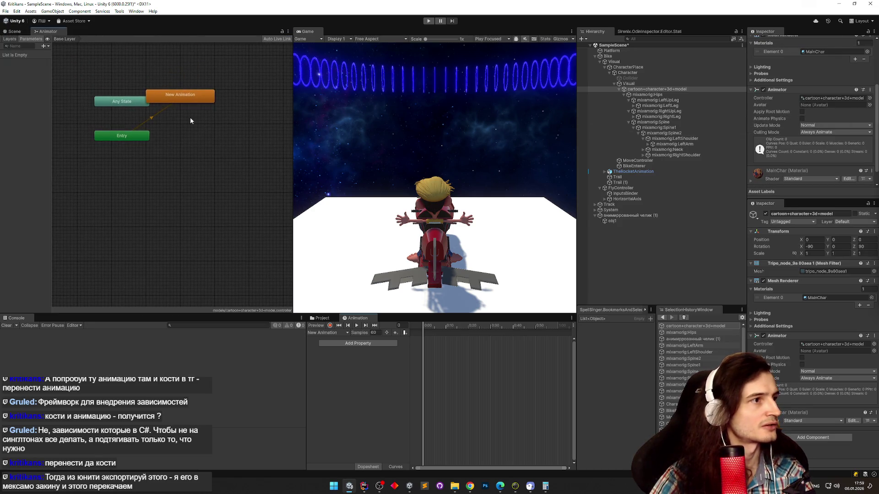
{"action": "left_click", "coordinate": [183, 95]}
{"action": "left_click", "coordinate": [873, 58]}
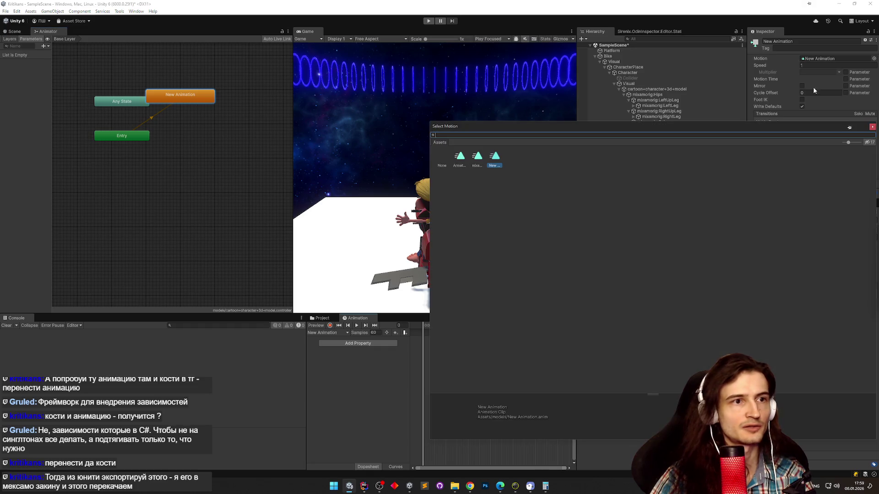
{"action": "left_click", "coordinate": [477, 158]}
{"action": "left_click", "coordinate": [474, 161]}
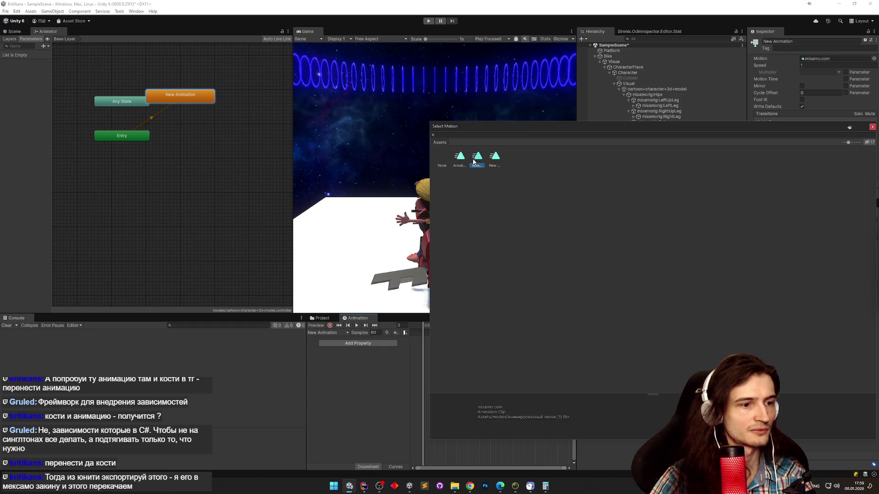
{"action": "left_click", "coordinate": [463, 162]}
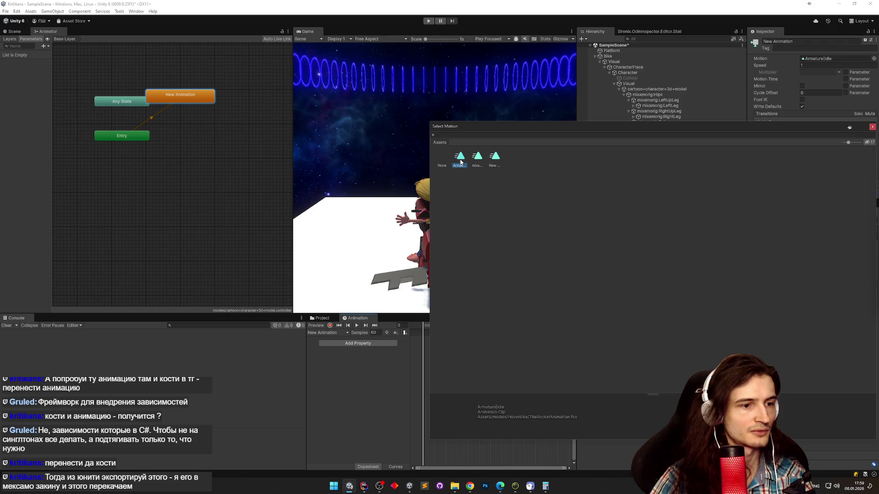
{"action": "left_click", "coordinate": [472, 162]}
{"action": "double_click", "coordinate": [473, 162]}
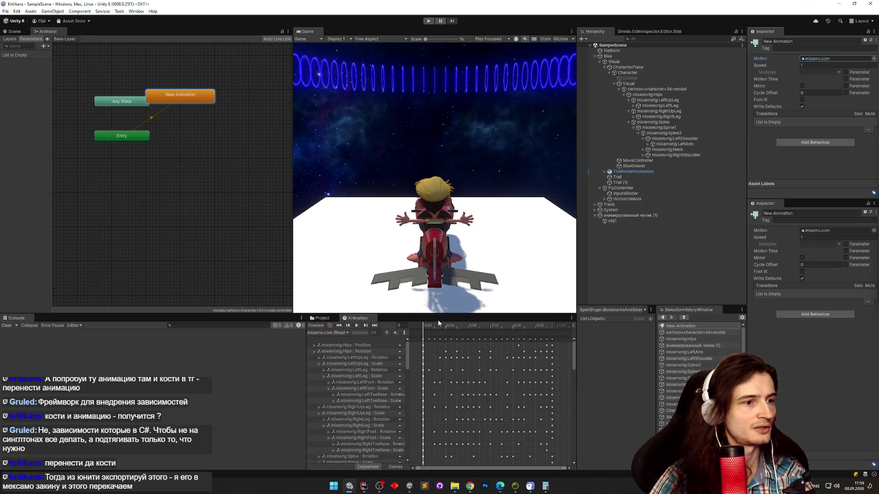
Preview the mixamo.com clip on cartoon+character+3d+model with the playhead scrubbed back to frame 1.
{"action": "left_click", "coordinate": [357, 318]}
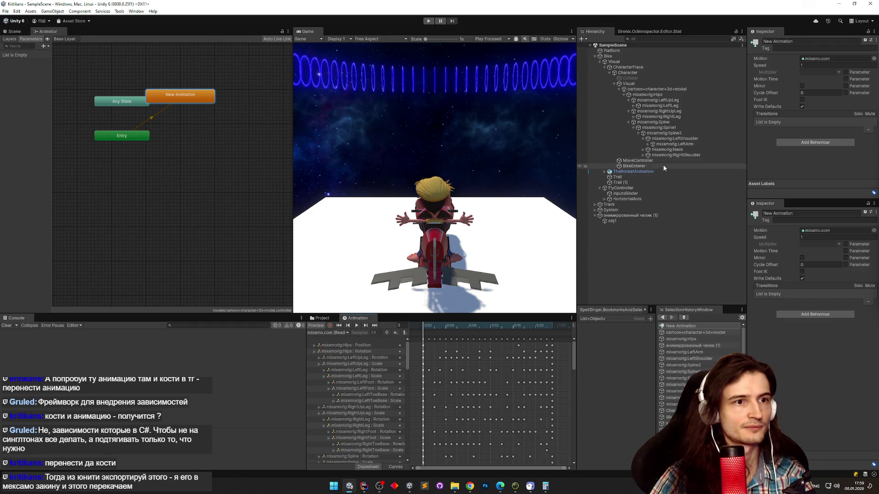
{"action": "left_click", "coordinate": [656, 89]}
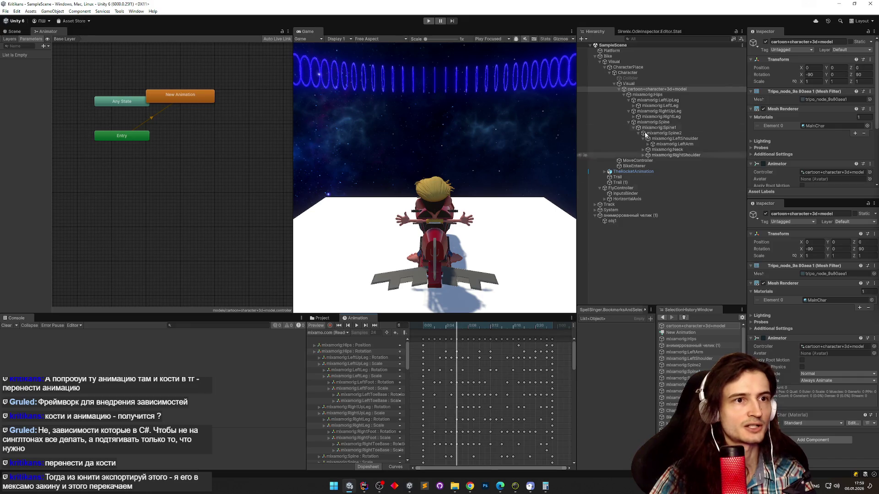
{"action": "left_click_drag", "start_coordinate": [450, 329], "coordinate": [428, 329]}
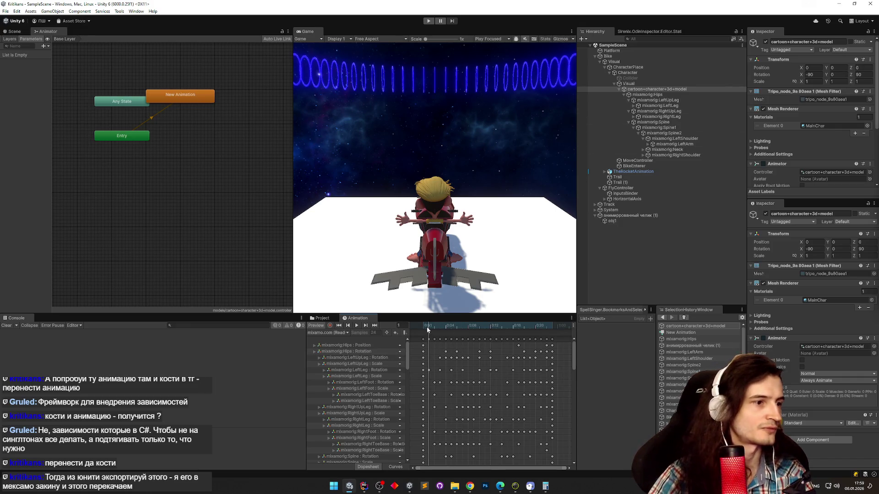
{"action": "left_click", "coordinate": [338, 333]}
{"action": "left_click", "coordinate": [346, 339]}
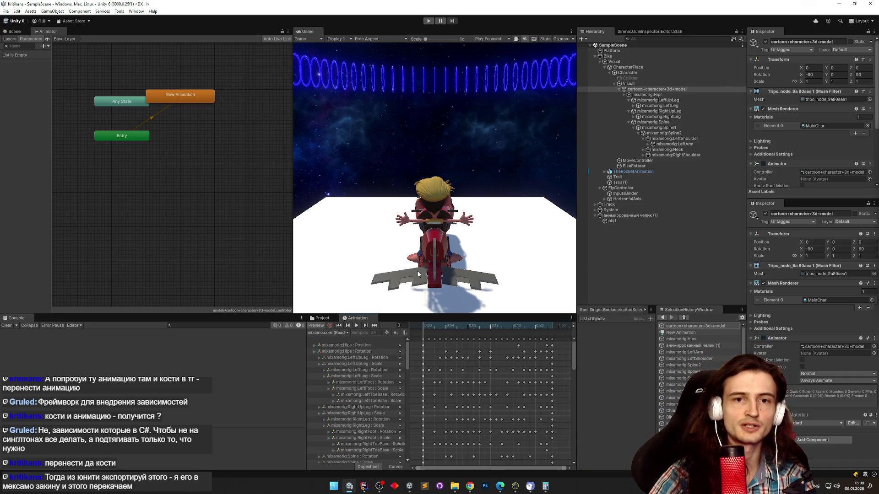
Undo the Animator, the bone reparenting and the added 'анимированный челик (1)' character.
{"action": "key", "text": "ctrl+z"}
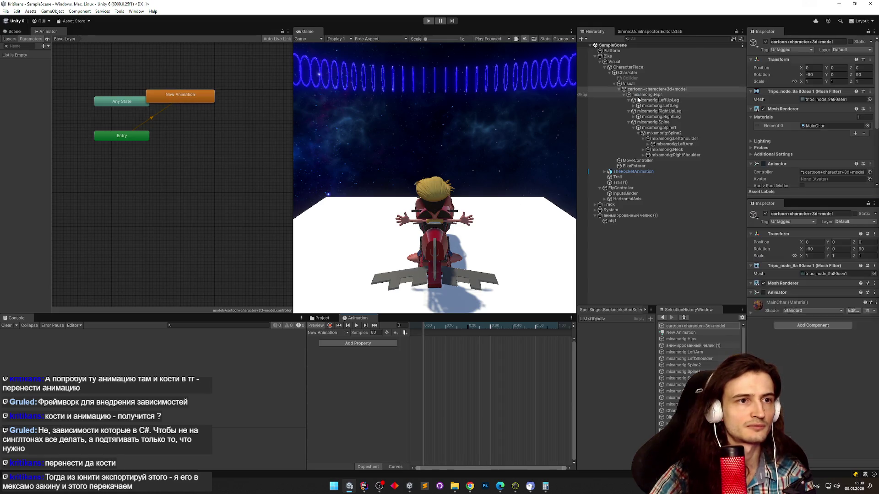
{"action": "key", "text": "ctrl+z"}
{"action": "key", "text": "ctrl+z"}
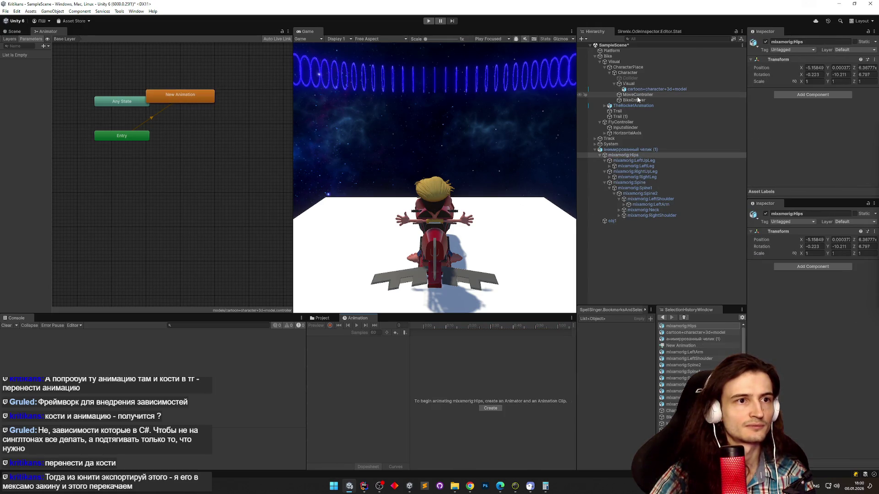
{"action": "left_click", "coordinate": [639, 150]}
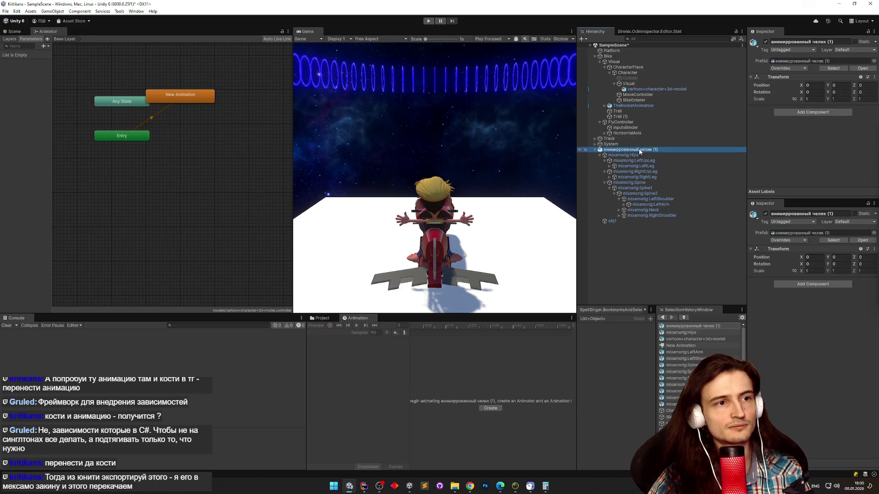
{"action": "key", "text": "ctrl+z"}
Locate the cartoon model's source MainChar.fbx in the Project window.
{"action": "left_click", "coordinate": [655, 90]}
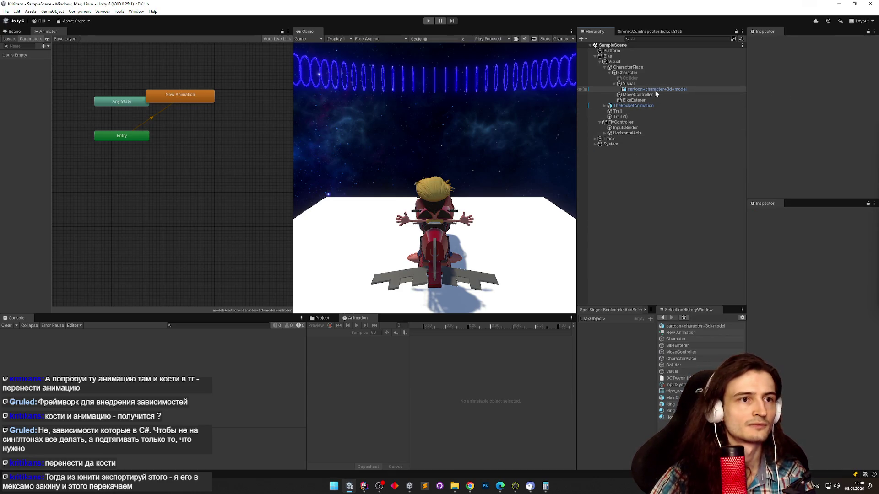
{"action": "left_click_drag", "start_coordinate": [876, 149], "coordinate": [875, 151]}
{"action": "scroll", "coordinate": [875, 151], "scroll_direction": "up", "scroll_amount": 1}
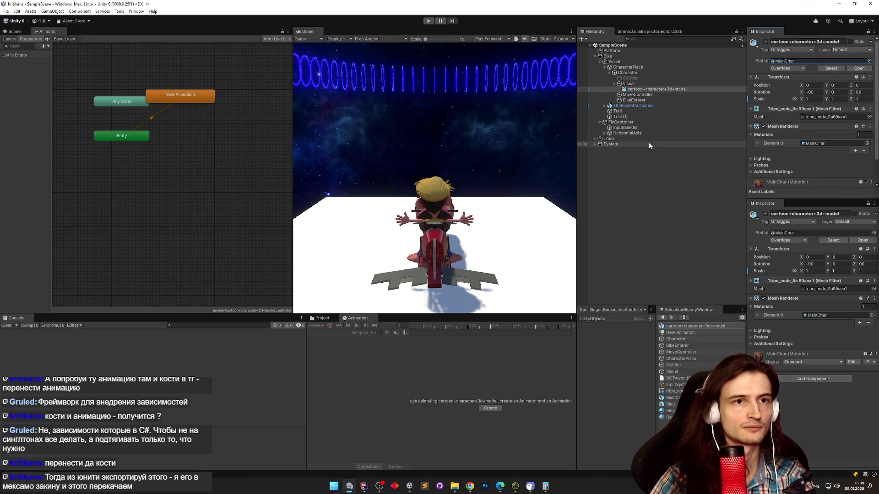
{"action": "left_click", "coordinate": [859, 69]}
{"action": "left_click", "coordinate": [7, 325]}
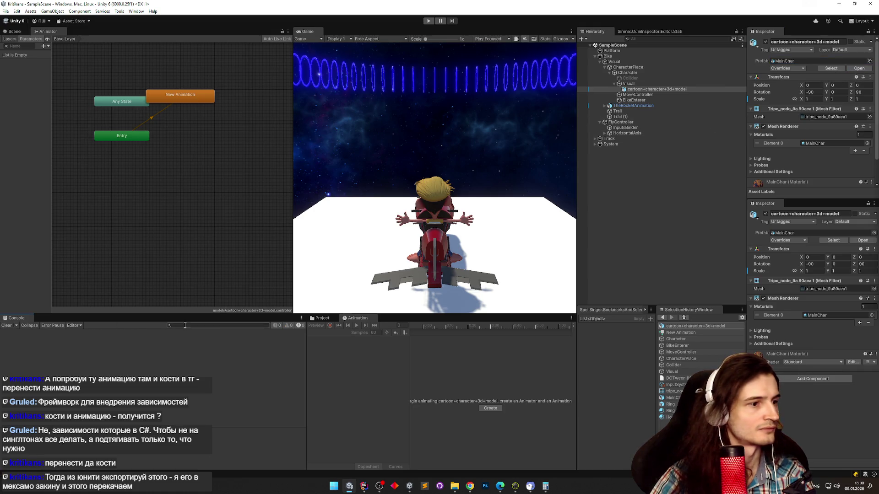
{"action": "left_click", "coordinate": [322, 318]}
{"action": "left_click", "coordinate": [431, 345]}
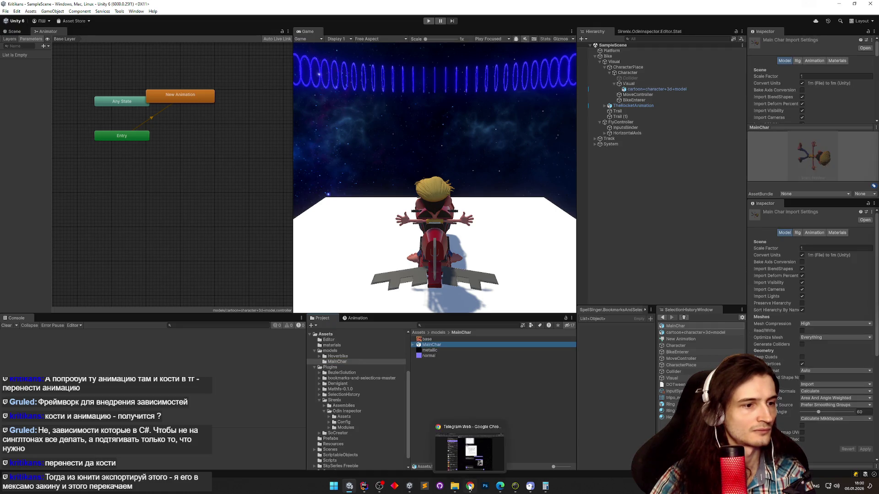
Reveal the MainChar model's folder in File Explorer with Show in Explorer.
{"action": "left_click", "coordinate": [471, 487]}
{"action": "left_click", "coordinate": [472, 488]}
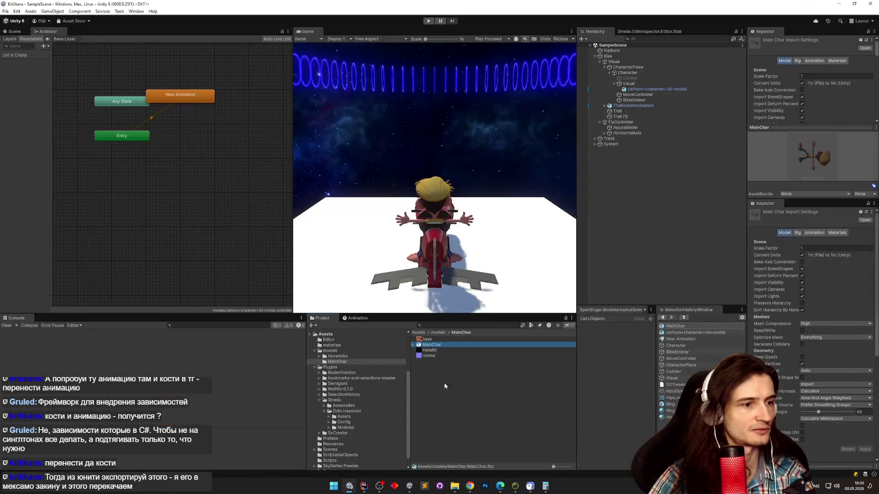
{"action": "mouse_move", "coordinate": [439, 347]}
{"action": "left_mouse_down"}
{"action": "mouse_move", "coordinate": [471, 480]}
{"action": "mouse_move", "coordinate": [443, 348]}
{"action": "left_mouse_up"}
{"action": "right_click", "coordinate": [442, 346]}
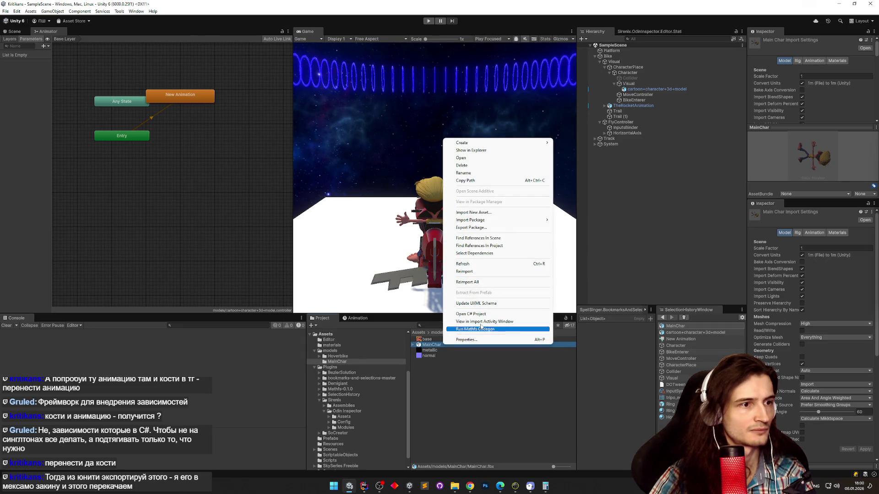
{"action": "left_click", "coordinate": [480, 150]}
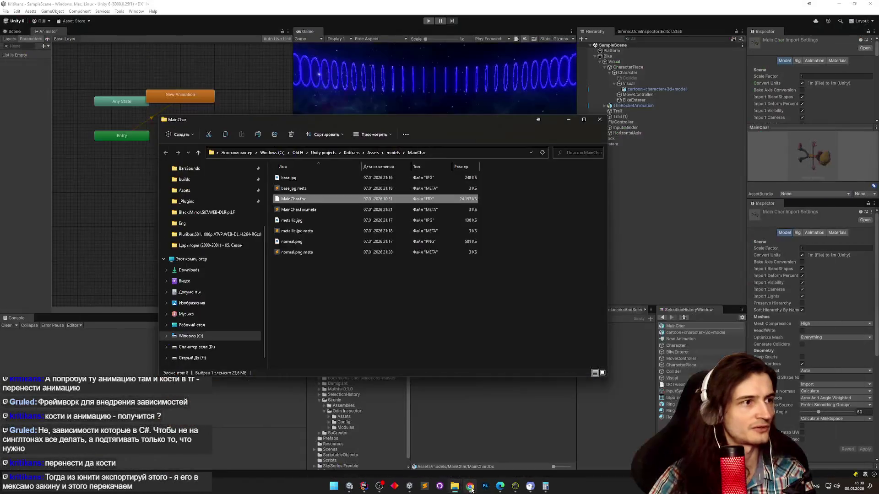
Bring up the Telegram Web chat and restore it to a smaller window.
{"action": "left_click", "coordinate": [471, 488]}
{"action": "left_click", "coordinate": [470, 487]}
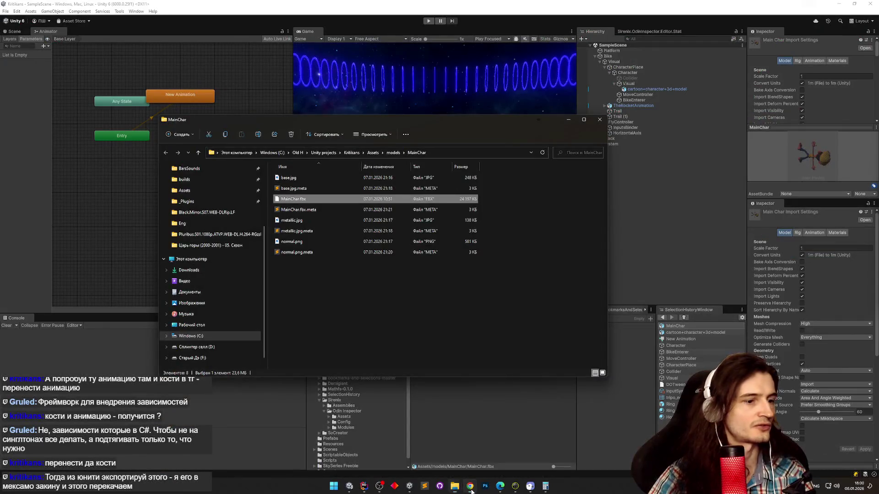
{"action": "left_click", "coordinate": [471, 487]}
{"action": "double_click", "coordinate": [687, 6]}
Send MainChar.fbx (23.6 MB) into the Telegram chat, then minimize the chat window.
{"action": "left_click_drag", "start_coordinate": [302, 199], "coordinate": [762, 255]}
{"action": "left_click_drag", "start_coordinate": [762, 254], "coordinate": [763, 254]}
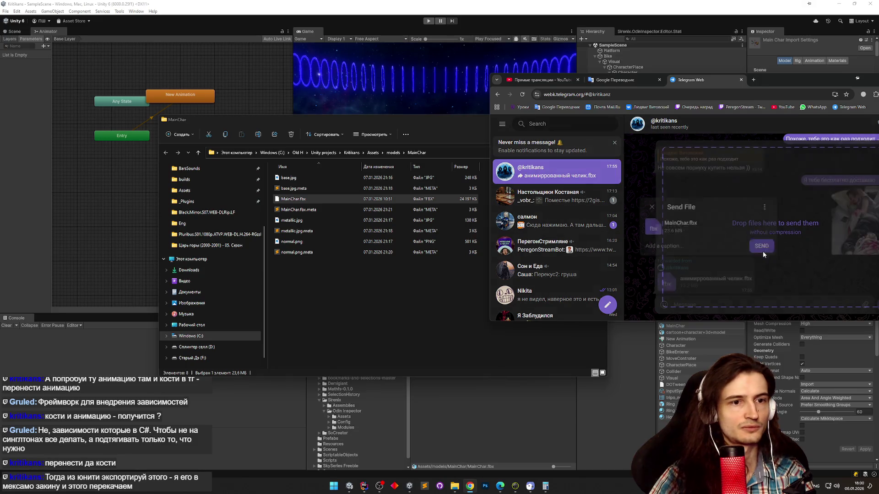
{"action": "left_click", "coordinate": [812, 237]}
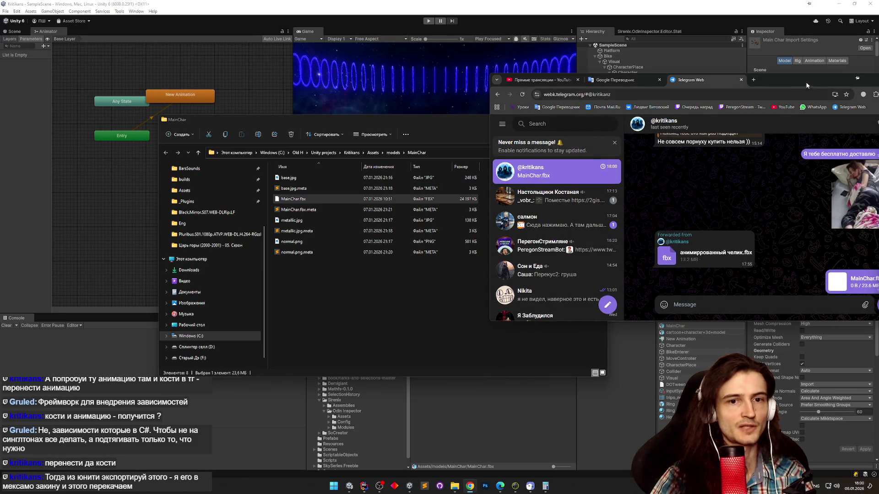
{"action": "left_click_drag", "start_coordinate": [807, 85], "coordinate": [578, 137]}
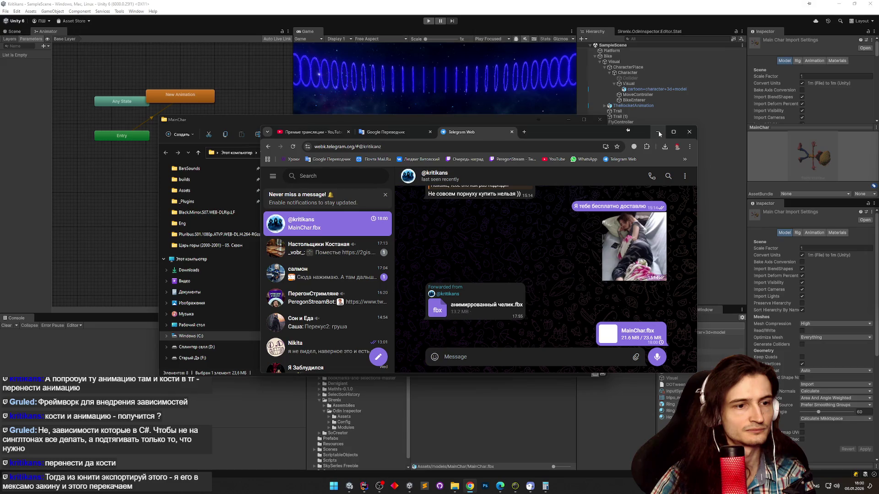
{"action": "left_click", "coordinate": [659, 133]}
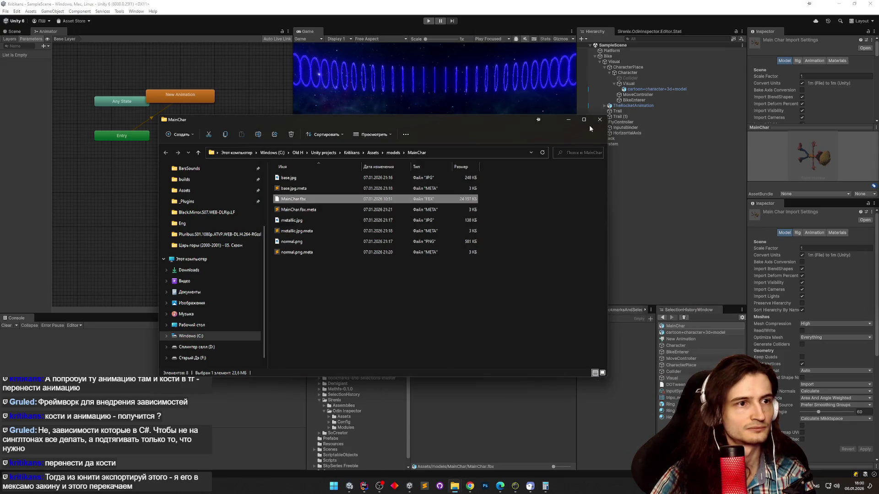
{"action": "left_click", "coordinate": [571, 121]}
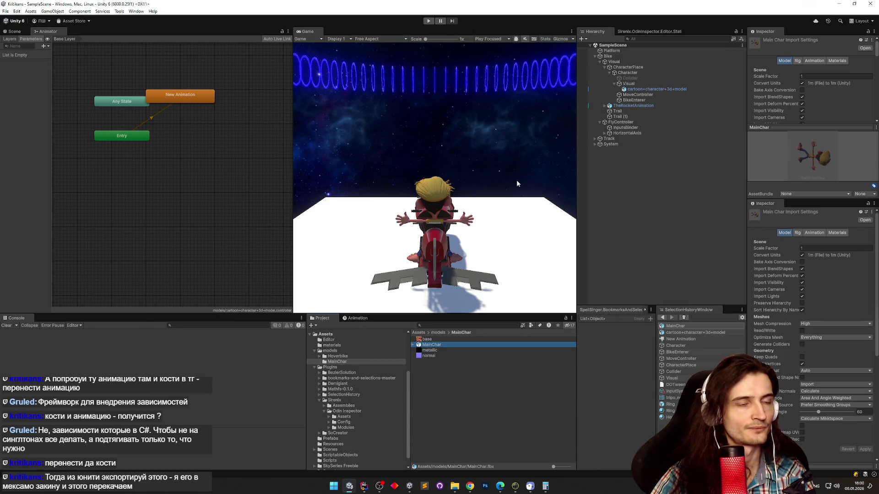
{"action": "key", "text": "ctrl+p"}
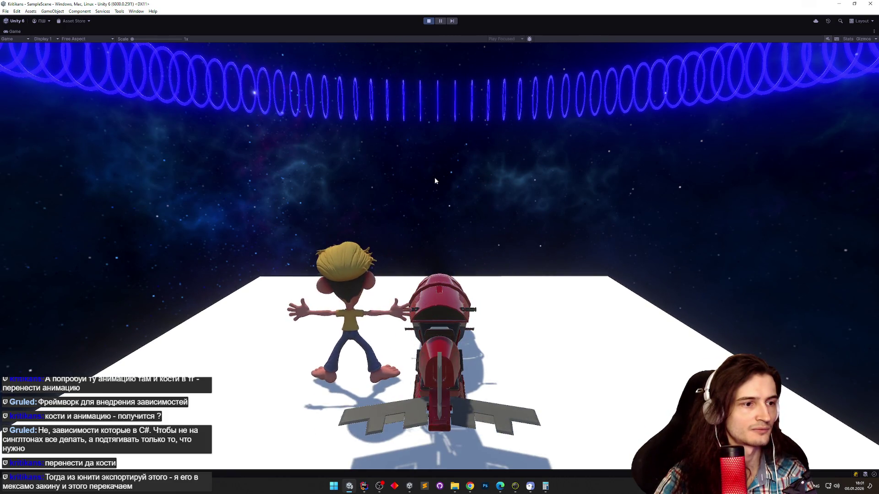
{"action": "key", "text": "space"}
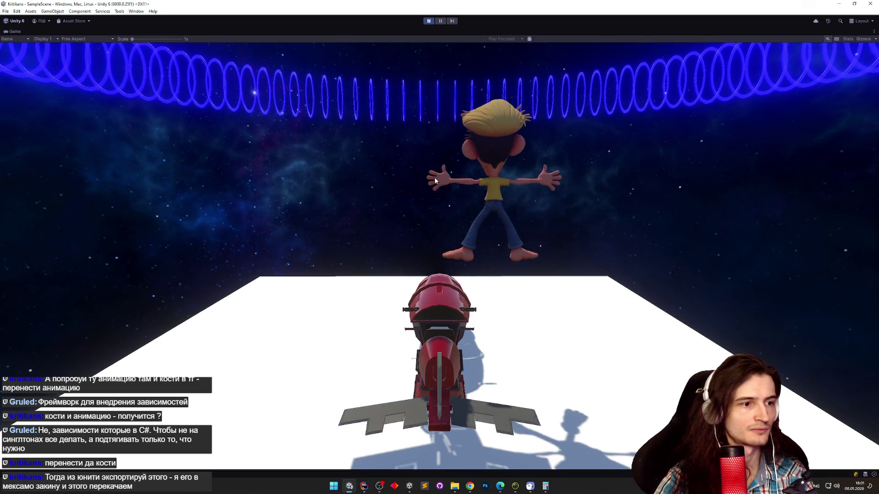
{"action": "key", "text": "ctrl+p"}
Add '_rigidbody.linearVelocity = Vector3.zero;' above Jump() in SetActive, then return to Unity.
{"action": "left_click", "coordinate": [363, 486]}
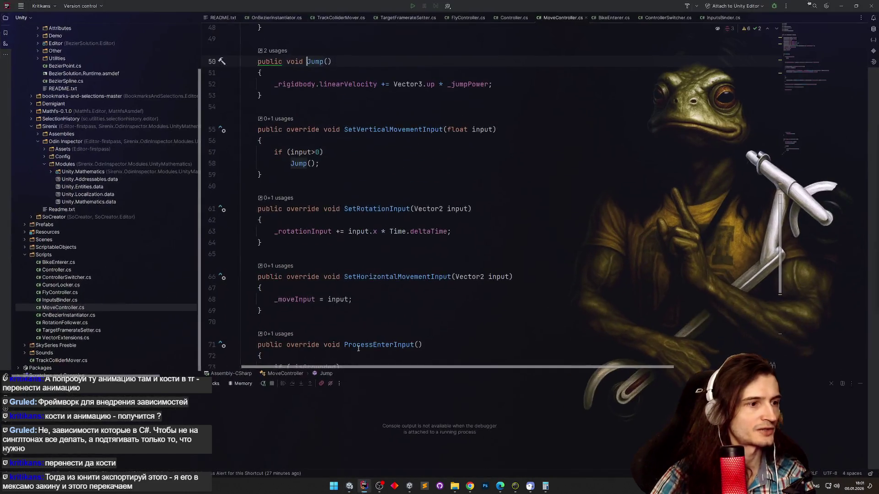
{"action": "scroll", "coordinate": [368, 281], "scroll_direction": "down", "scroll_amount": 2}
{"action": "scroll", "coordinate": [368, 281], "scroll_direction": "down", "scroll_amount": 5}
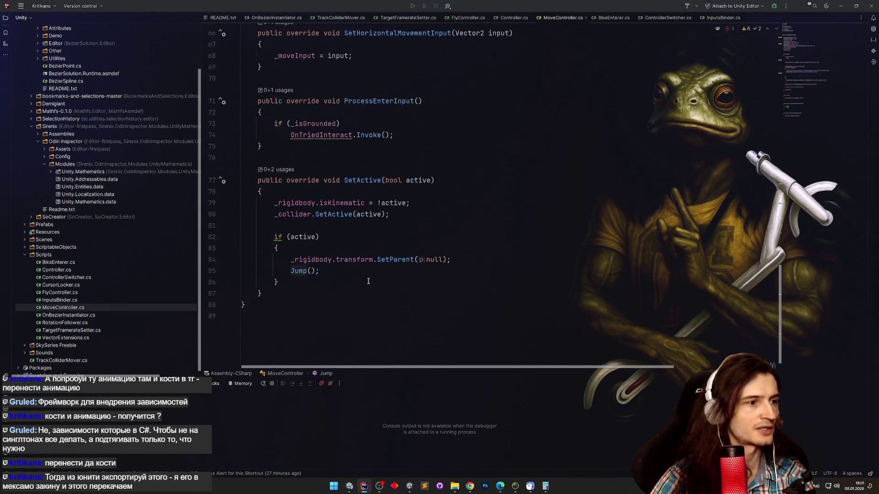
{"action": "left_click", "coordinate": [322, 277]}
{"action": "key", "text": "Down"}
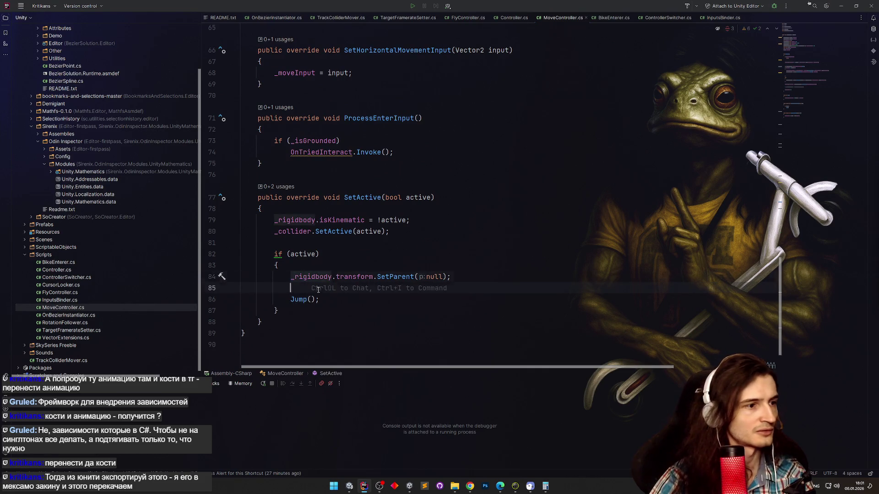
{"action": "type", "text": "_rigidbody.vel"}
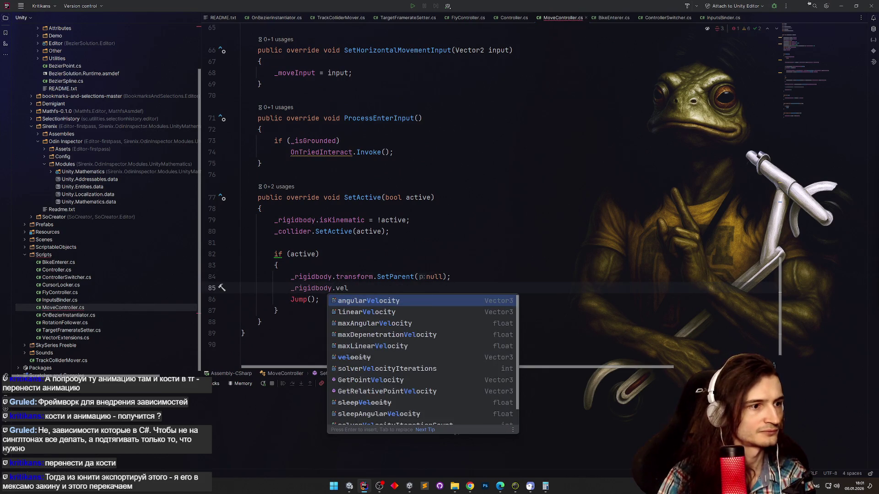
{"action": "key", "text": "Down"}
{"action": "key", "text": "Return"}
{"action": "type", "text": "= vec"}
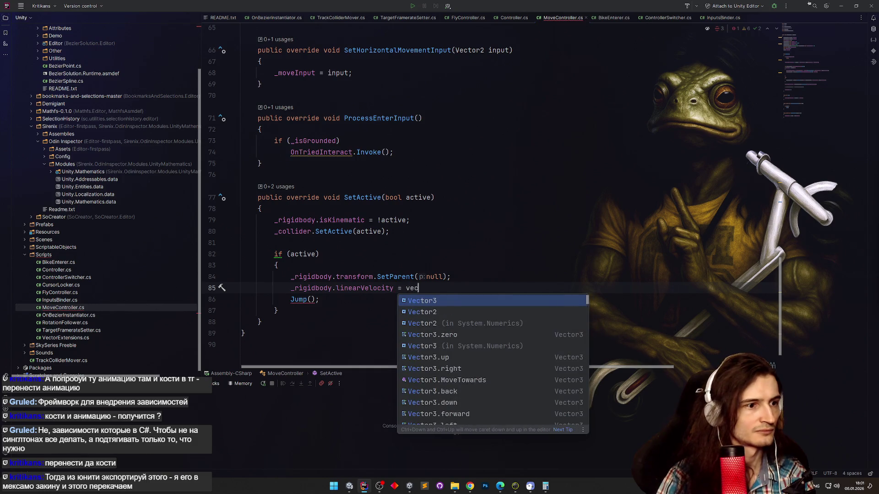
{"action": "type", "text": "."}
{"action": "key", "text": "Return"}
{"action": "type", "text": ";"}
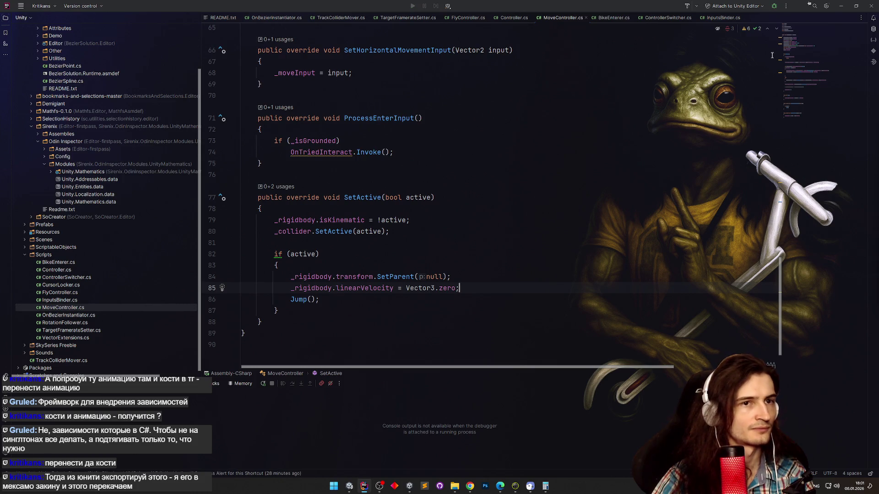
{"action": "key", "text": "alt+Tab"}
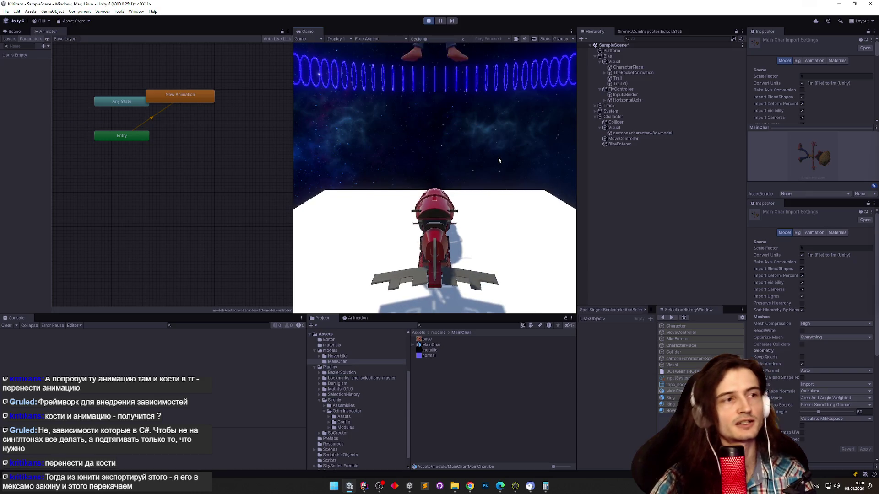
Stop play mode and return to MoveController.cs in Rider.
{"action": "key", "text": "ctrl+p"}
{"action": "key", "text": "ctrl+p"}
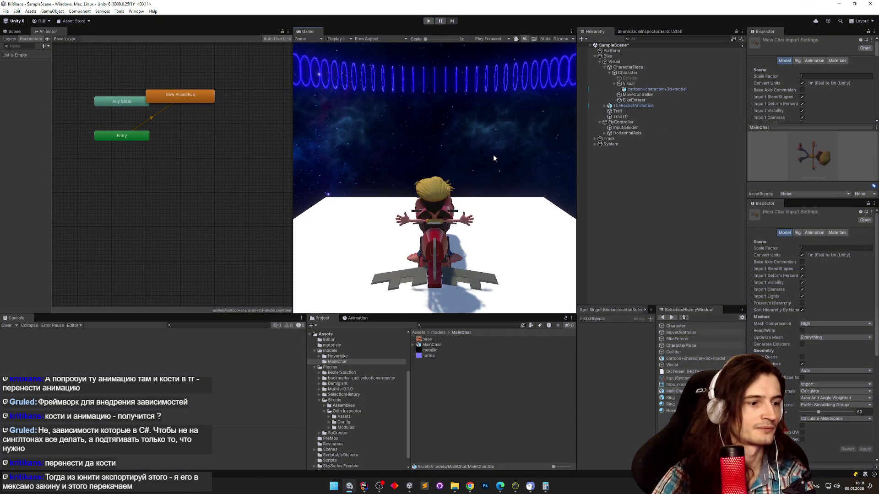
{"action": "left_click", "coordinate": [364, 486]}
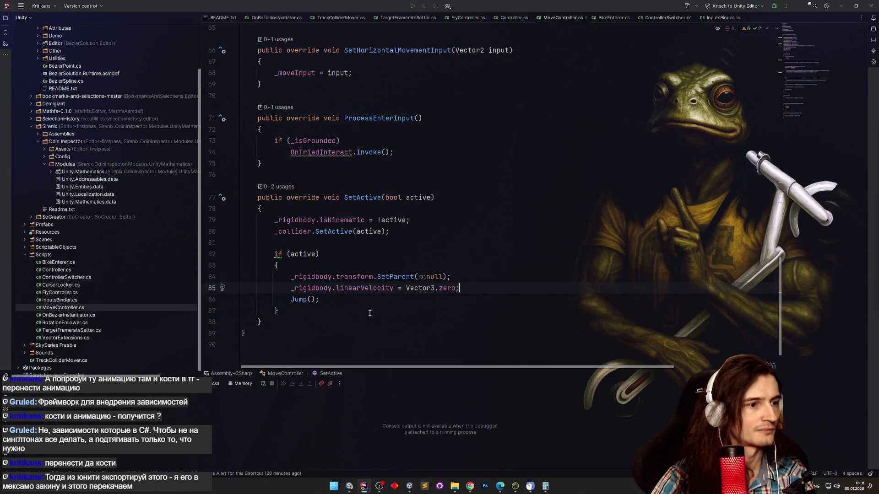
Go to the Jump() definition and add an interpolated Debug.Log velocity message at its top.
{"action": "left_click", "coordinate": [302, 298]}
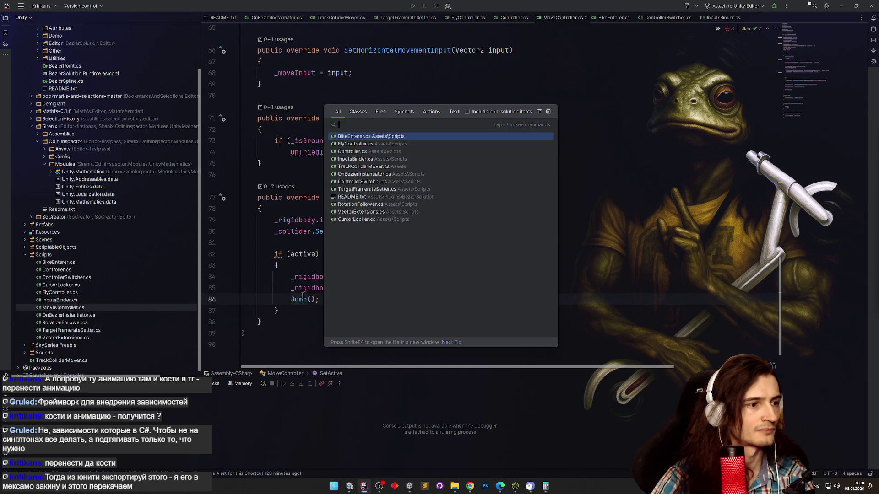
{"action": "left_click", "coordinate": [302, 299], "text": "ctrl"}
{"action": "key", "text": "ctrl+alt+Left"}
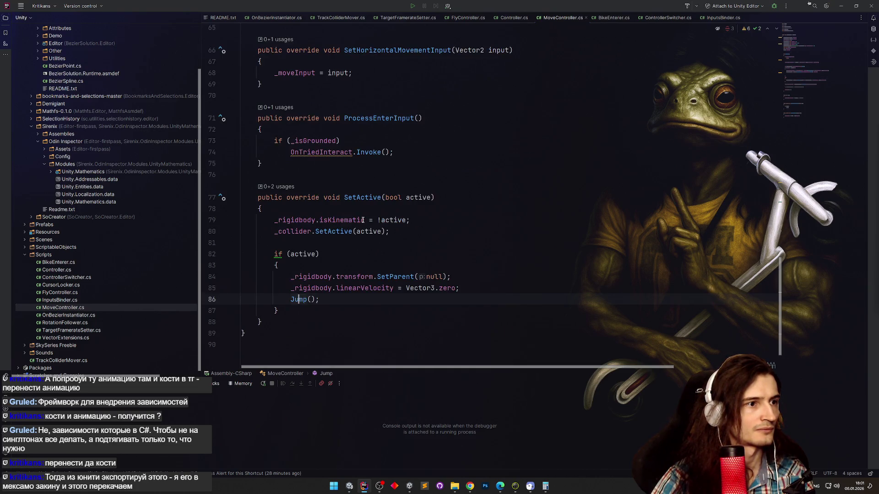
{"action": "key", "text": "ctrl+alt+Right"}
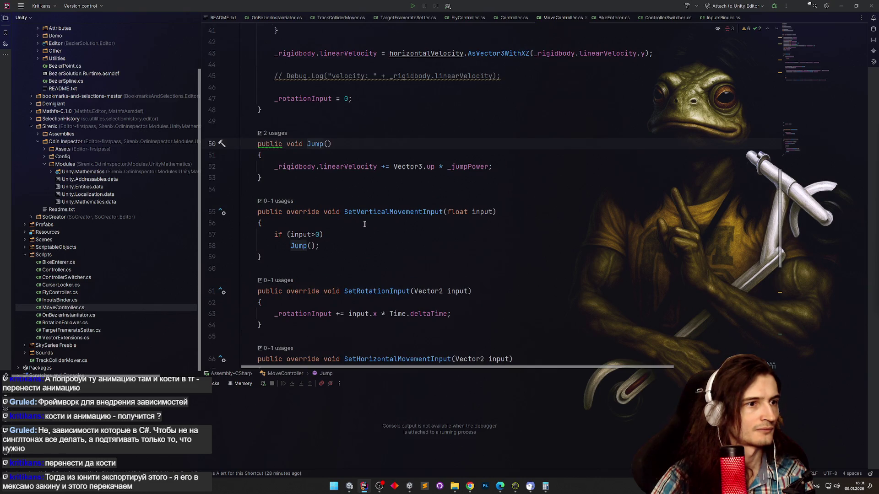
{"action": "left_click", "coordinate": [500, 168]}
{"action": "key", "text": "ctrl+alt+Return"}
{"action": "type", "text": "D"}
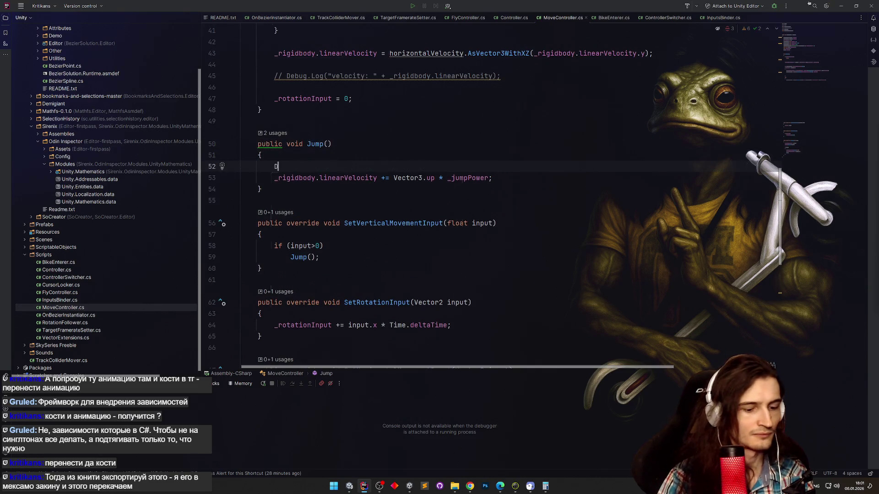
{"action": "type", "text": "ebug."}
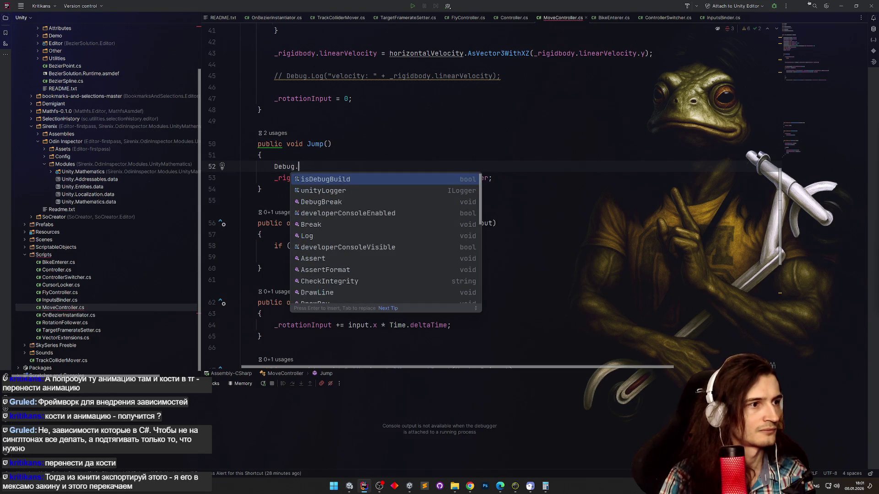
{"action": "type", "text": "Log"}
{"action": "key", "text": "Return"}
{"action": "type", "text": "\"Jump\");"}
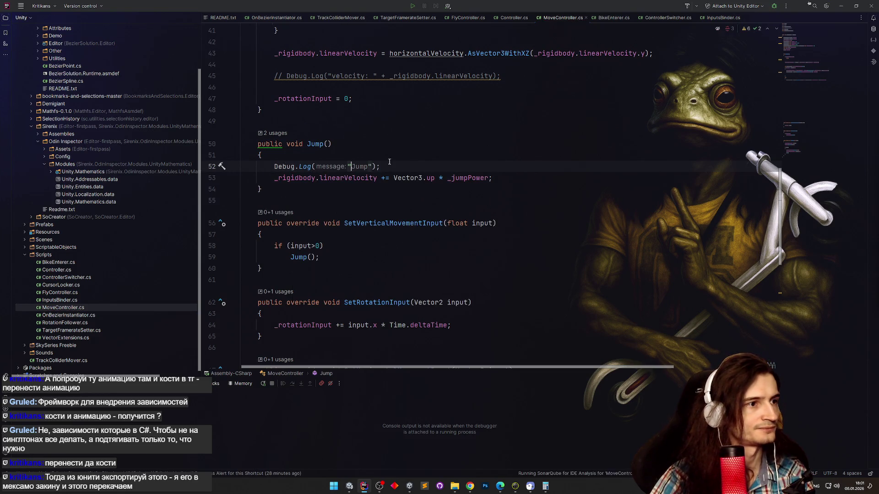
{"action": "key", "text": "Left"}
{"action": "type", "text": "$\""}
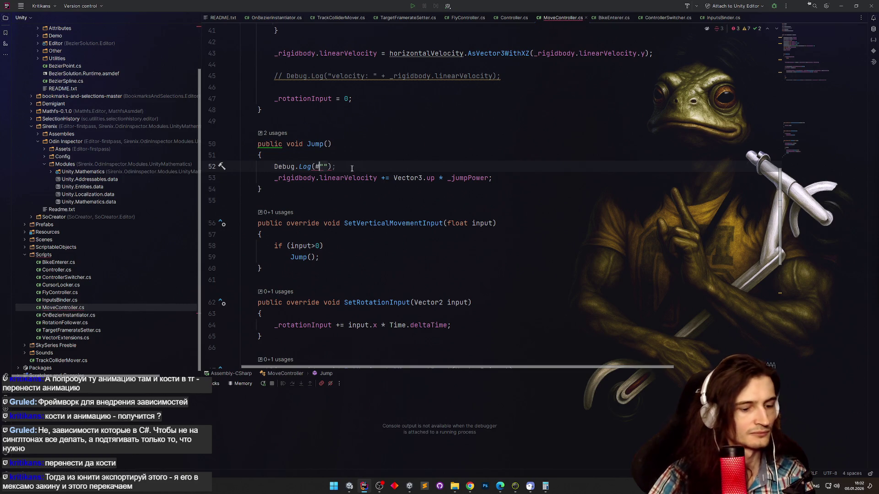
{"action": "type", "text": "vel before jump"}
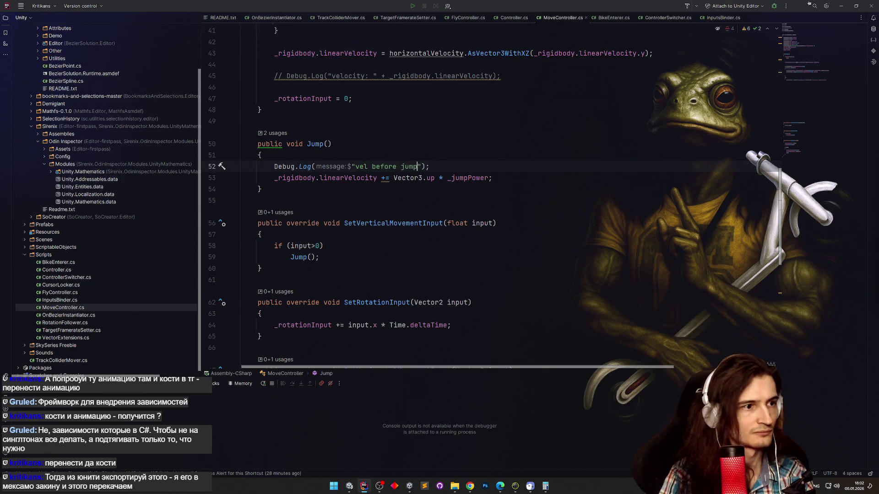
{"action": "key", "text": "BackSpace"}
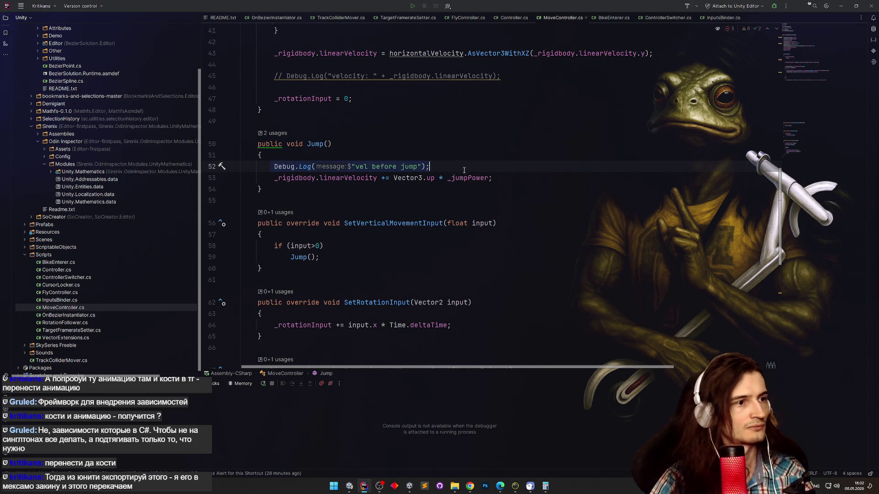
Copy the log after the jump line and print _rigidbody.linearVelocity in both before and after messages.
{"action": "left_click", "coordinate": [515, 175]}
{"action": "key", "text": "Return"}
{"action": "type", "text": "Debug.Log($\"vel before jump\");"}
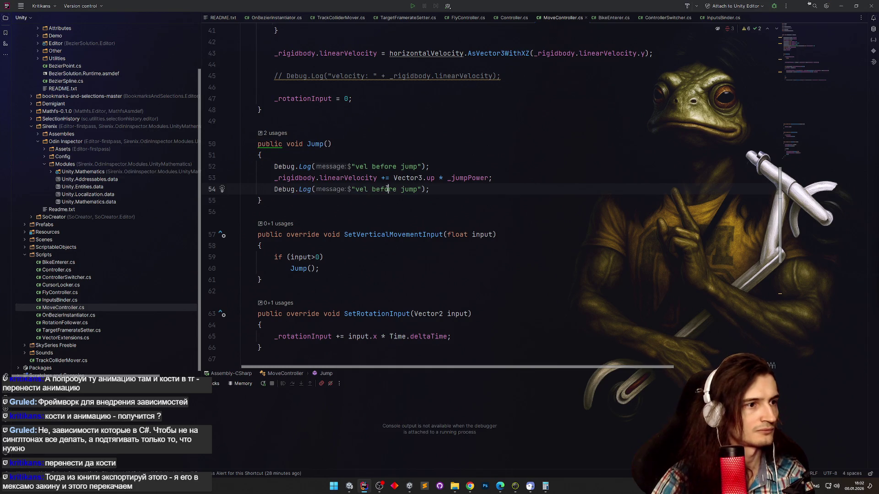
{"action": "double_click", "coordinate": [387, 189]}
{"action": "type", "text": "aft"}
{"action": "left_click", "coordinate": [483, 156]}
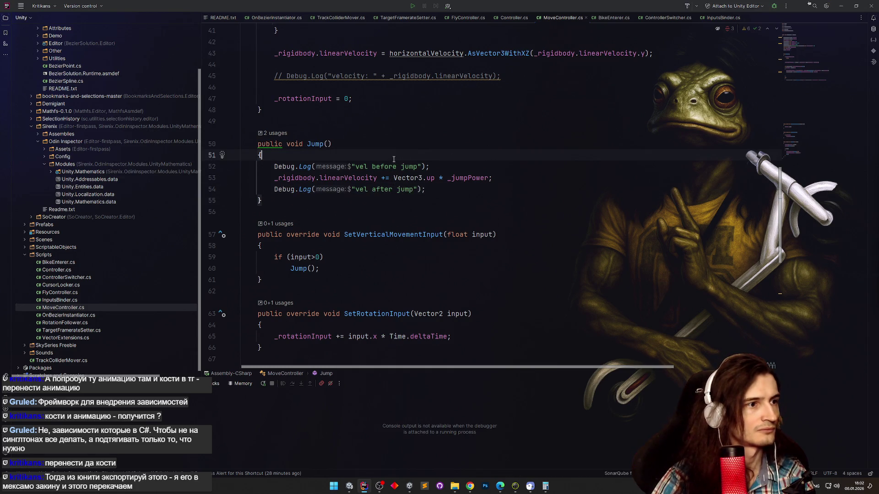
{"action": "left_click", "coordinate": [418, 166]}
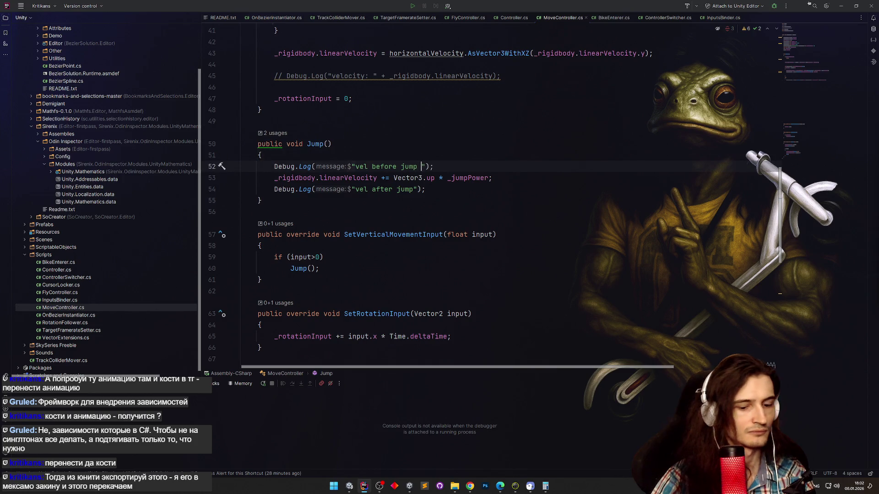
{"action": "type", "text": "}"}
{"action": "type", "text": "_rigidbody.linearVelocity"}
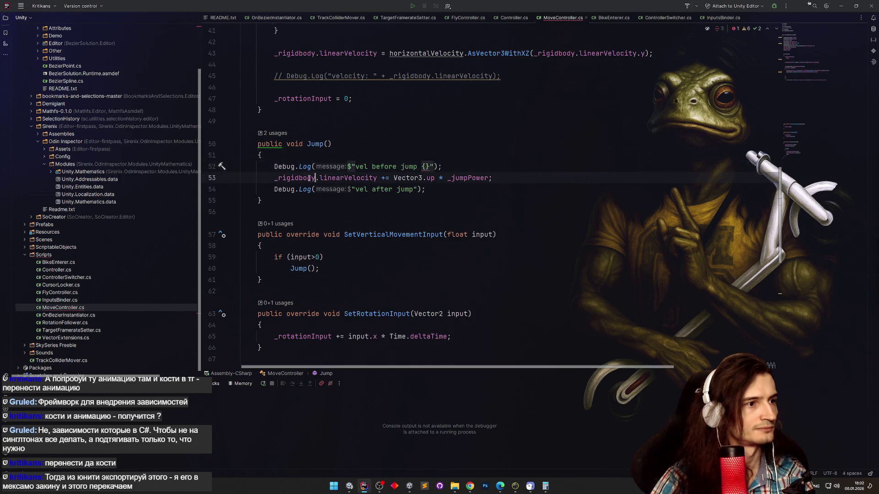
{"action": "left_click", "coordinate": [413, 189]}
{"action": "type", "text": "_rigidbody.linearVelocity"}
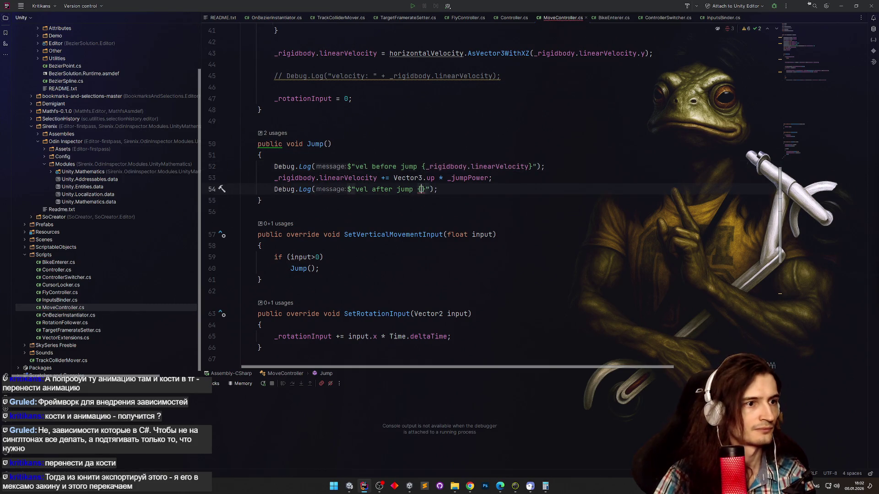
{"action": "left_click", "coordinate": [474, 135]}
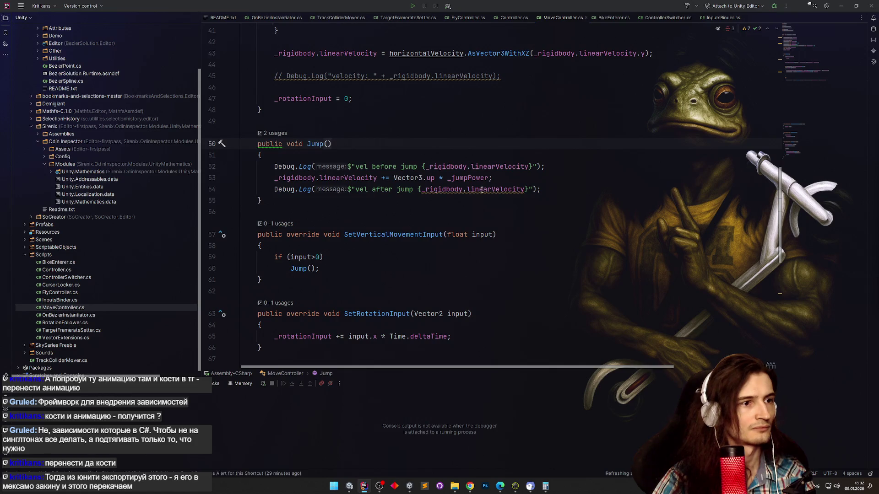
{"action": "mouse_move", "coordinate": [482, 190]}
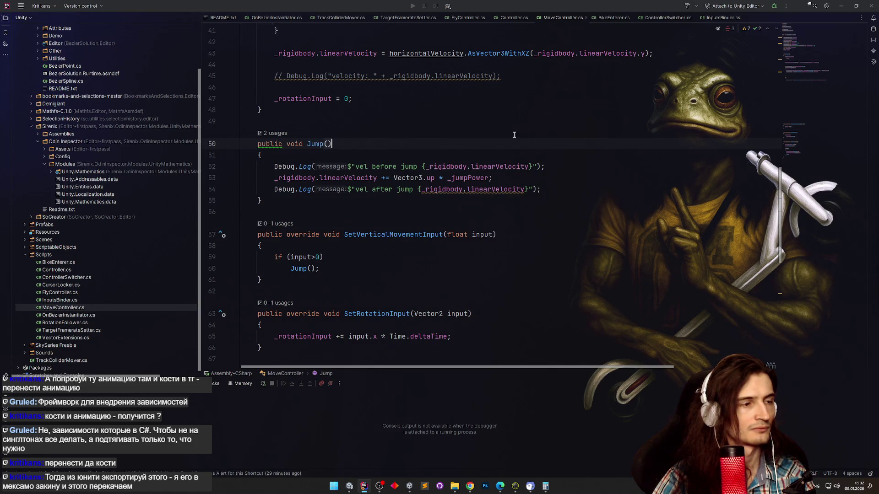
{"action": "left_click", "coordinate": [840, 6]}
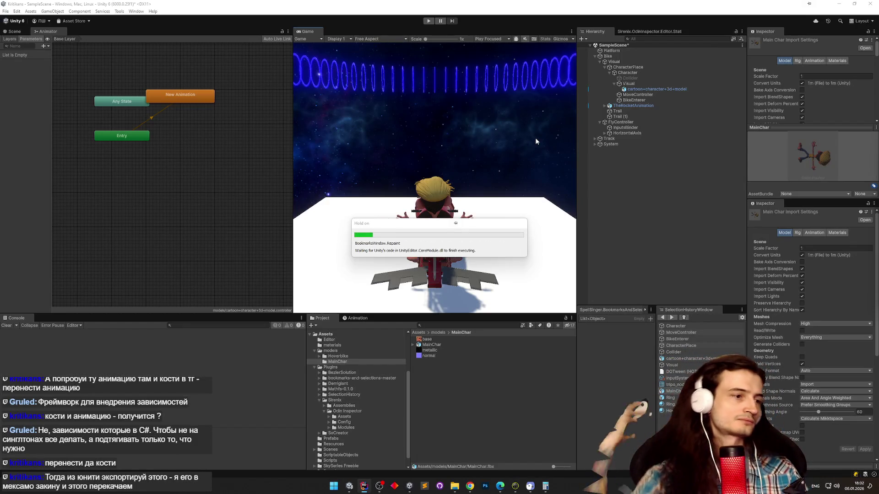
Enter play mode and make the character jump off the bike several times.
{"action": "key", "text": "ctrl+p"}
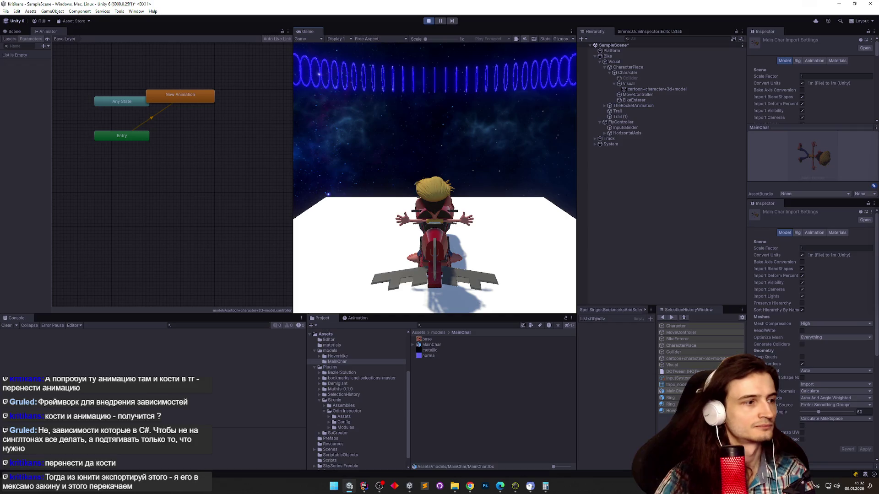
{"action": "key", "text": "super"}
{"action": "key", "text": "super"}
{"action": "key", "text": "space"}
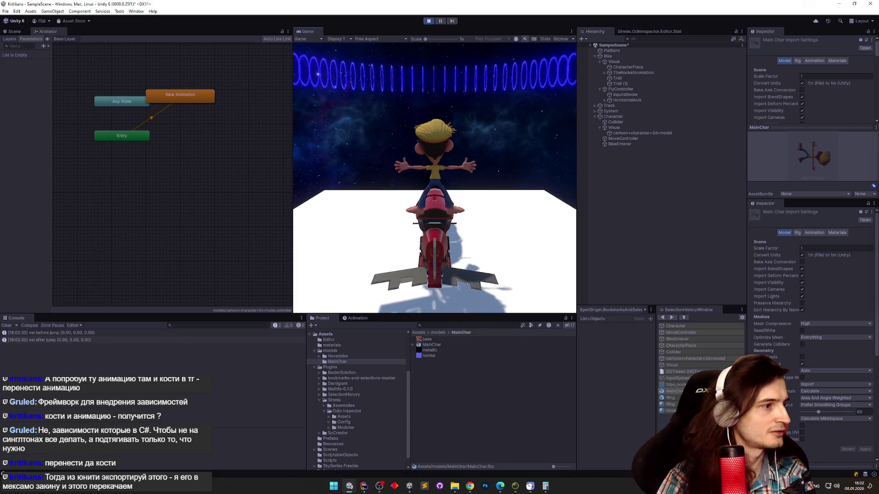
{"action": "key", "text": "space"}
{"action": "key", "text": "space"}
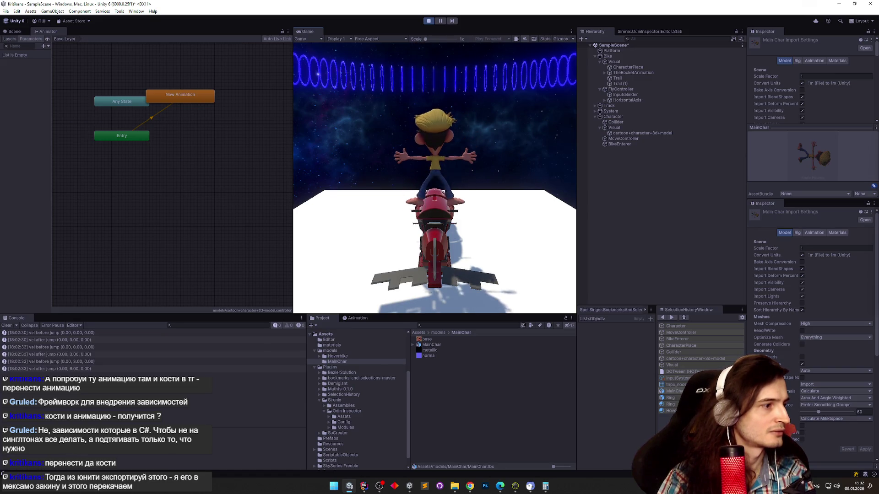
{"action": "key", "text": "space"}
{"action": "key", "text": "space"}
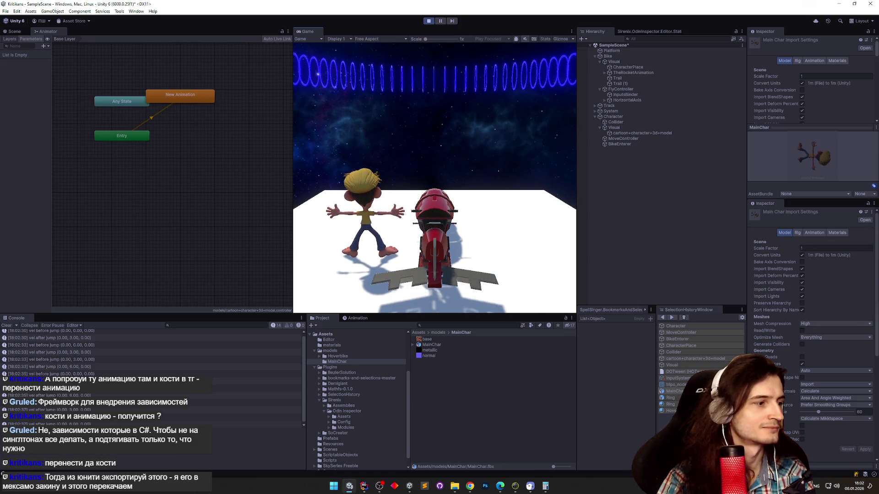
{"action": "key", "text": "space"}
{"action": "key", "text": "space"}
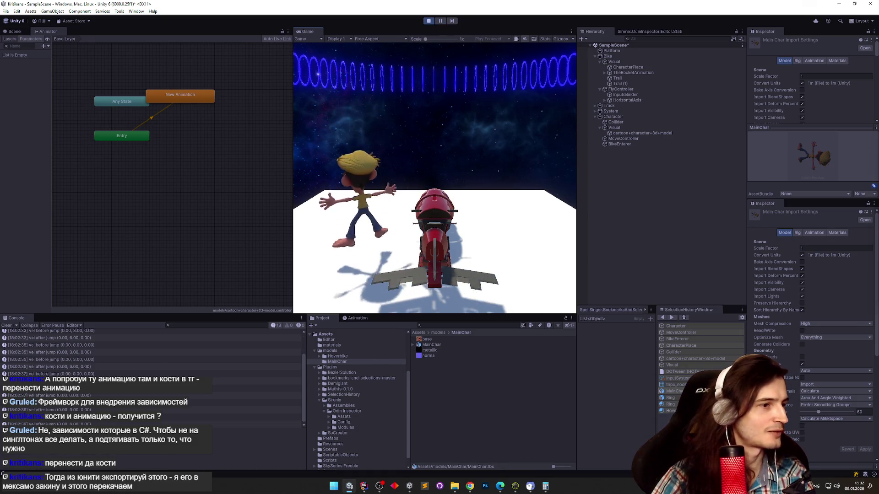
{"action": "key", "text": "super"}
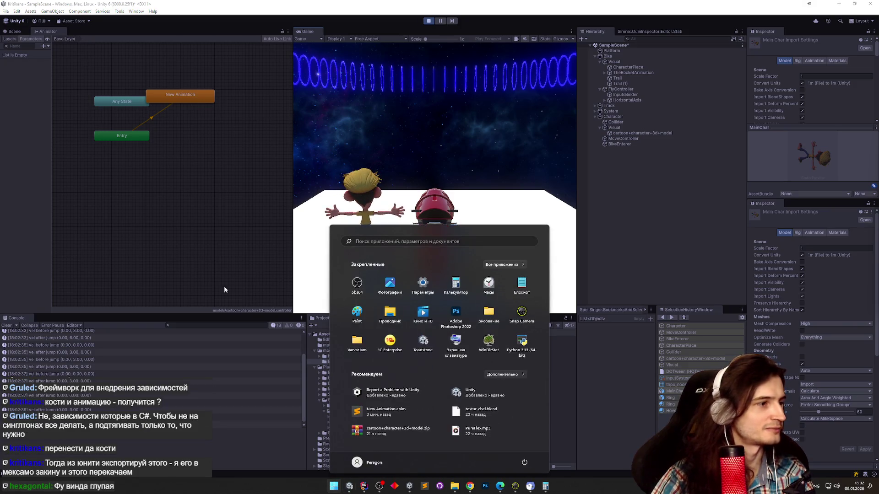
Clear the Console, jump once more, and open the 'vel before jump' log's Jump() line in Rider.
{"action": "left_click", "coordinate": [8, 327]}
{"action": "key", "text": "space"}
{"action": "key", "text": "space"}
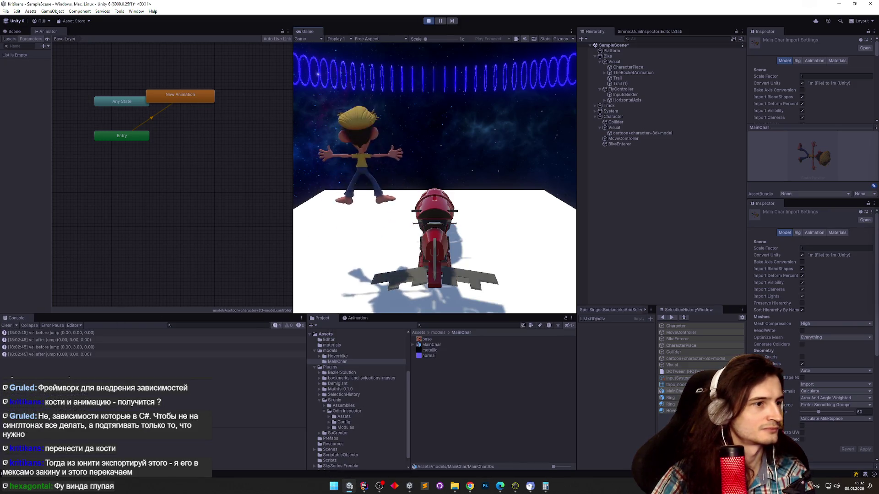
{"action": "key", "text": "super"}
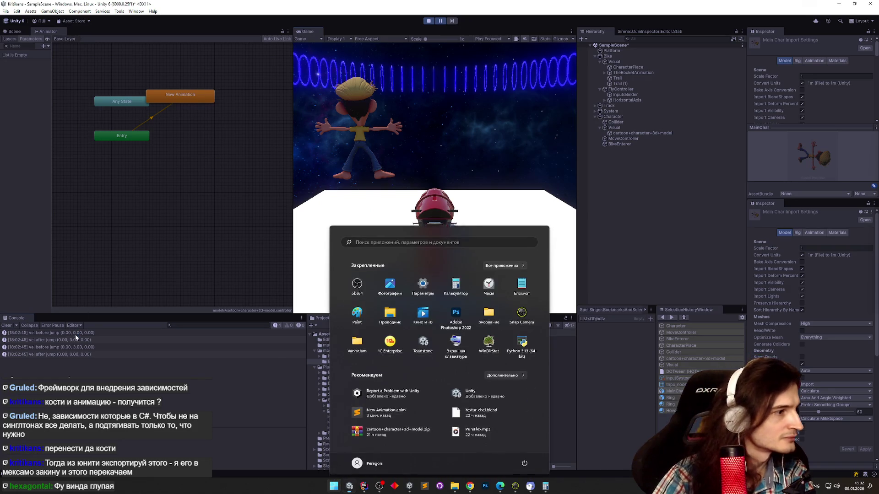
{"action": "left_click", "coordinate": [76, 333]}
{"action": "left_click", "coordinate": [79, 347]}
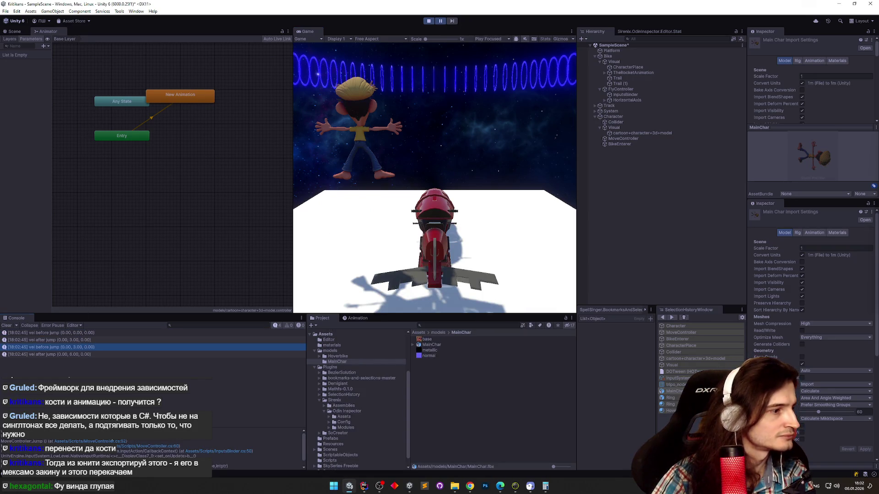
{"action": "left_click", "coordinate": [108, 442]}
{"action": "scroll", "coordinate": [325, 251], "scroll_direction": "up", "scroll_amount": 5}
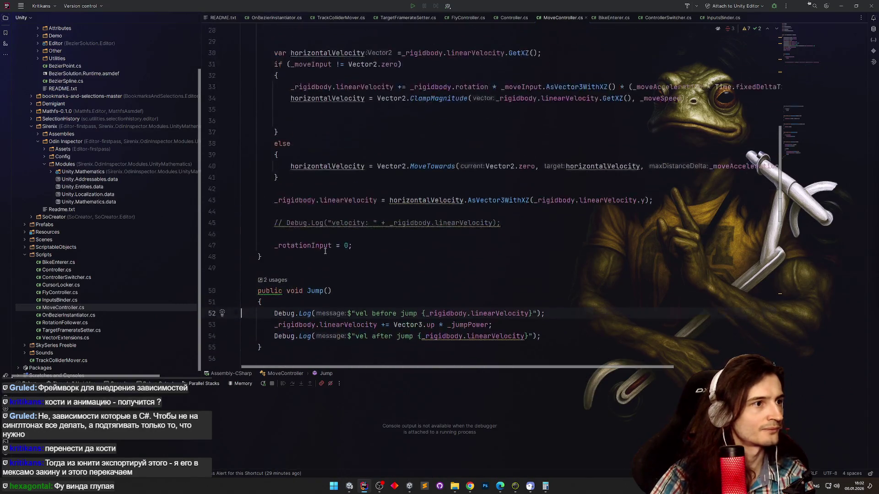
{"action": "scroll", "coordinate": [325, 251], "scroll_direction": "up", "scroll_amount": 3}
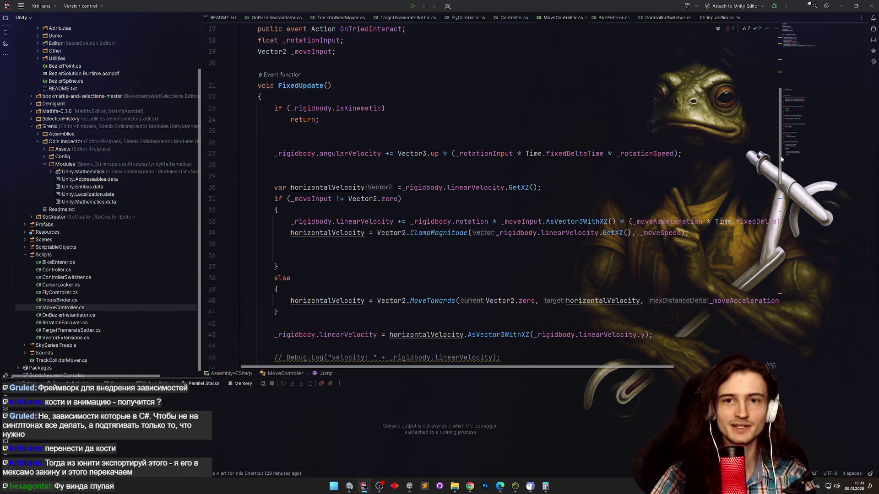
{"action": "mouse_move", "coordinate": [780, 158]}
{"action": "left_mouse_down"}
{"action": "mouse_move", "coordinate": [771, 311]}
{"action": "mouse_move", "coordinate": [739, 241]}
{"action": "left_mouse_up"}
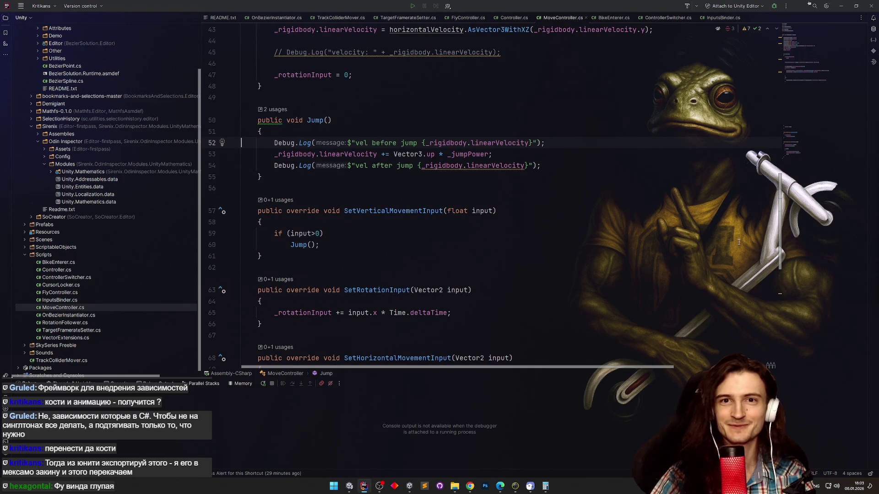
{"action": "mouse_move", "coordinate": [738, 241]}
{"action": "left_mouse_down"}
{"action": "mouse_move", "coordinate": [749, 145]}
{"action": "mouse_move", "coordinate": [759, 276]}
{"action": "left_mouse_up"}
{"action": "scroll", "coordinate": [759, 277], "scroll_direction": "down", "scroll_amount": 3}
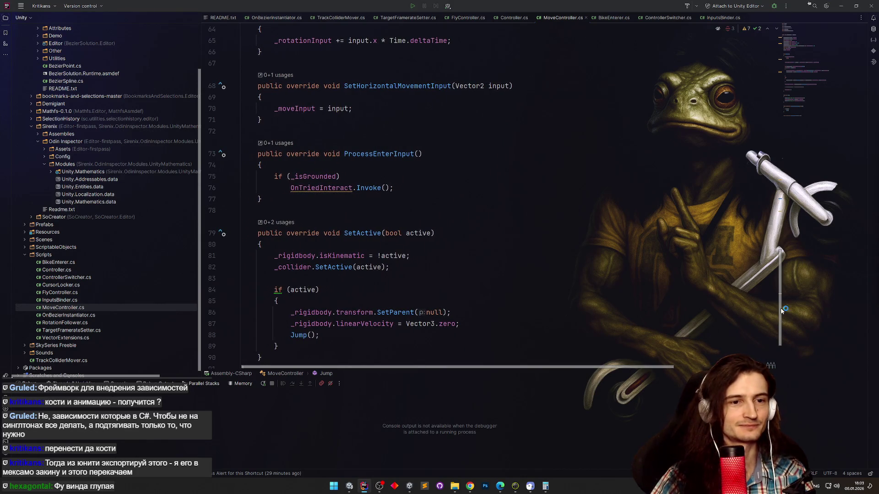
{"action": "left_click_drag", "start_coordinate": [781, 310], "coordinate": [781, 239]}
{"action": "scroll", "coordinate": [774, 198], "scroll_direction": "up", "scroll_amount": 4}
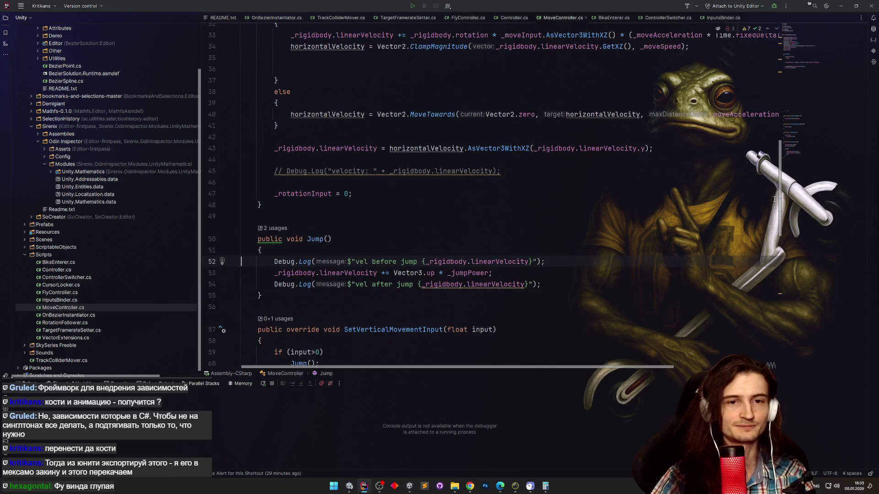
{"action": "scroll", "coordinate": [774, 199], "scroll_direction": "up", "scroll_amount": 4}
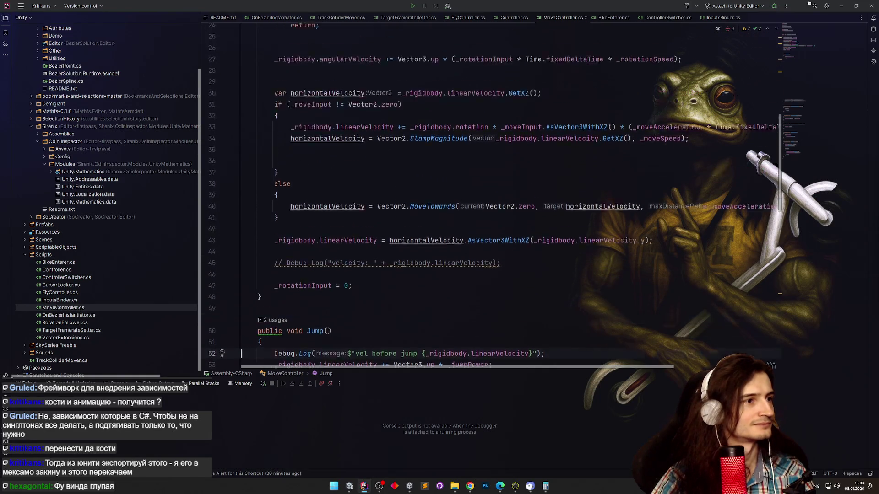
{"action": "mouse_move", "coordinate": [780, 157]}
{"action": "left_mouse_down"}
{"action": "mouse_move", "coordinate": [779, 149]}
{"action": "mouse_move", "coordinate": [738, 316]}
{"action": "mouse_move", "coordinate": [735, 243]}
{"action": "left_mouse_up"}
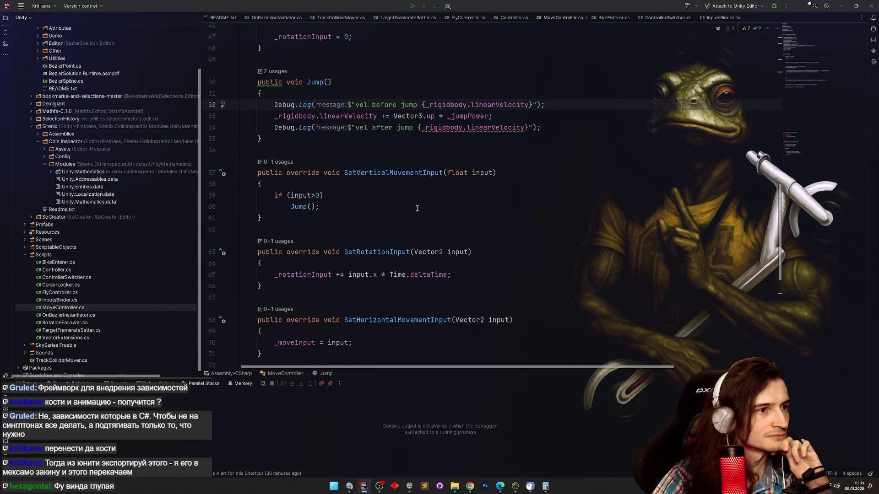
{"action": "mouse_move", "coordinate": [416, 173]}
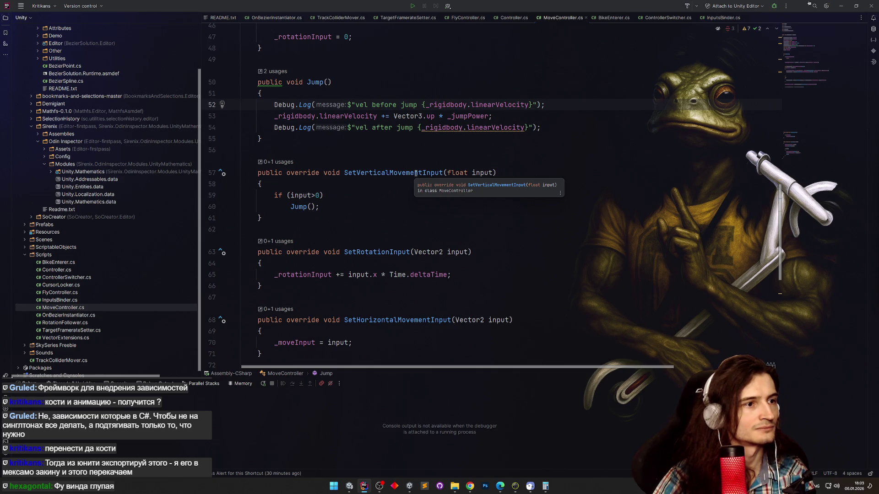
{"action": "double_click", "coordinate": [368, 173]}
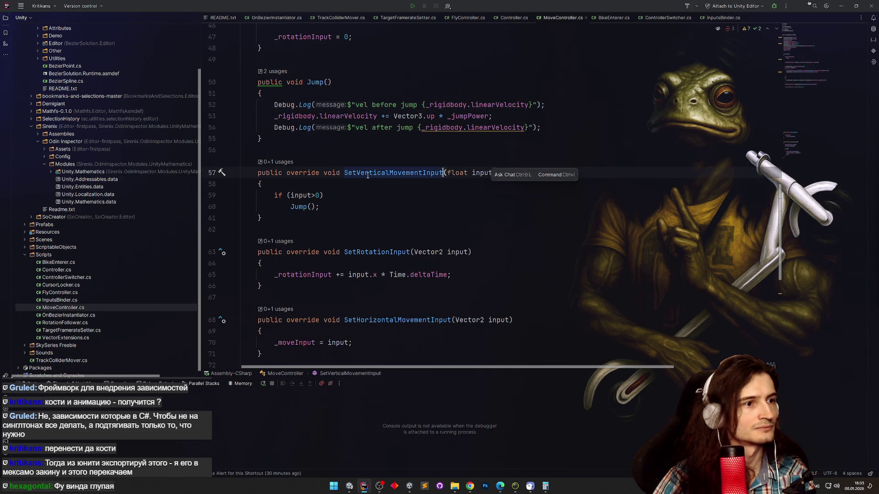
{"action": "left_click", "coordinate": [365, 183]}
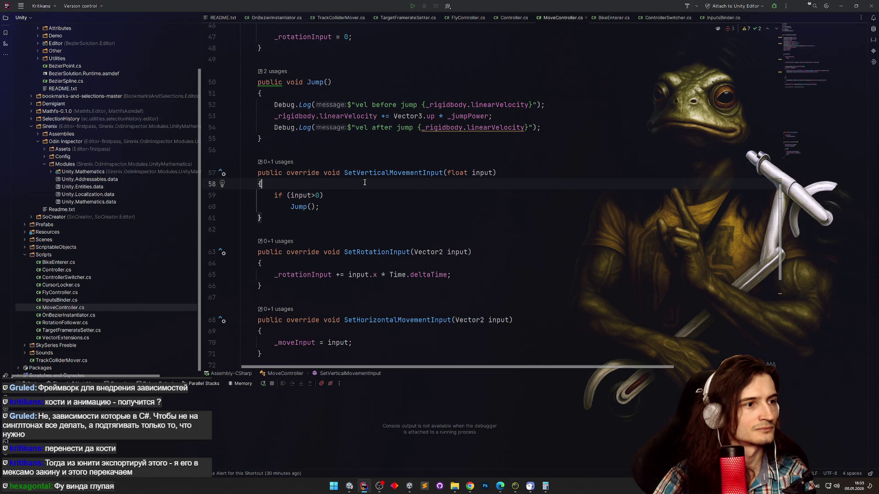
Insert a Debug.Log call with an interpolated message at the top of SetVerticalMovementInput.
{"action": "key", "text": "Return"}
{"action": "type", "text": "Debug.lo"}
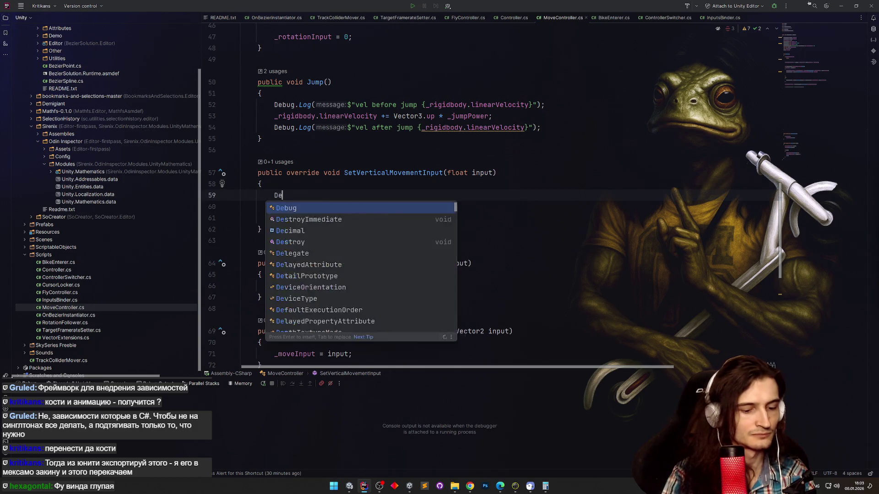
{"action": "key", "text": "Return"}
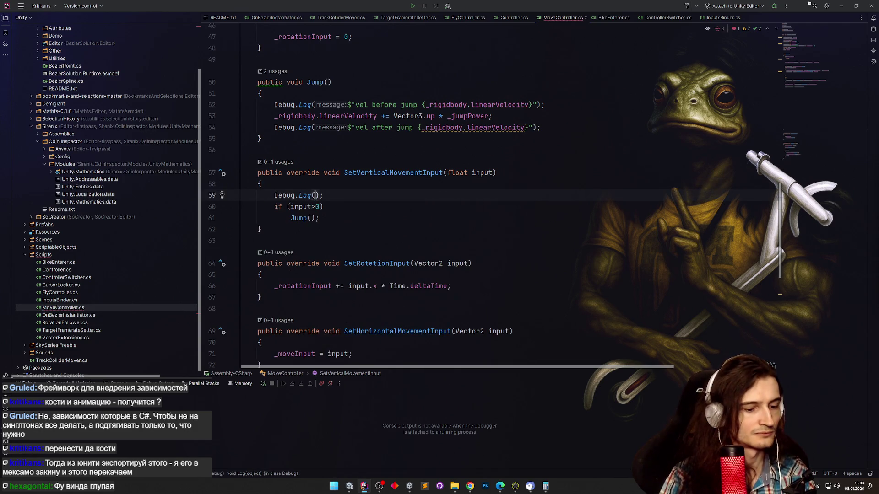
{"action": "type", "text": "$\"input"}
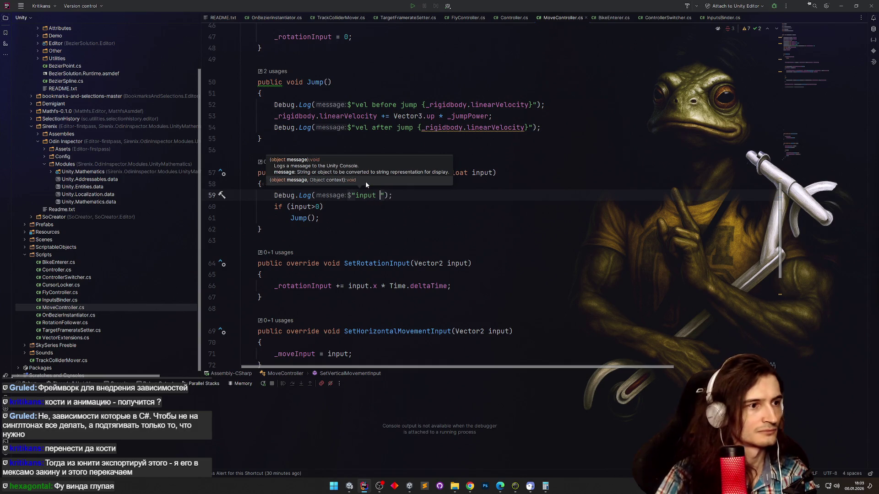
{"action": "type", "text": "ut {"}
{"action": "left_click", "coordinate": [465, 184]}
Complete the message as $"input {input}", then stop the running play session in Unity.
{"action": "key", "text": "Down"}
{"action": "key", "text": "End"}
{"action": "key", "text": "Left"}
{"action": "key", "text": "Left"}
{"action": "key", "text": "Left"}
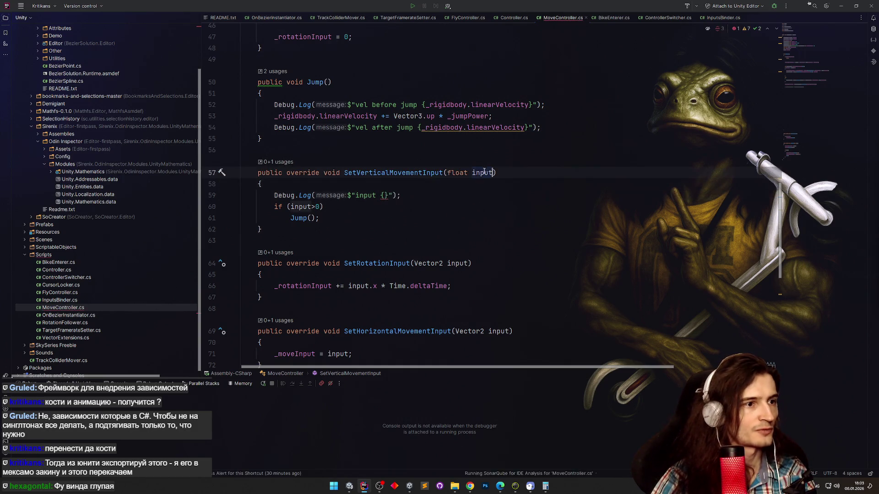
{"action": "type", "text": "input"}
{"action": "key", "text": "End"}
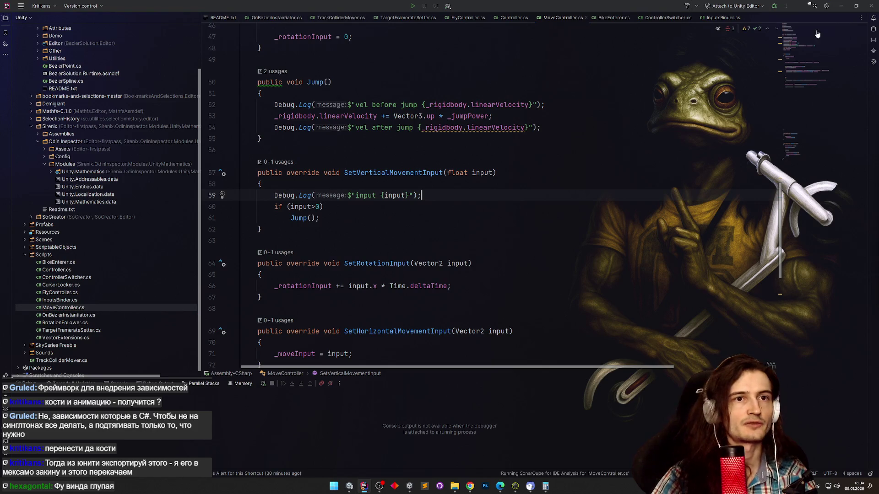
{"action": "key", "text": "alt+Tab"}
{"action": "key", "text": "ctrl+p"}
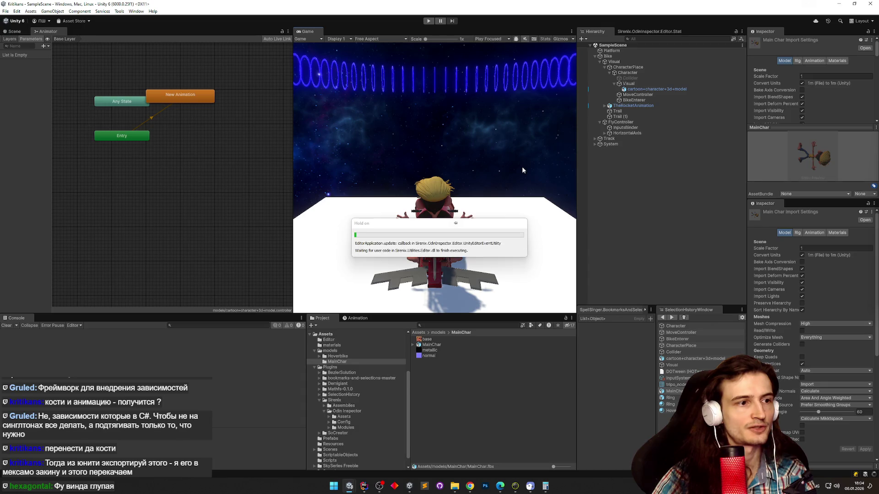
Play the scene and jump repeatedly to log "input 1" and jump velocities, then return to Rider.
{"action": "key", "text": "ctrl+p"}
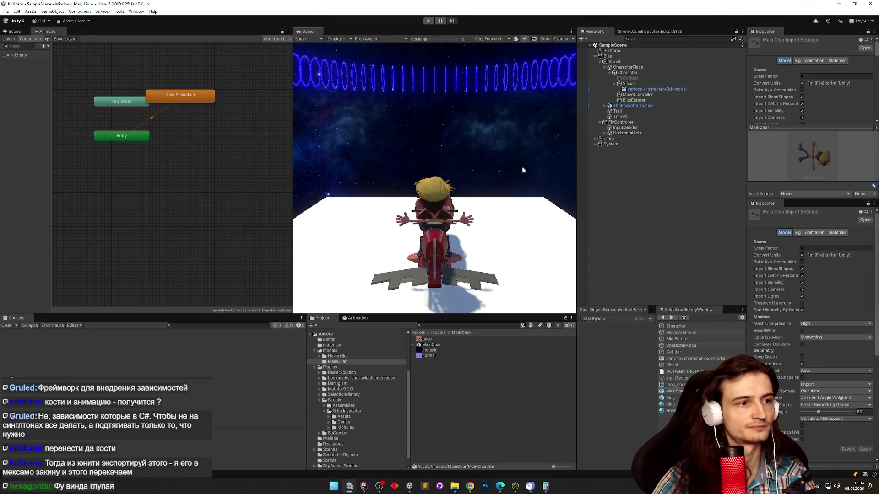
{"action": "key", "text": "space"}
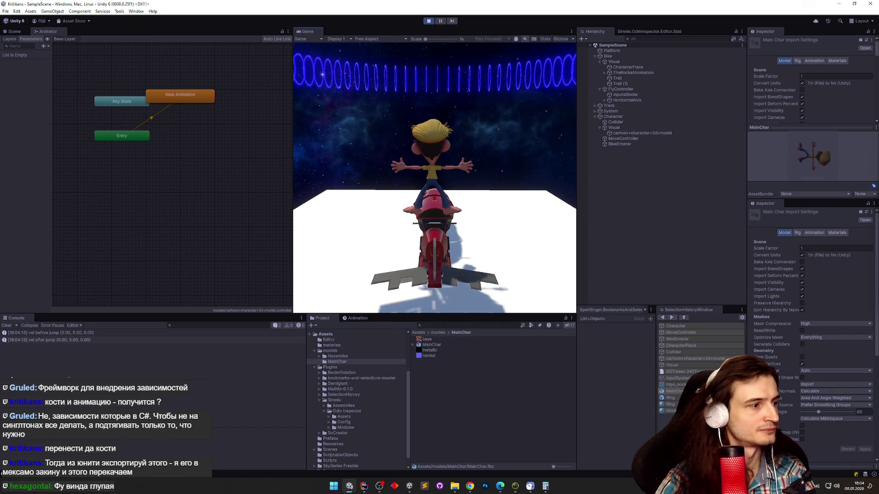
{"action": "key", "text": "space"}
{"action": "key", "text": "space"}
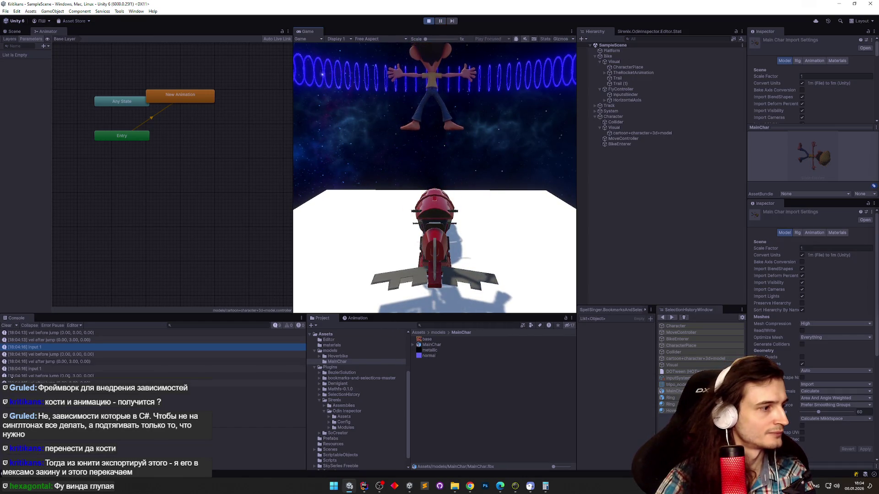
{"action": "key", "text": "space"}
{"action": "key", "text": "space"}
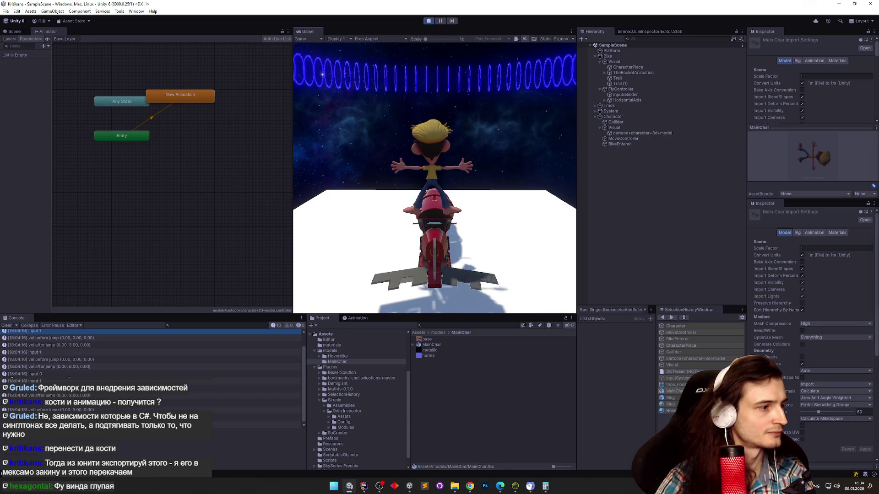
{"action": "key", "text": "super"}
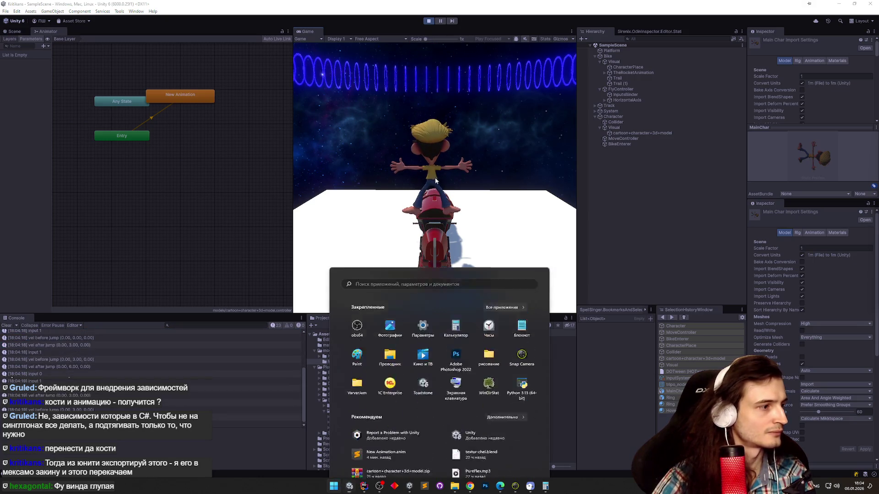
{"action": "key", "text": "Escape"}
{"action": "key", "text": "space"}
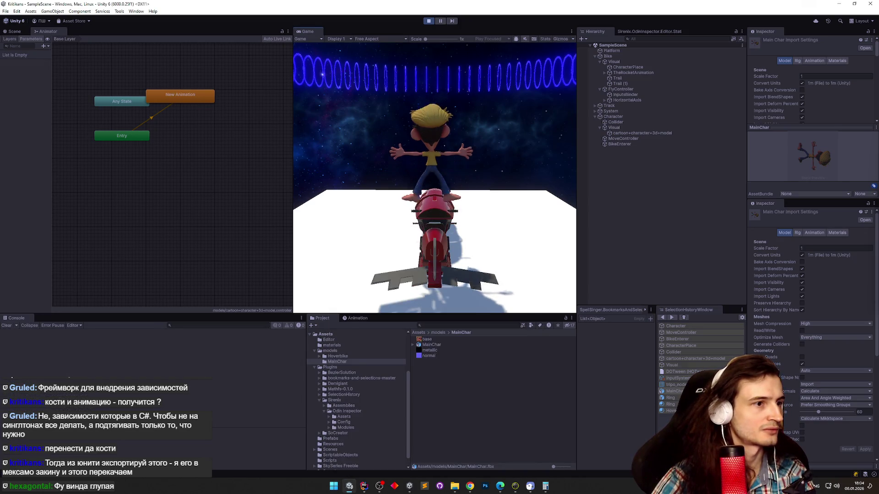
{"action": "key", "text": "space"}
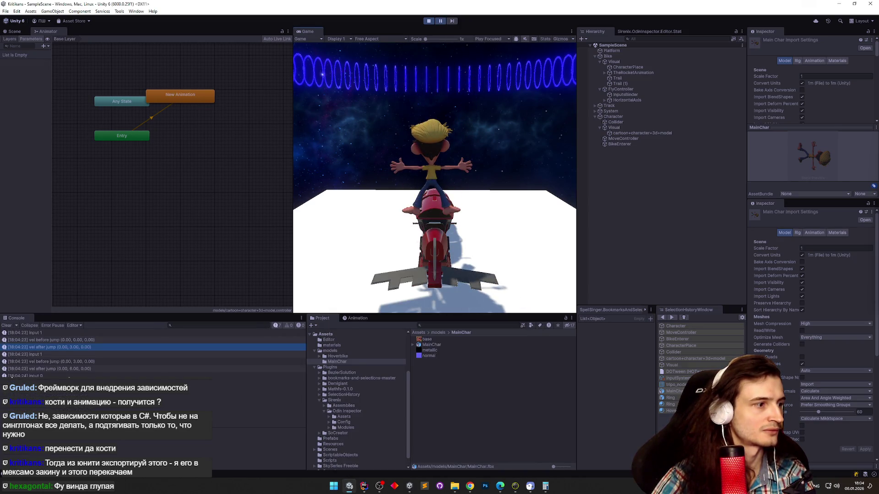
{"action": "key", "text": "alt+Tab"}
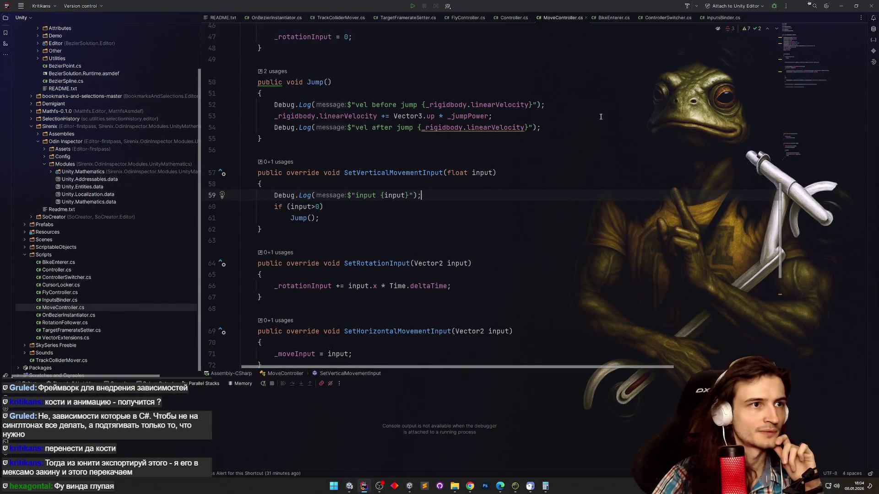
Review MoveController.cs, then bring up OnVerticalMovement in InputsBinder.cs.
{"action": "scroll", "coordinate": [766, 118], "scroll_direction": "up", "scroll_amount": 9}
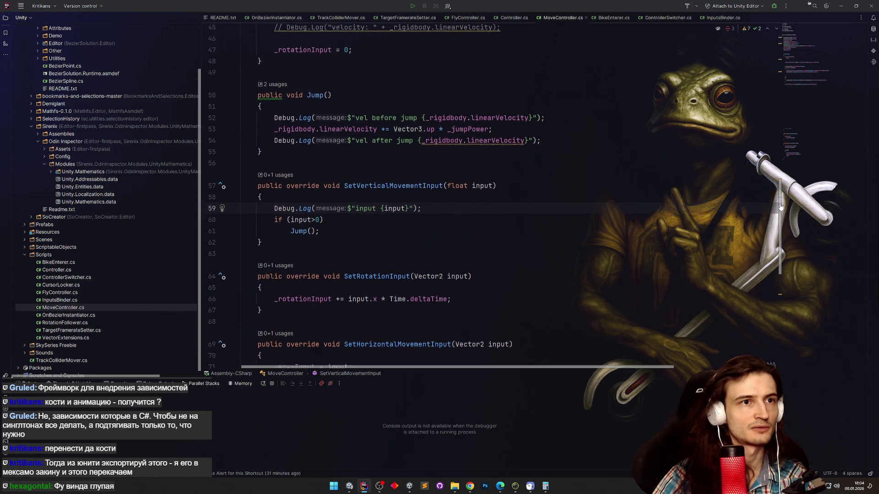
{"action": "scroll", "coordinate": [767, 118], "scroll_direction": "up", "scroll_amount": 6}
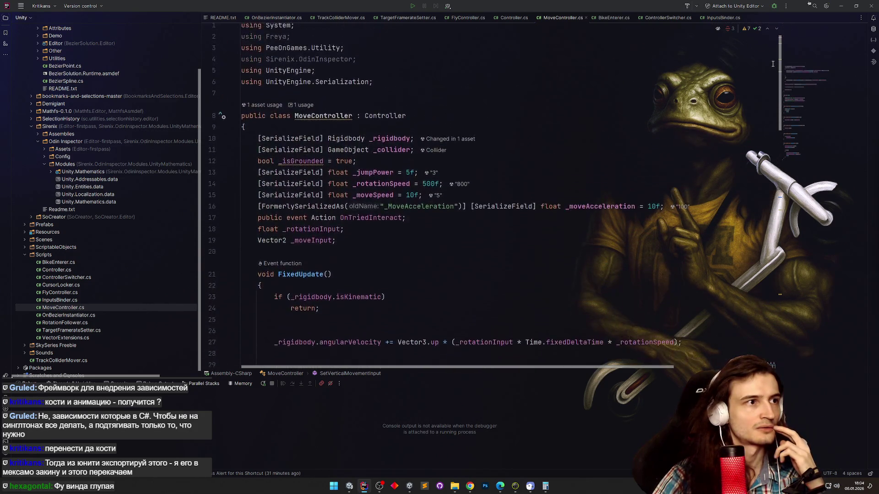
{"action": "scroll", "coordinate": [760, 206], "scroll_direction": "down", "scroll_amount": 19}
{"action": "scroll", "coordinate": [757, 260], "scroll_direction": "up", "scroll_amount": 19}
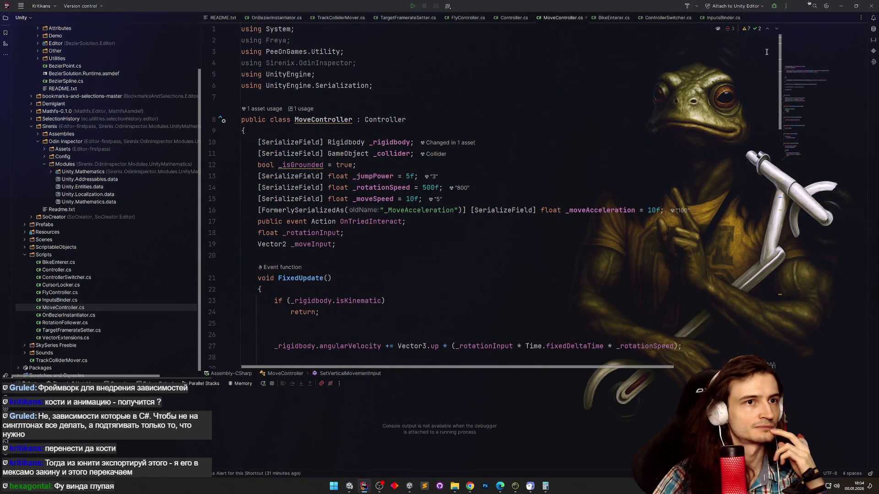
{"action": "left_click", "coordinate": [721, 18]}
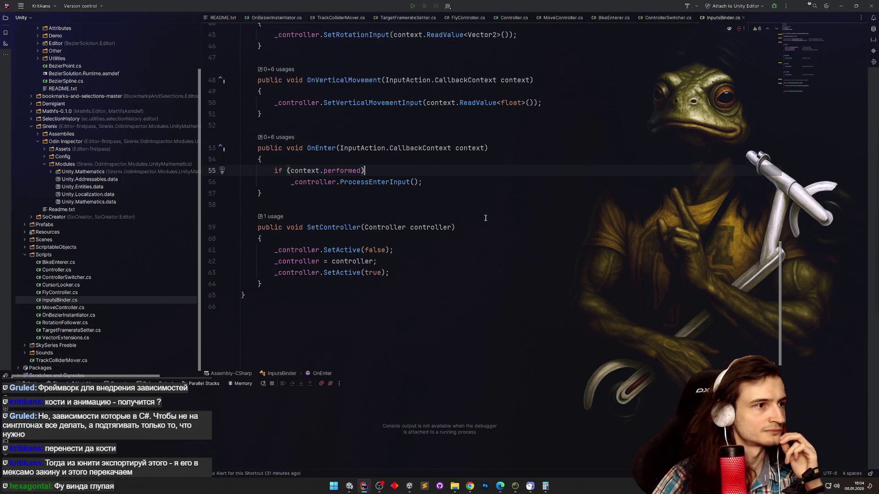
{"action": "scroll", "coordinate": [485, 218], "scroll_direction": "up", "scroll_amount": 1}
{"action": "scroll", "coordinate": [485, 218], "scroll_direction": "up", "scroll_amount": 2}
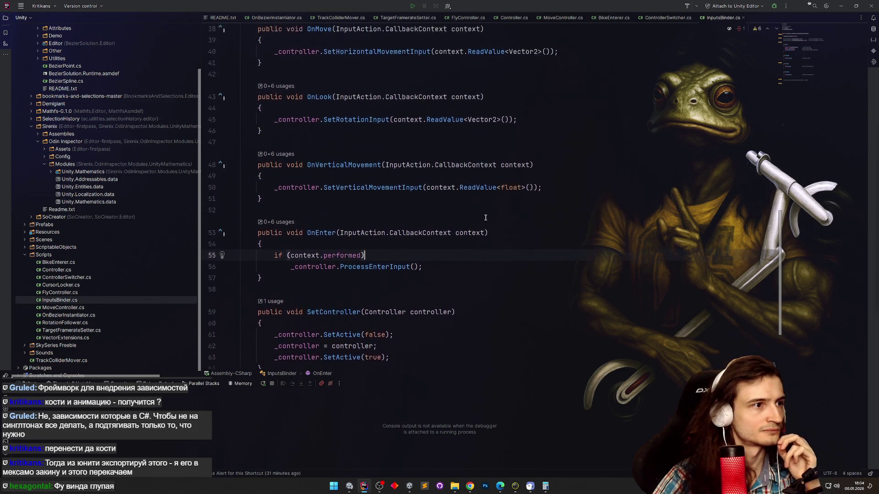
{"action": "scroll", "coordinate": [485, 218], "scroll_direction": "up", "scroll_amount": 1}
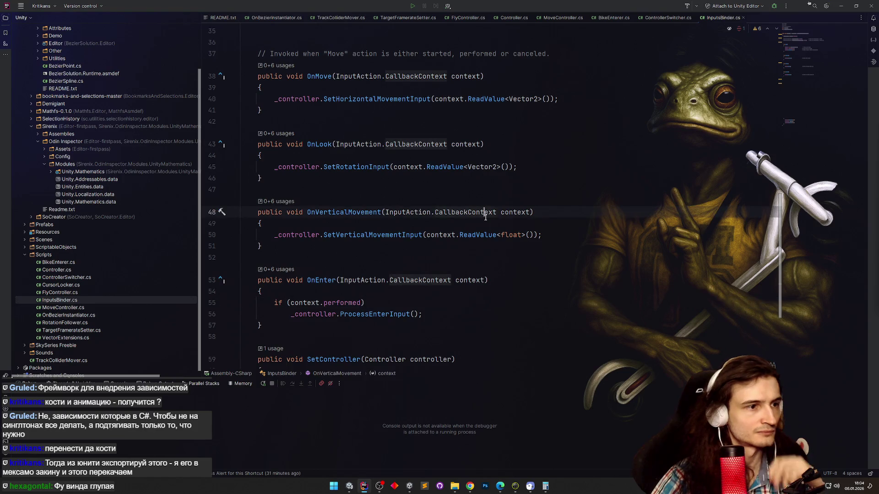
Start a Debug.Log call as OnVerticalMovement's first line, undoing a wrong DestroyImmediate completion.
{"action": "left_click", "coordinate": [485, 221]}
{"action": "key", "text": "Return"}
{"action": "type", "text": "D"}
{"action": "key", "text": "Return"}
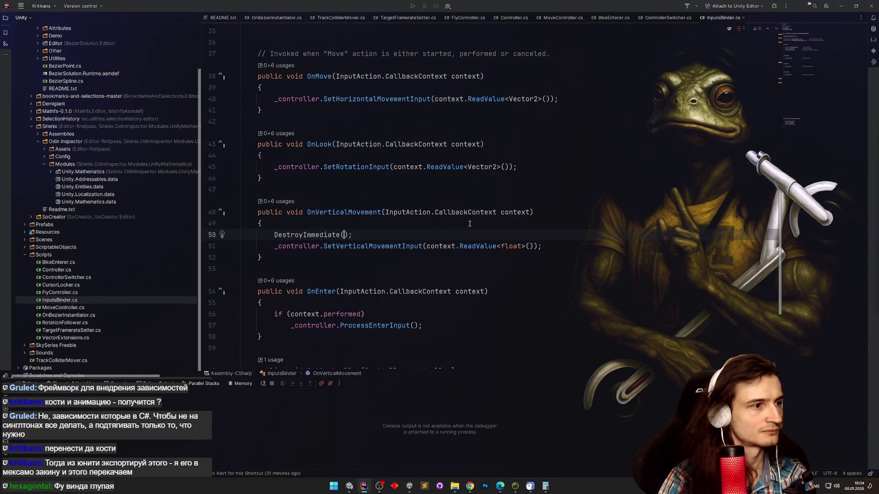
{"action": "key", "text": "ctrl+z"}
{"action": "key", "text": "BackSpace"}
{"action": "type", "text": "Debug."}
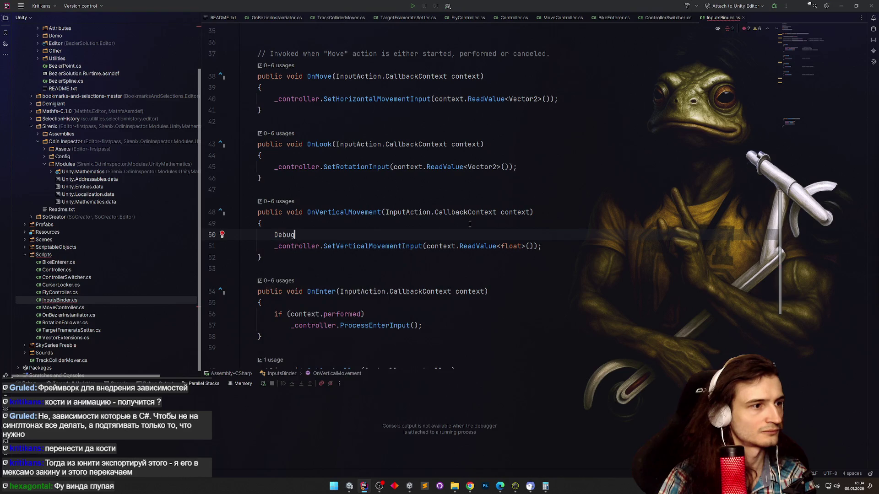
{"action": "key", "text": "Down"}
{"action": "key", "text": "Down"}
{"action": "key", "text": "Down"}
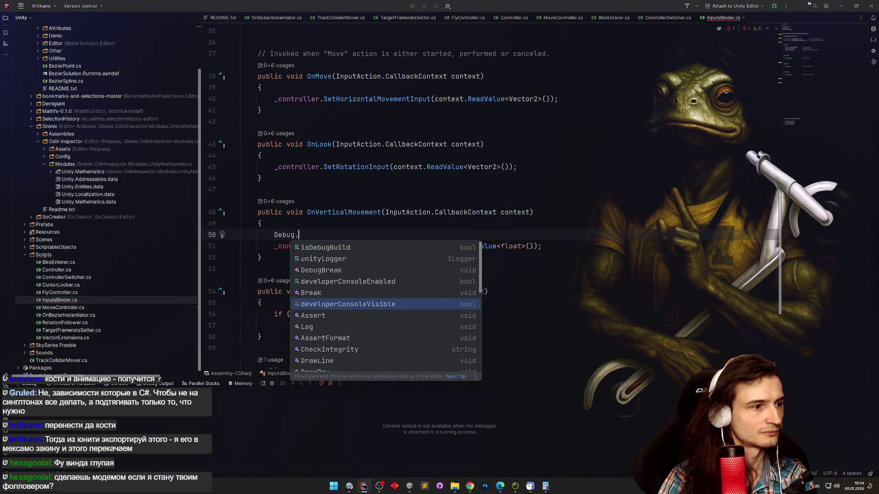
{"action": "key", "text": "Return"}
Fill in the message $"input {context.ReadValue<float>()}" and minimize Rider.
{"action": "type", "text": "\""}
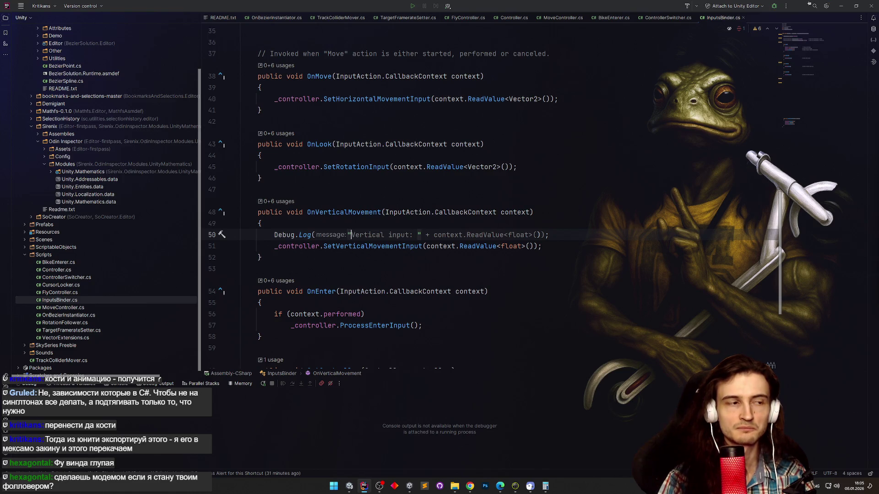
{"action": "key", "text": "Escape"}
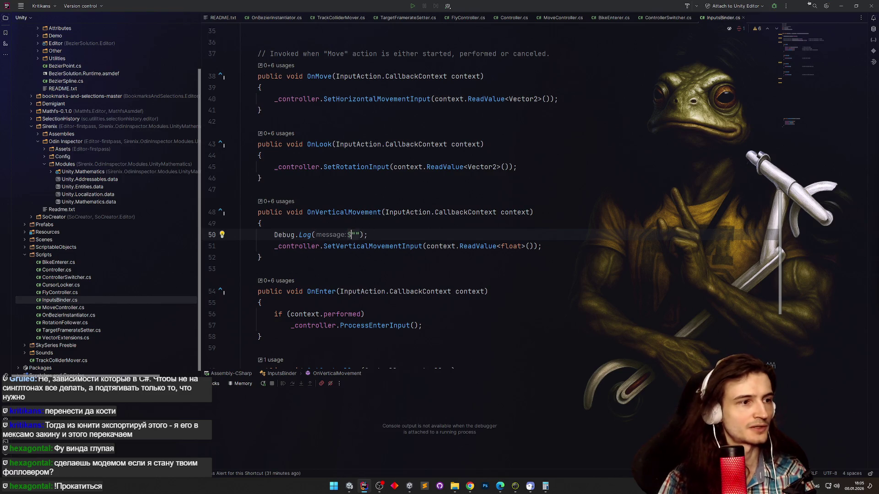
{"action": "key", "text": "Right"}
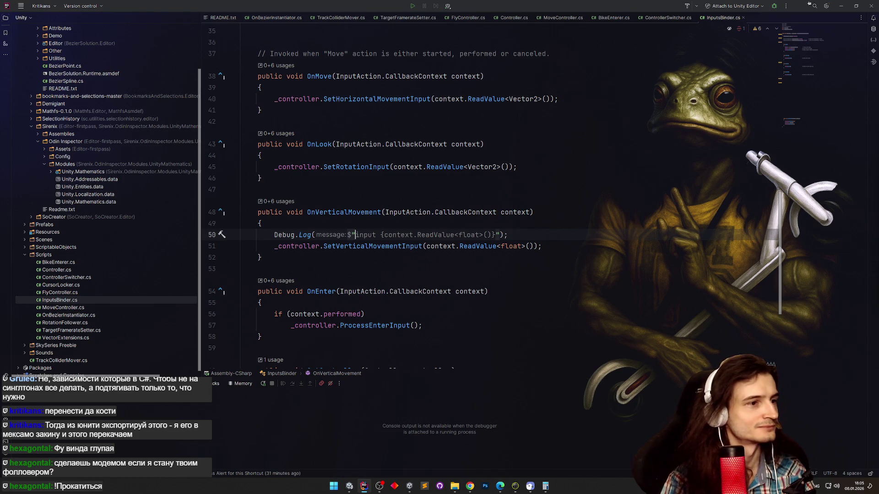
{"action": "key", "text": "Tab"}
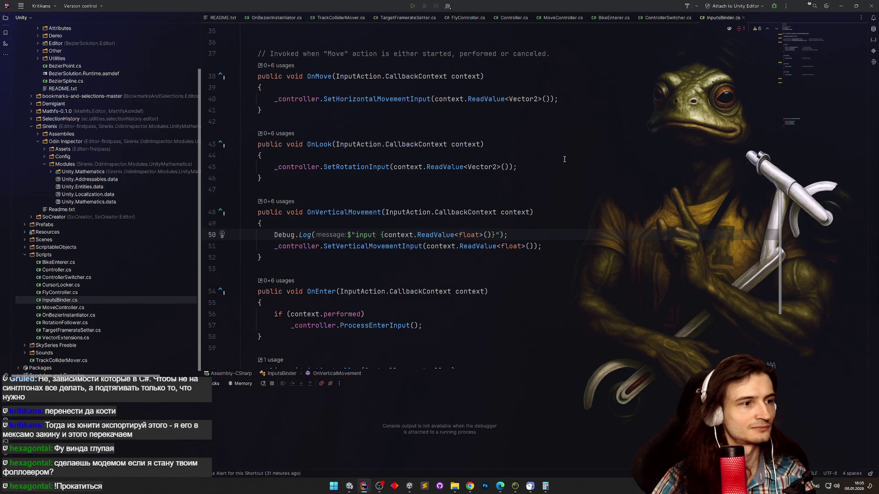
{"action": "left_click", "coordinate": [840, 5]}
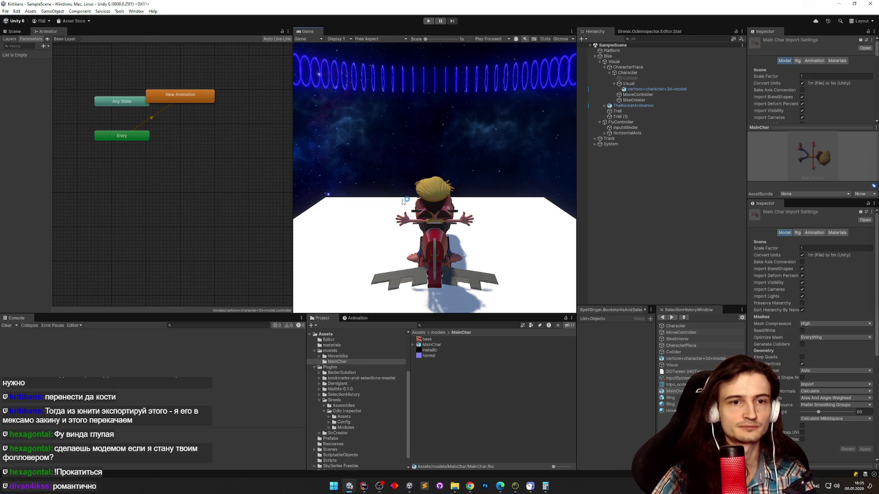
Make the character jump off the bike twice more during the play run.
{"action": "key", "text": "space"}
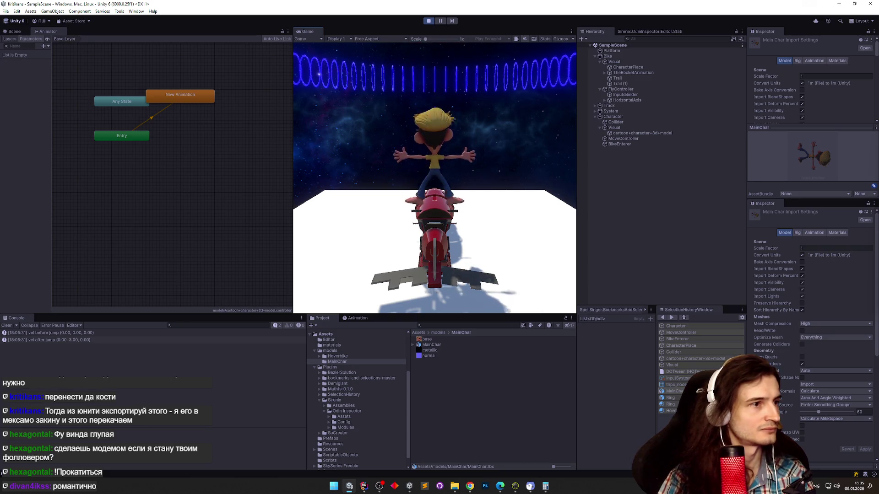
{"action": "key", "text": "space"}
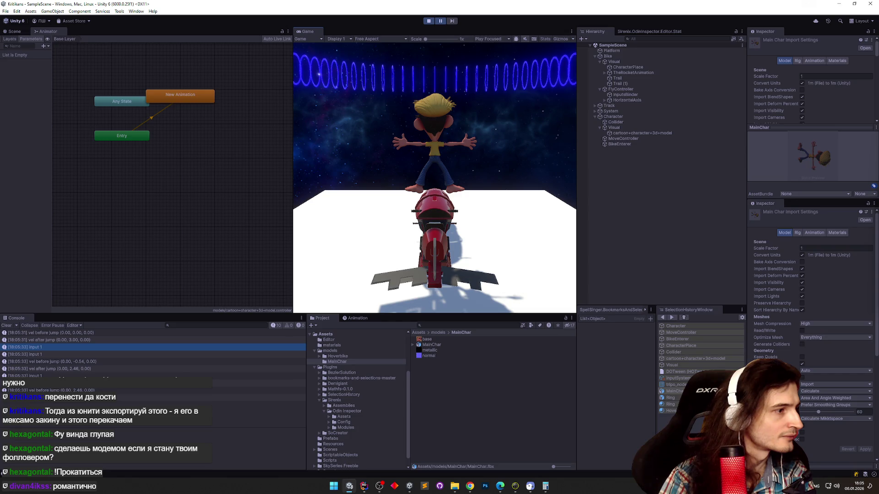
{"action": "key", "text": "super"}
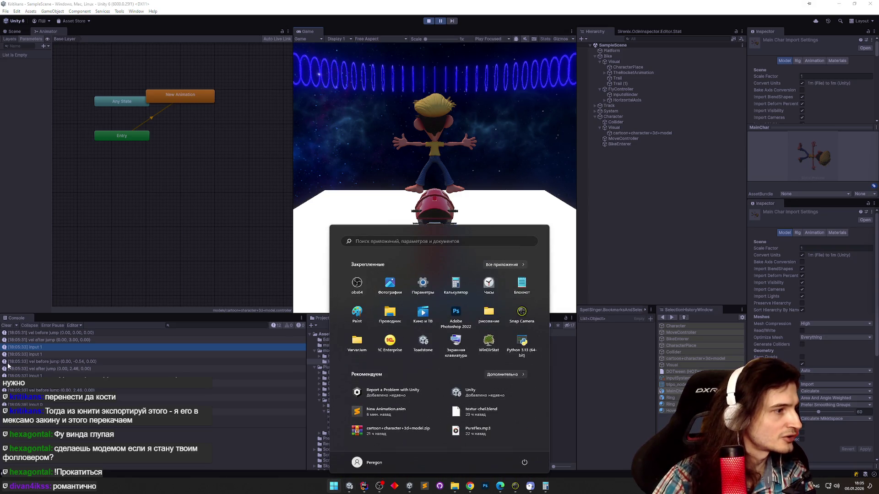
Inspect the 'vel before jump' and 'input 0' log entries, then stop play mode.
{"action": "left_click", "coordinate": [34, 355]}
{"action": "left_click", "coordinate": [48, 390]}
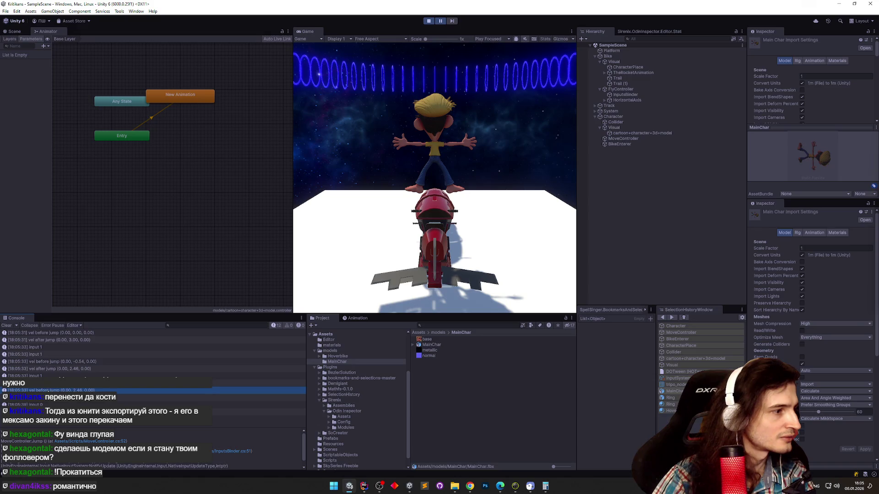
{"action": "left_click", "coordinate": [48, 405]}
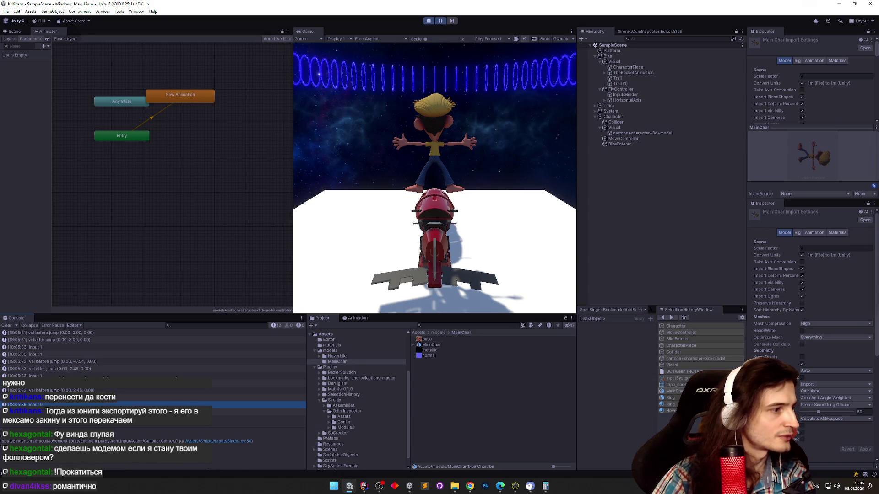
{"action": "left_click", "coordinate": [427, 21]}
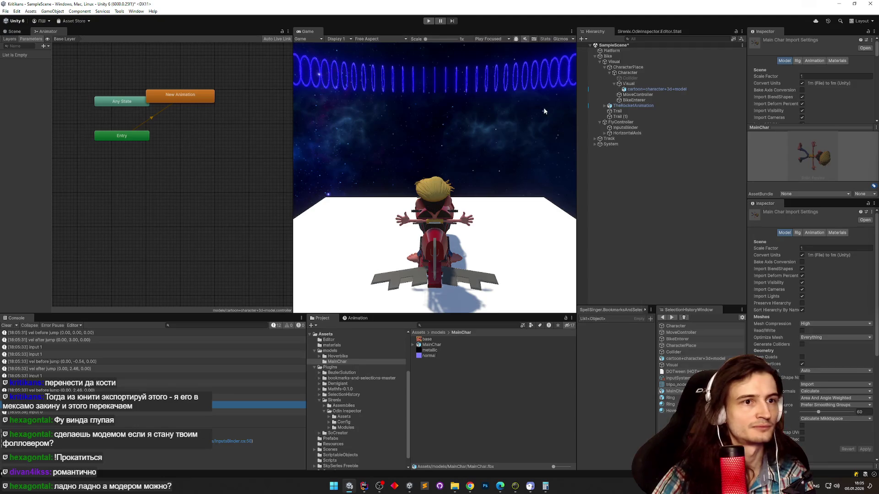
{"action": "left_click", "coordinate": [445, 325]}
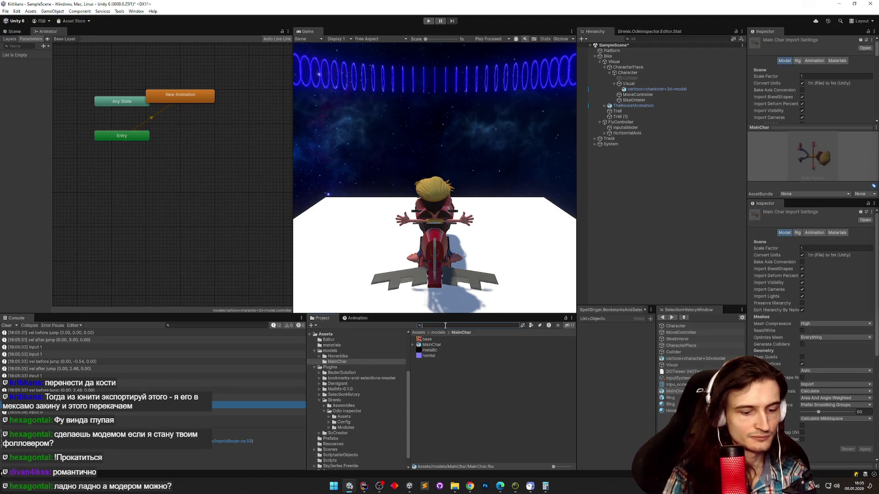
Open the InputSystem_Actions asset in Project Settings and switch to the Player action map.
{"action": "type", "text": "action"}
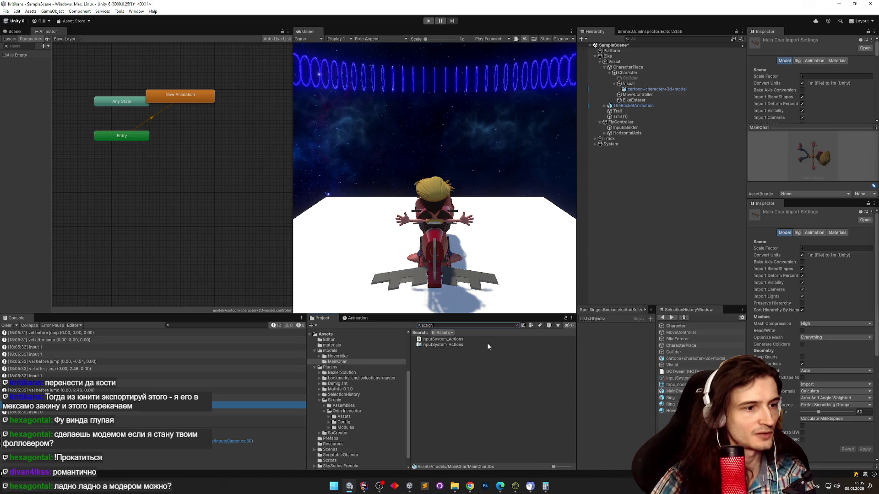
{"action": "left_click", "coordinate": [487, 345]}
{"action": "left_click", "coordinate": [851, 59]}
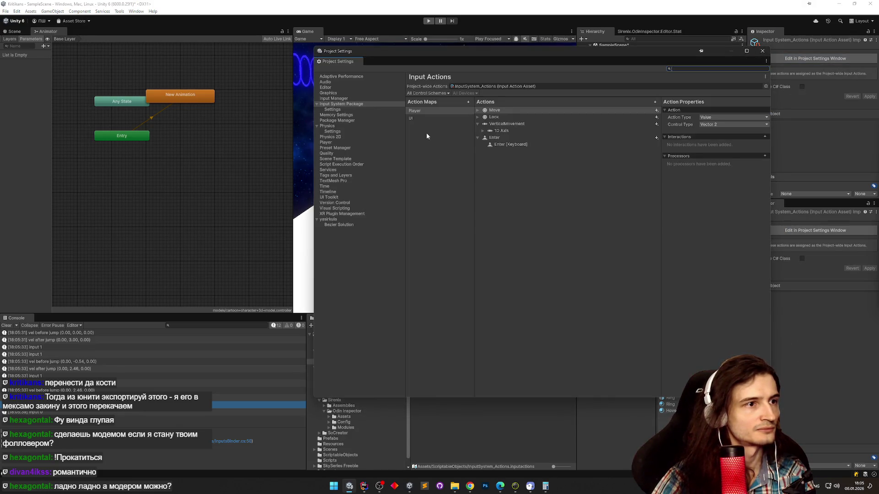
{"action": "left_click", "coordinate": [425, 118]}
{"action": "left_click", "coordinate": [424, 111]}
{"action": "left_click", "coordinate": [424, 117]}
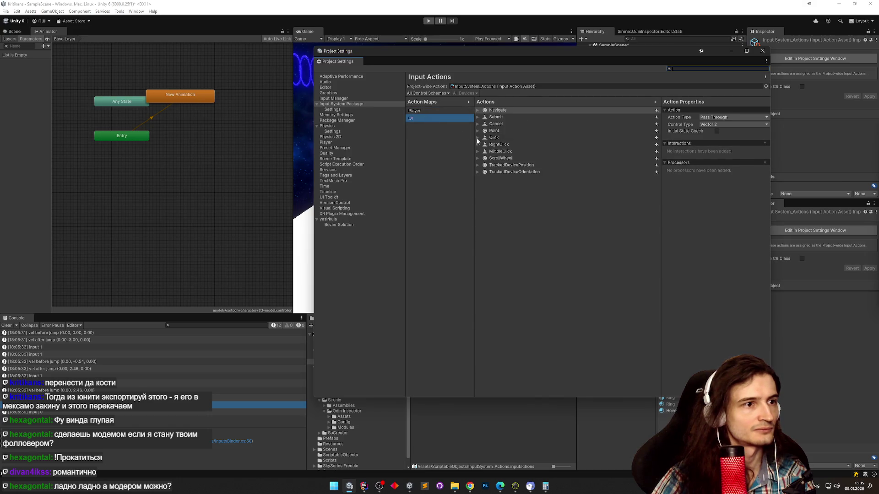
{"action": "key", "text": "Up"}
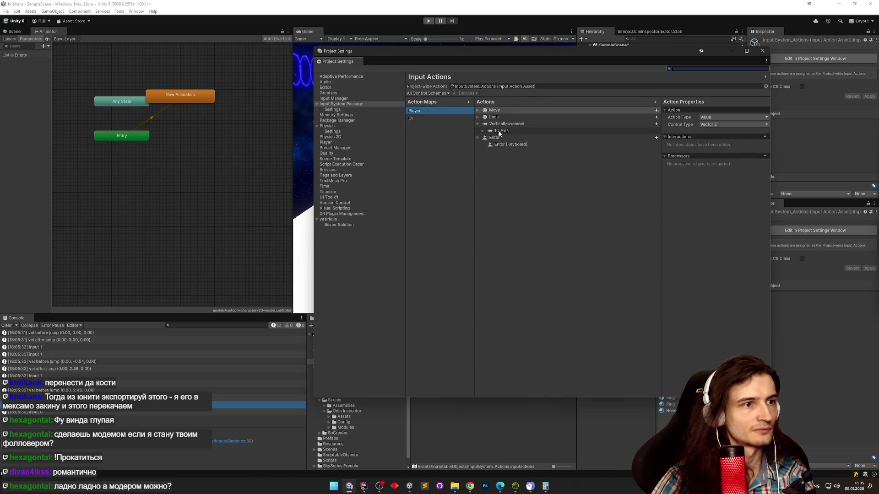
Expand VerticalMovement's 1D Axis and step through its Negative Shift and Positive Space bindings.
{"action": "left_click", "coordinate": [500, 131]}
{"action": "key", "text": "Down"}
{"action": "key", "text": "Down"}
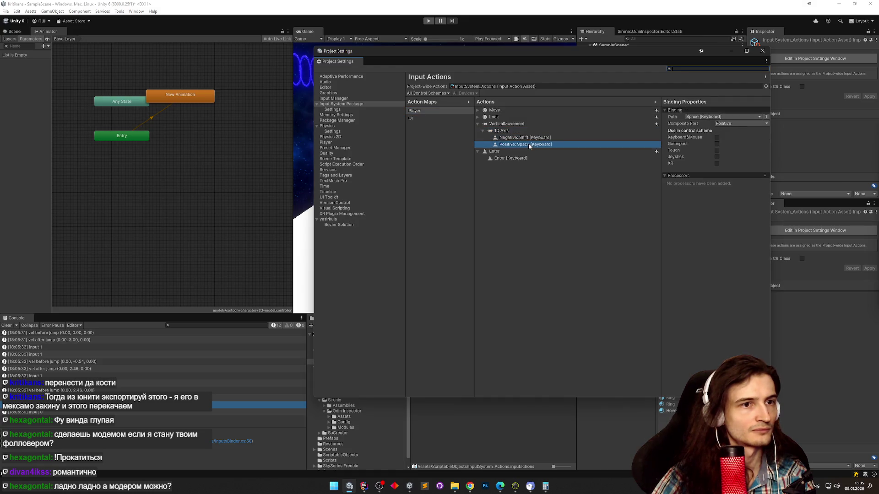
{"action": "key", "text": "Up"}
{"action": "key", "text": "Down"}
{"action": "key", "text": "Up"}
{"action": "key", "text": "Down"}
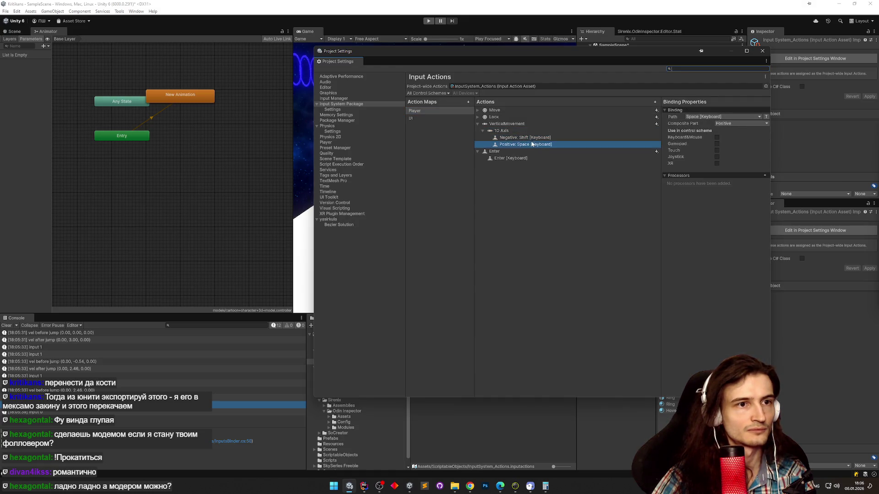
{"action": "key", "text": "Up"}
{"action": "key", "text": "Down"}
Check the Space binding's options and available processors without adding one, then return to Rider.
{"action": "right_click", "coordinate": [527, 146]}
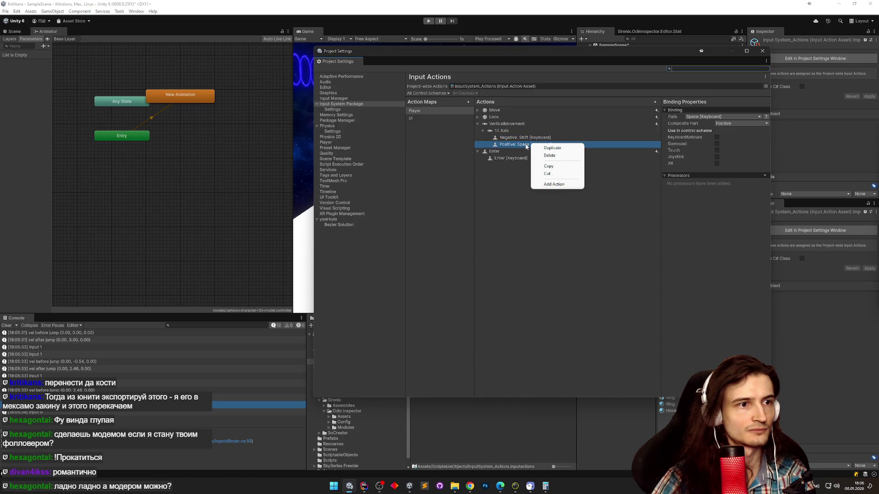
{"action": "right_click", "coordinate": [526, 146]}
{"action": "right_click", "coordinate": [527, 146]}
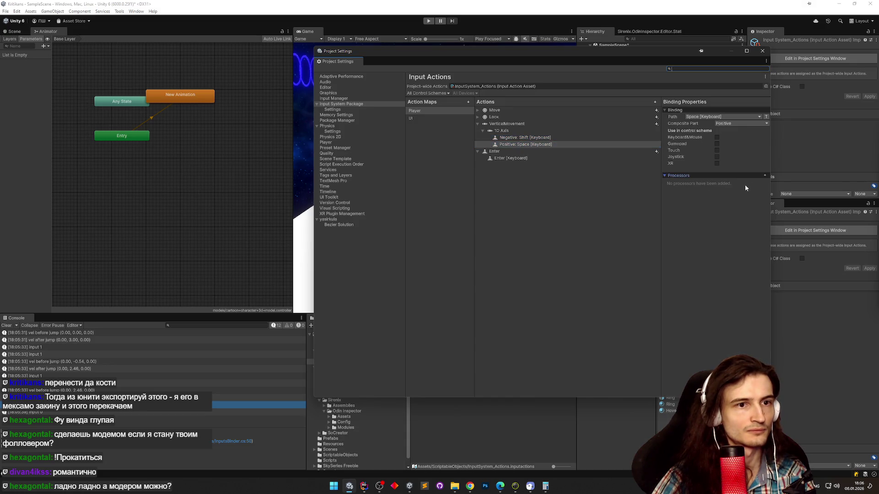
{"action": "left_click", "coordinate": [765, 176]}
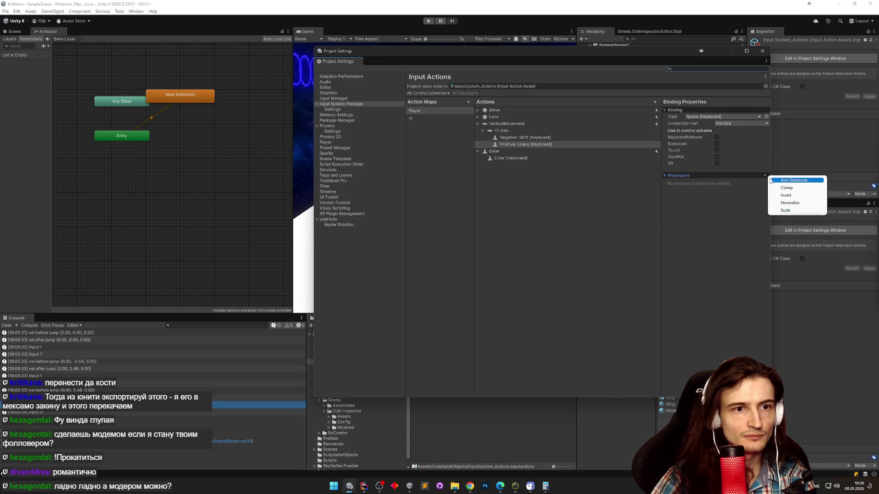
{"action": "left_click", "coordinate": [731, 208]}
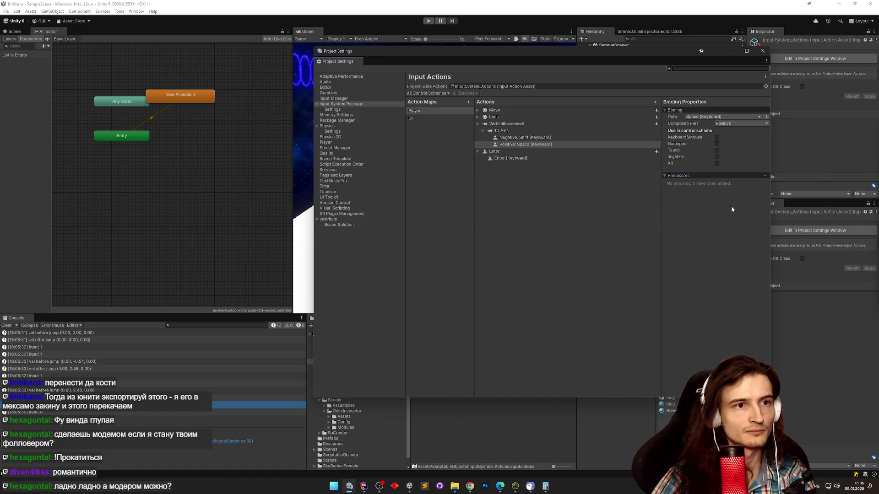
{"action": "key", "text": "alt+Tab"}
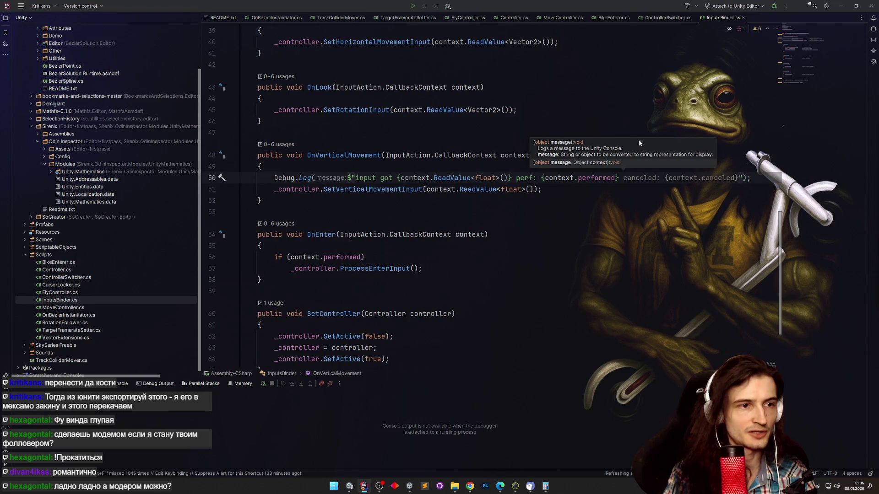
Begin adding a {context.} member after the perf value, browsing the suggested members.
{"action": "key", "text": "ctrl+Left"}
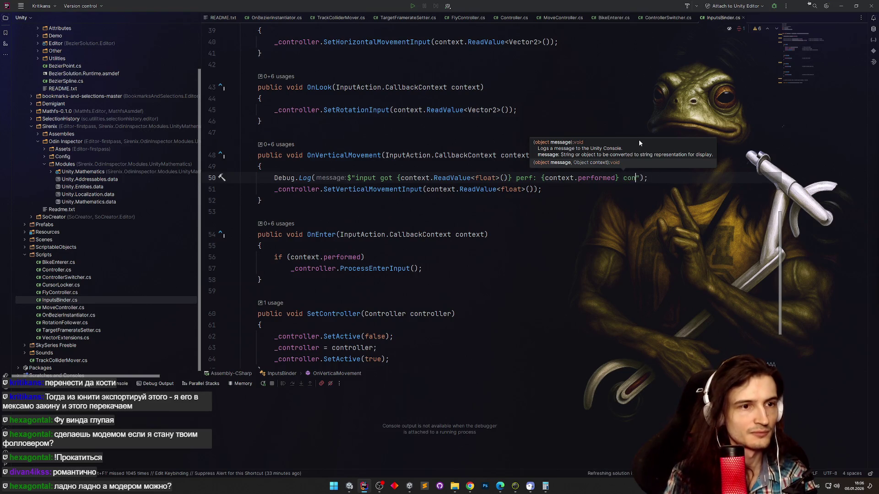
{"action": "type", "text": "{conte"}
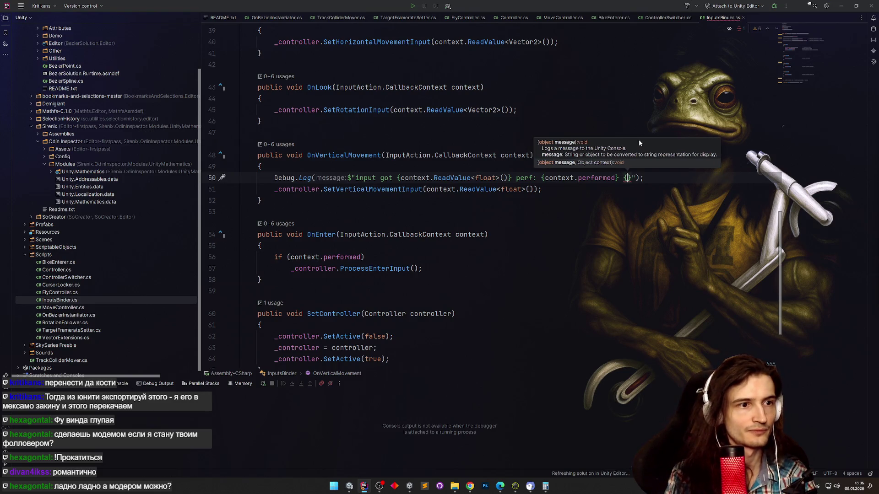
{"action": "key", "text": "Return"}
{"action": "type", "text": "."}
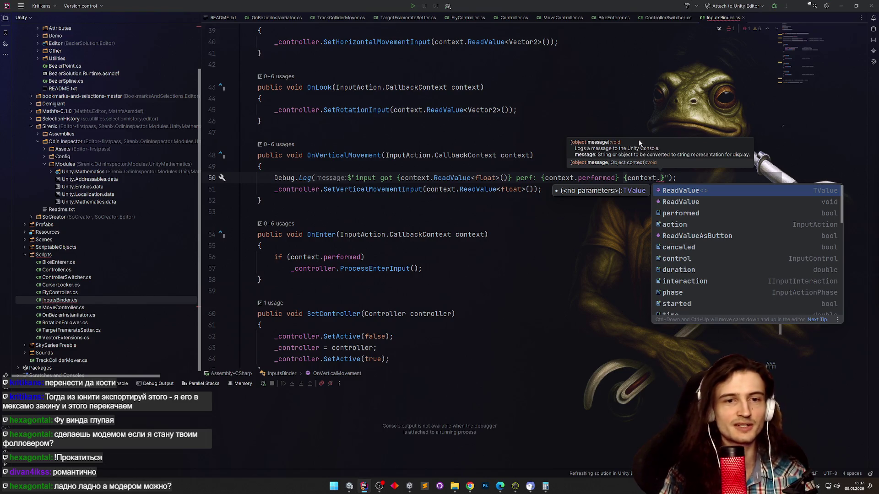
{"action": "key", "text": "Down"}
{"action": "key", "text": "Down"}
{"action": "key", "text": "Down"}
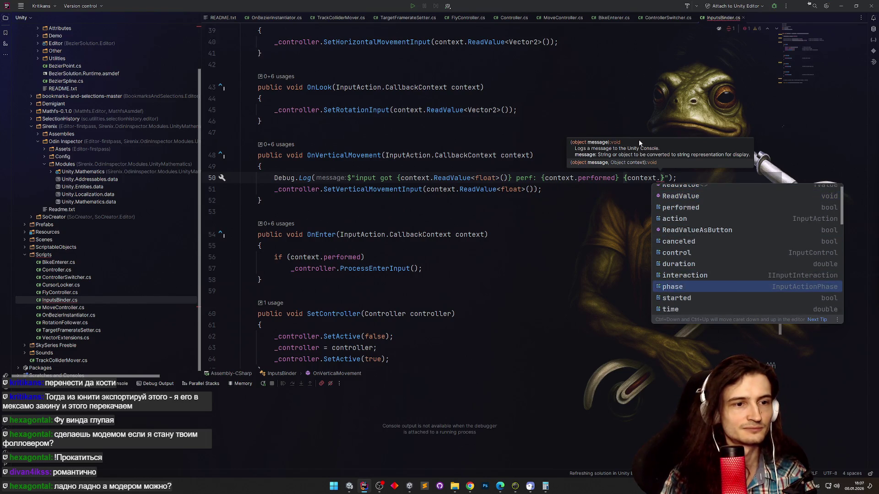
{"action": "key", "text": "Up"}
{"action": "key", "text": "Up"}
{"action": "key", "text": "Up"}
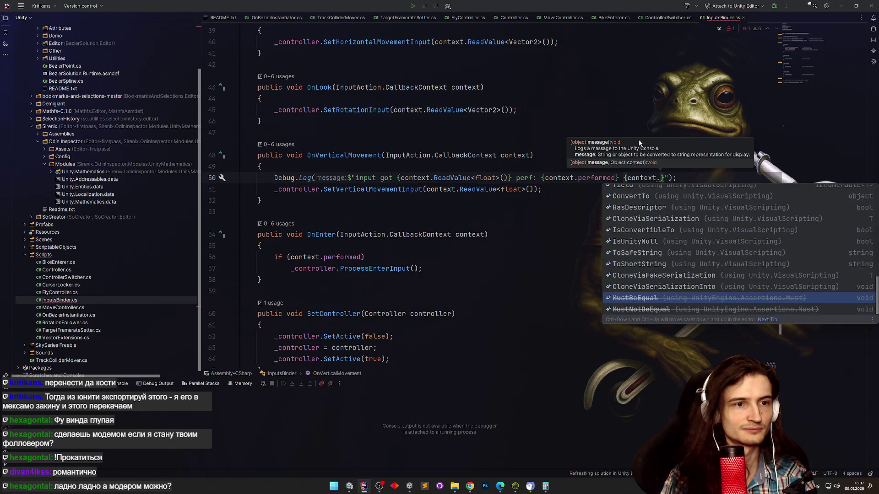
{"action": "key", "text": "Down"}
{"action": "key", "text": "Down"}
{"action": "key", "text": "Down"}
{"action": "key", "text": "Down"}
{"action": "key", "text": "Down"}
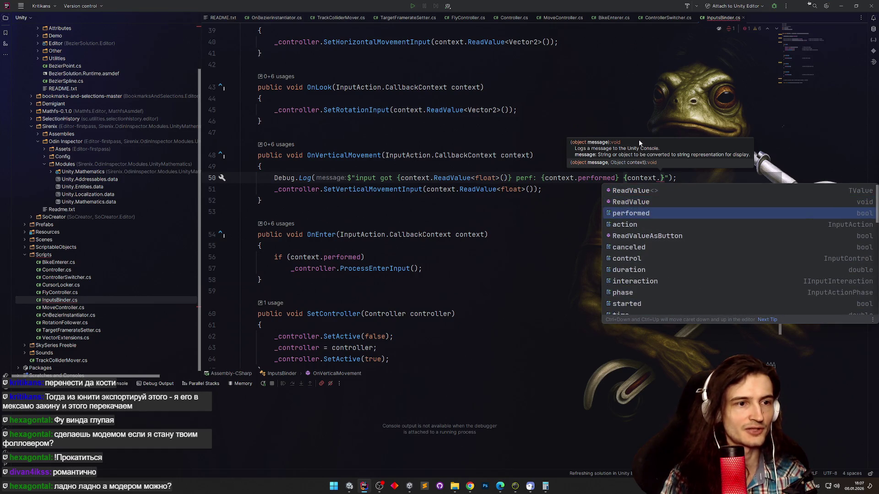
{"action": "key", "text": "Down"}
{"action": "key", "text": "Down"}
{"action": "key", "text": "Down"}
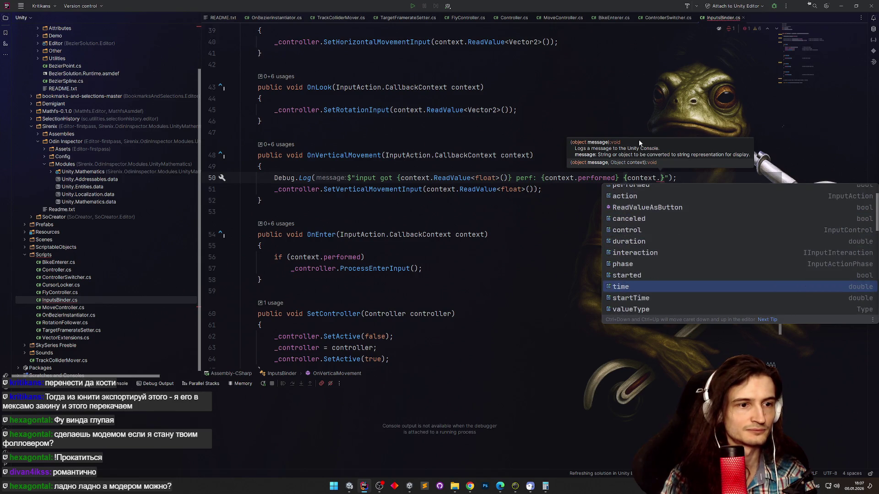
{"action": "key", "text": "Down"}
{"action": "key", "text": "Down"}
{"action": "key", "text": "Down"}
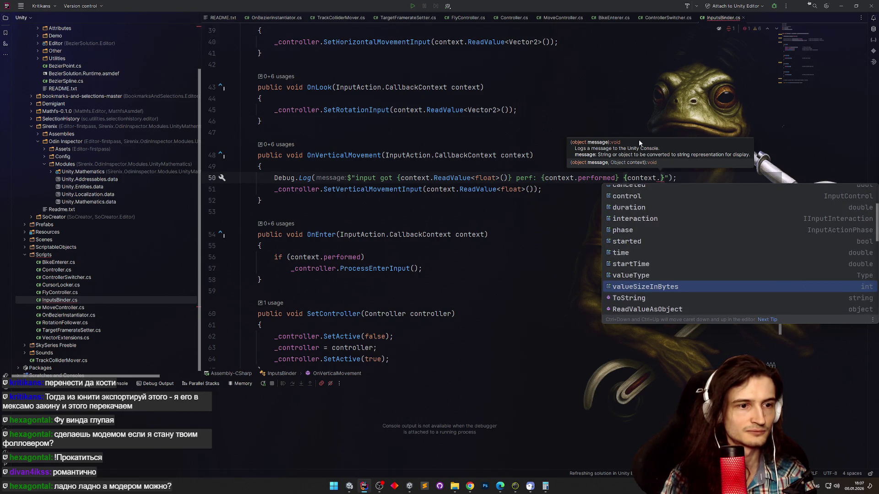
Cancel the unfinished member, delete the trailing space before the closing quote, and switch to Unity.
{"action": "key", "text": "Escape"}
{"action": "key", "text": "BackSpace"}
{"action": "key", "text": "BackSpace"}
{"action": "key", "text": "BackSpace"}
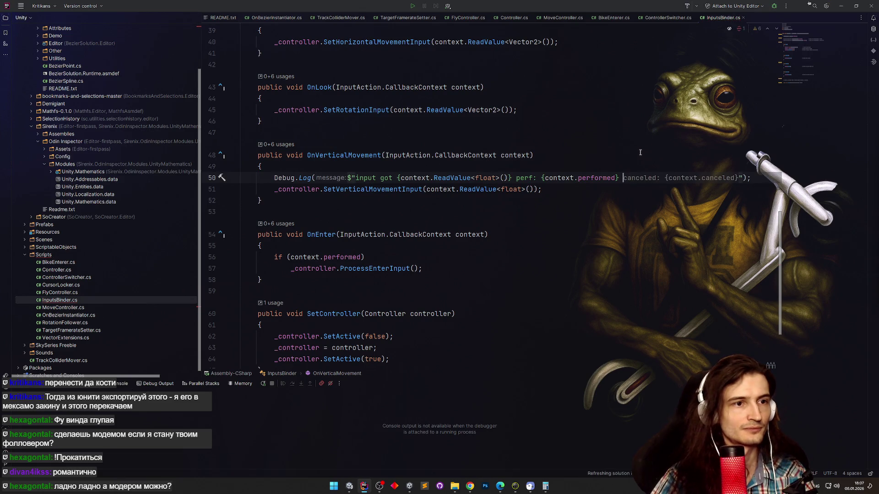
{"action": "key", "text": "Escape"}
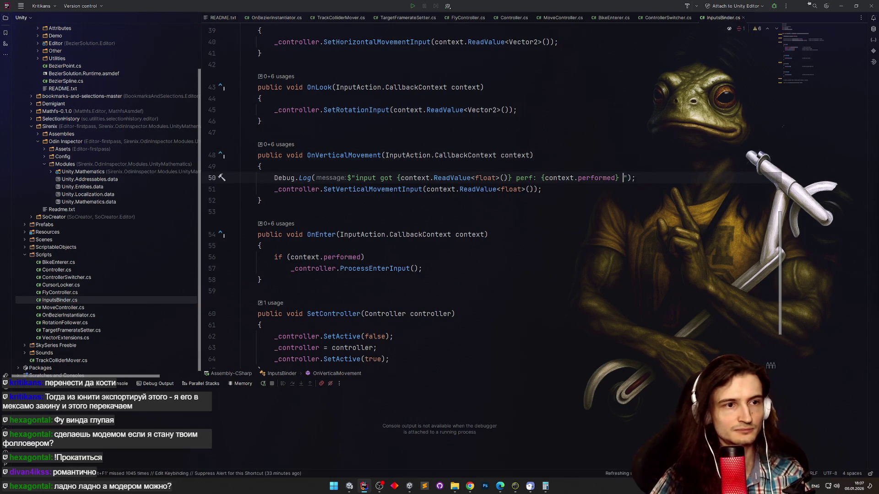
{"action": "key", "text": "BackSpace"}
{"action": "key", "text": "Up"}
{"action": "key", "text": "Up"}
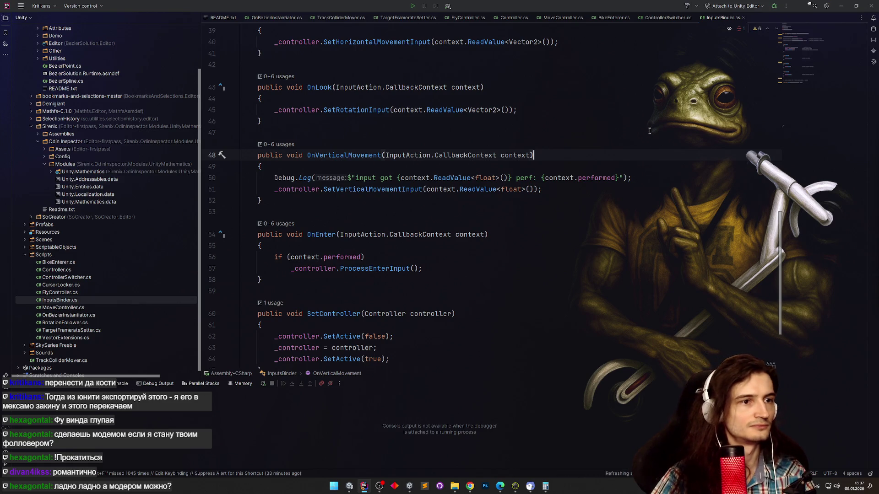
{"action": "key", "text": "alt+Tab"}
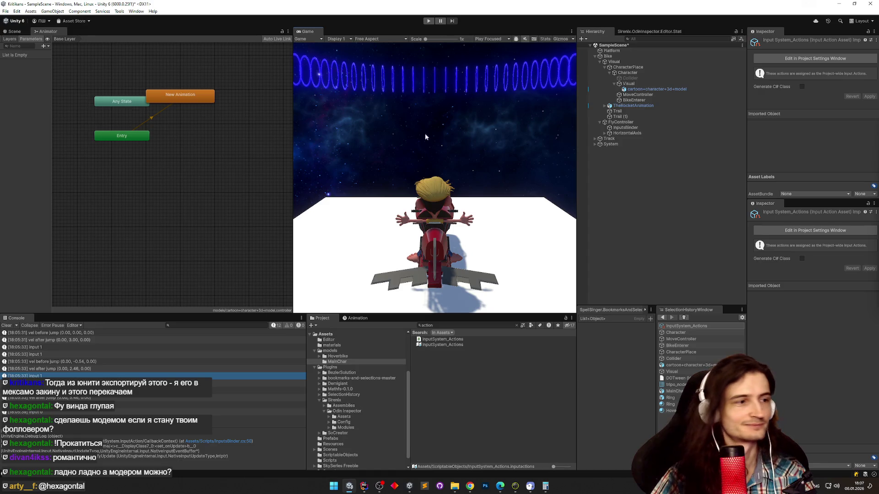
Clear the Console, then play-test jumping off the bike twice and stop.
{"action": "left_click", "coordinate": [6, 326]}
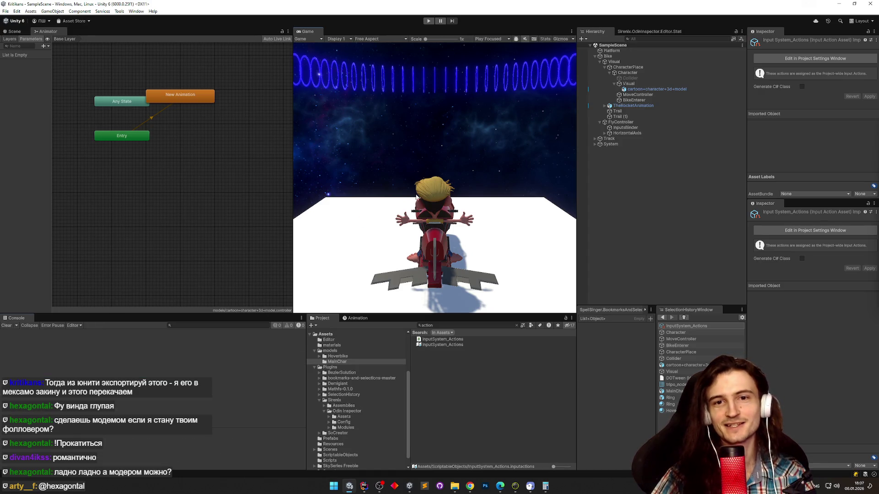
{"action": "key", "text": "ctrl+p"}
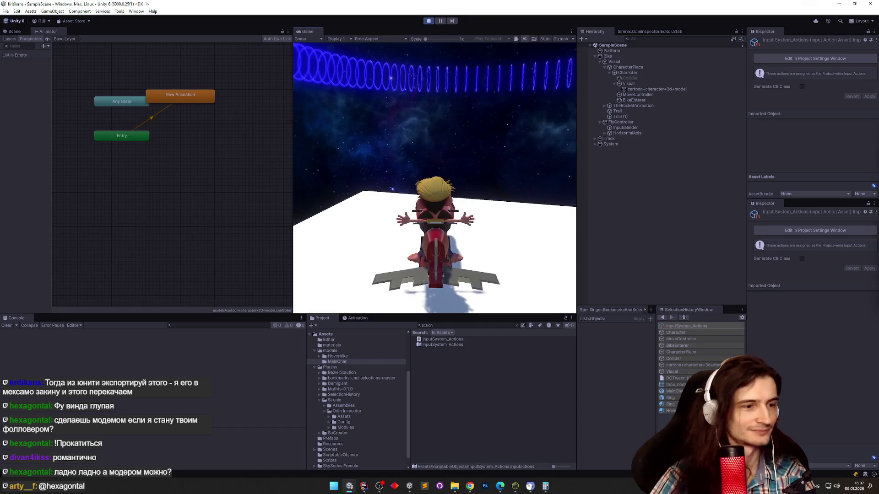
{"action": "key", "text": "space"}
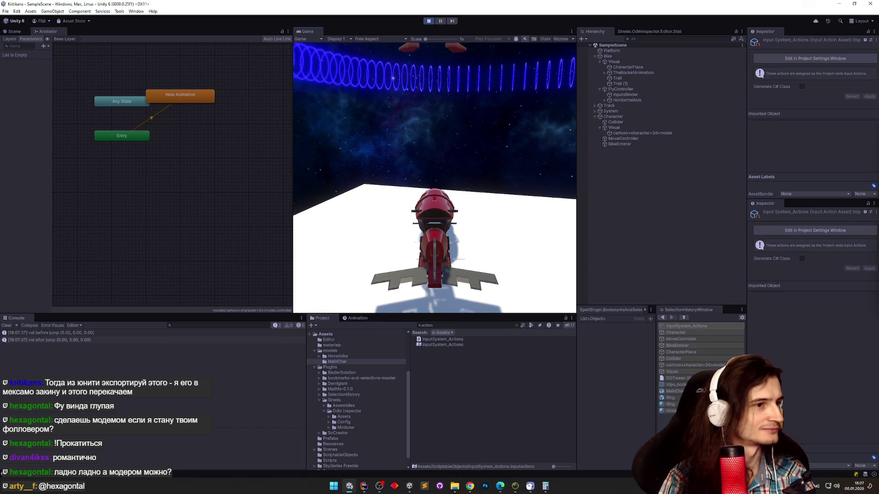
{"action": "key", "text": "space"}
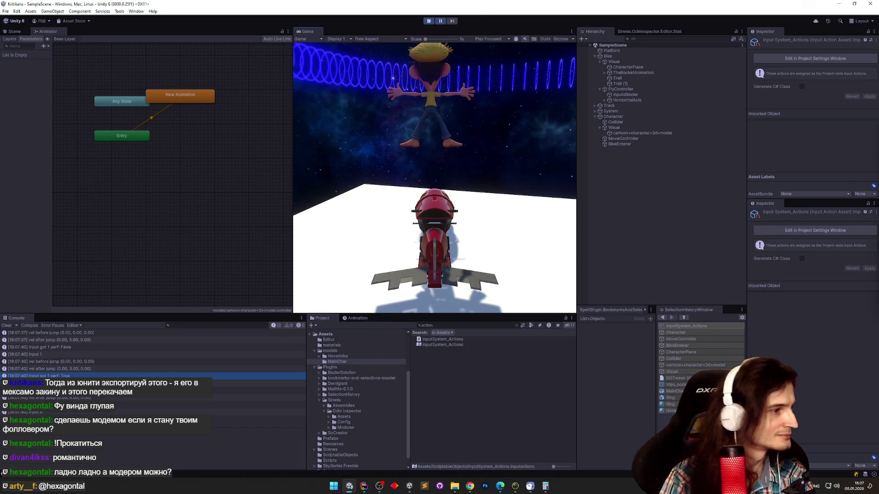
{"action": "key", "text": "ctrl+p"}
Glance at InputsBinder.cs, then run another play test hopping off the bike.
{"action": "left_click", "coordinate": [364, 486]}
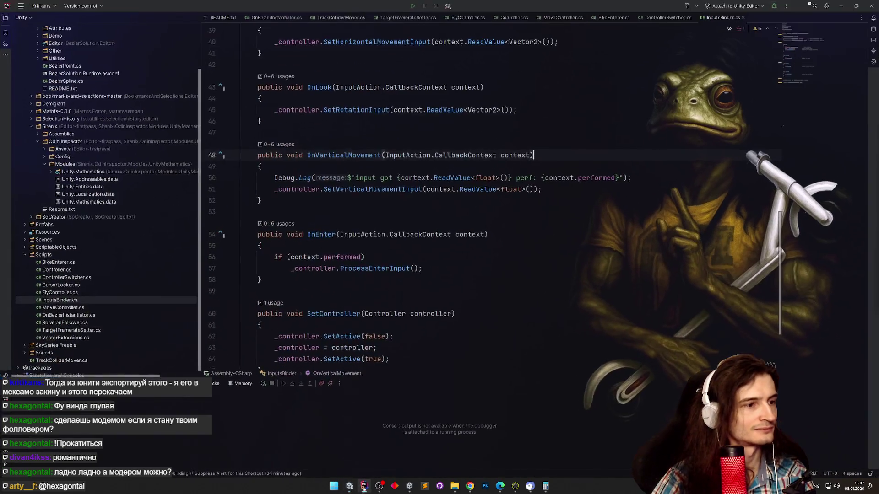
{"action": "key", "text": "ctrl+p"}
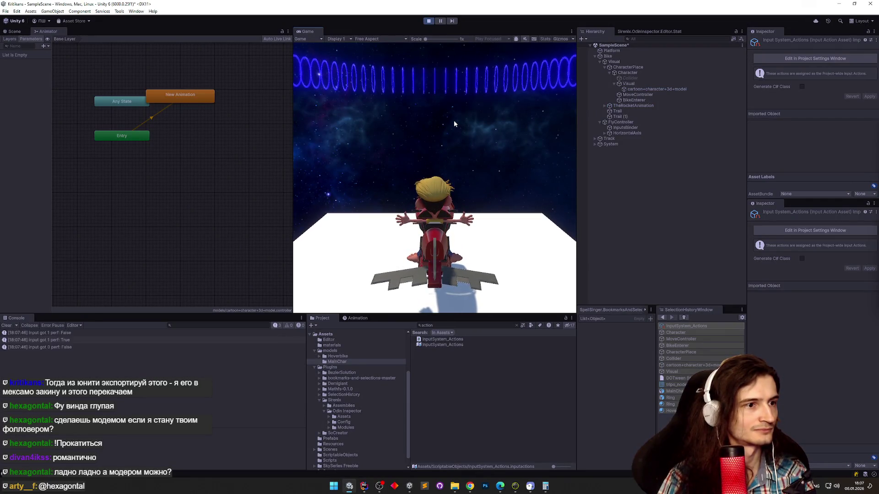
{"action": "key", "text": "a"}
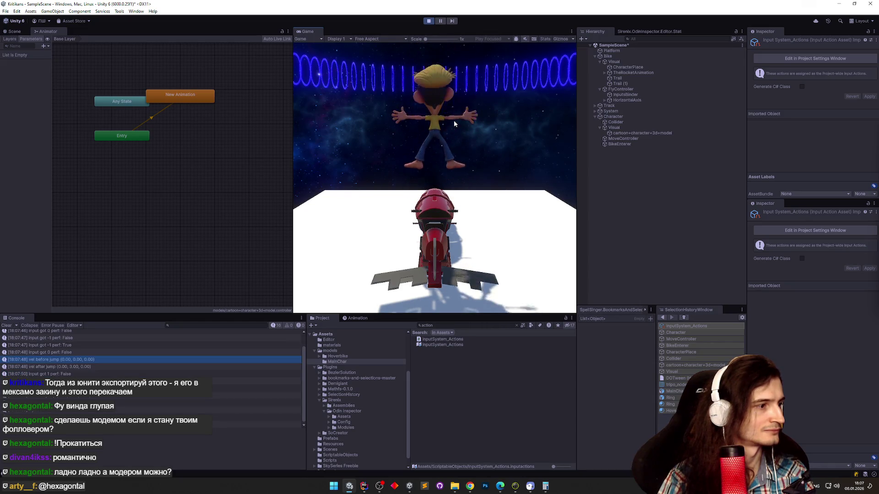
{"action": "key", "text": "ctrl+p"}
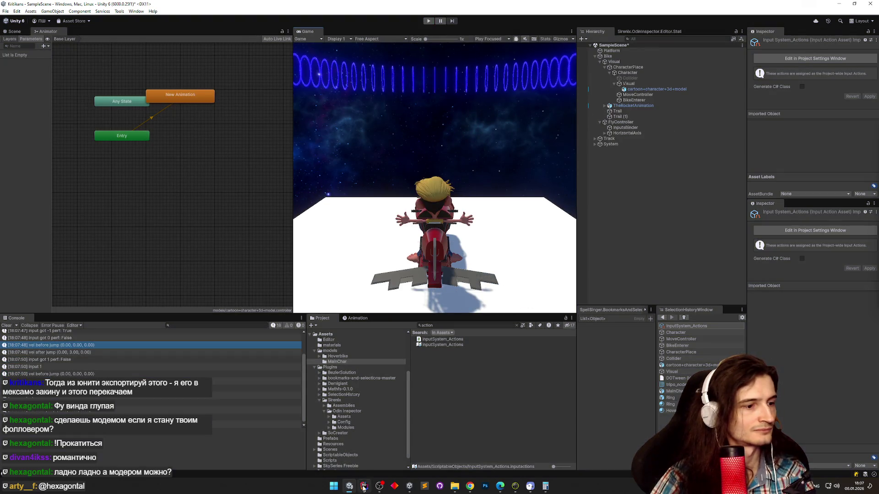
Restore the if (context.performed) check in OnVerticalMovement and return to Unity to recompile.
{"action": "left_click", "coordinate": [364, 487]}
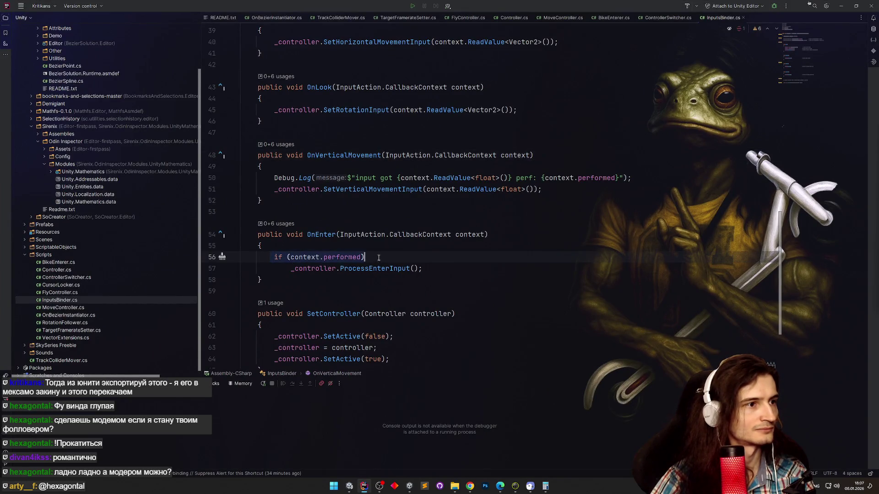
{"action": "left_click", "coordinate": [670, 180]}
{"action": "key", "text": "ctrl+z"}
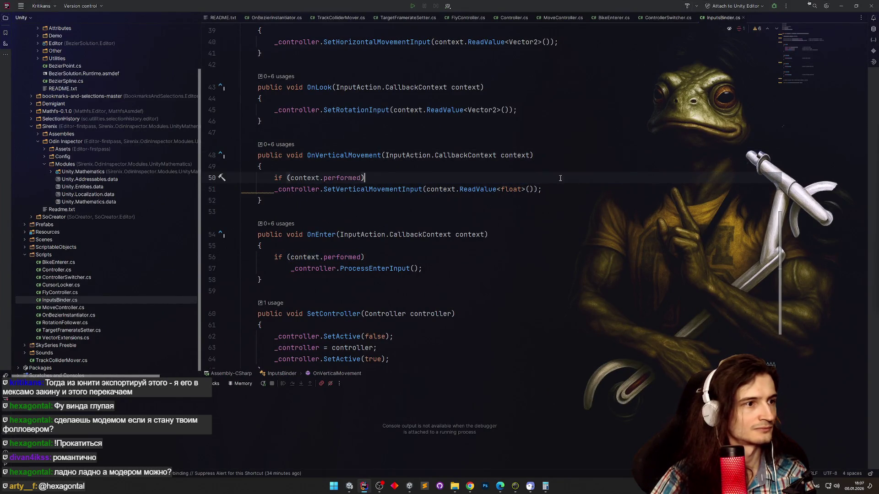
{"action": "key", "text": "ctrl+z"}
{"action": "key", "text": "ctrl+z"}
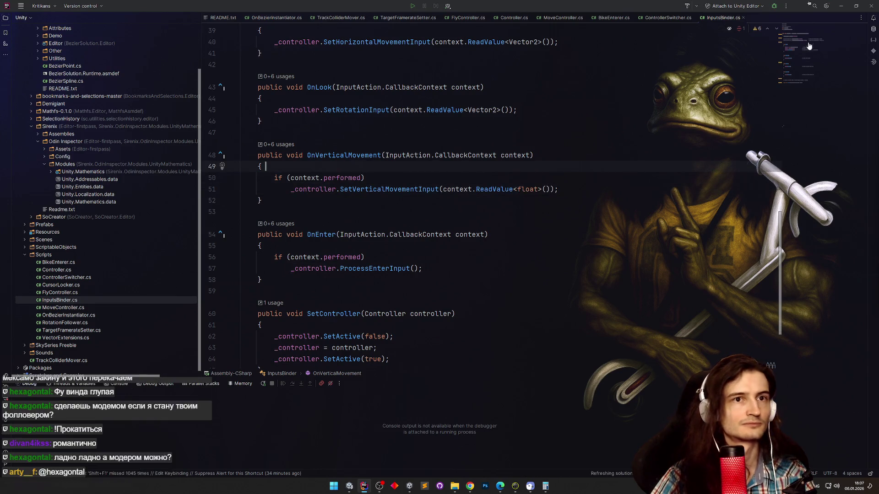
{"action": "left_click", "coordinate": [840, 3]}
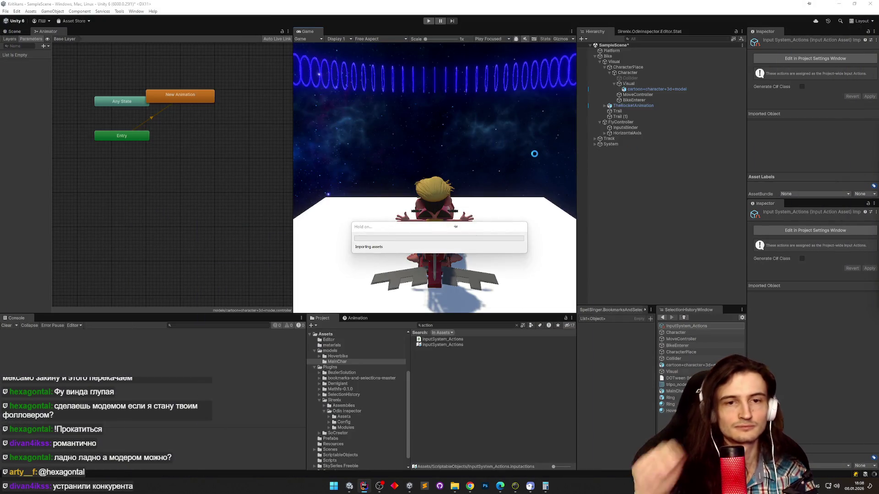
Select MoveController (Jump Power 6, Move Speed 5), test-ride the bike in play mode, then switch to Rider.
{"action": "left_click", "coordinate": [638, 94]}
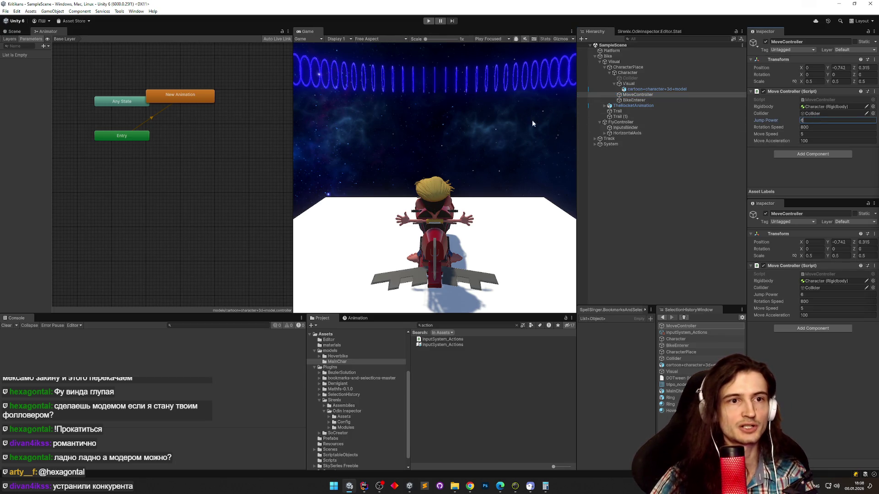
{"action": "key", "text": "ctrl+p"}
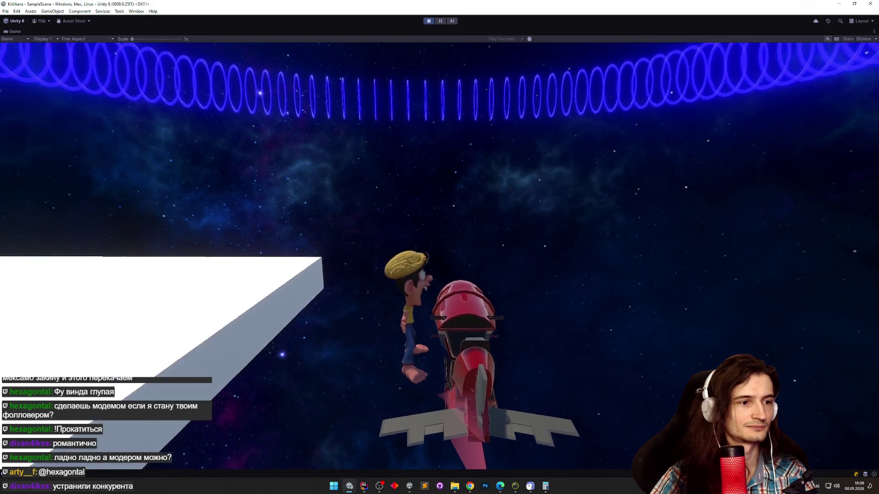
{"action": "key", "text": "ctrl+p"}
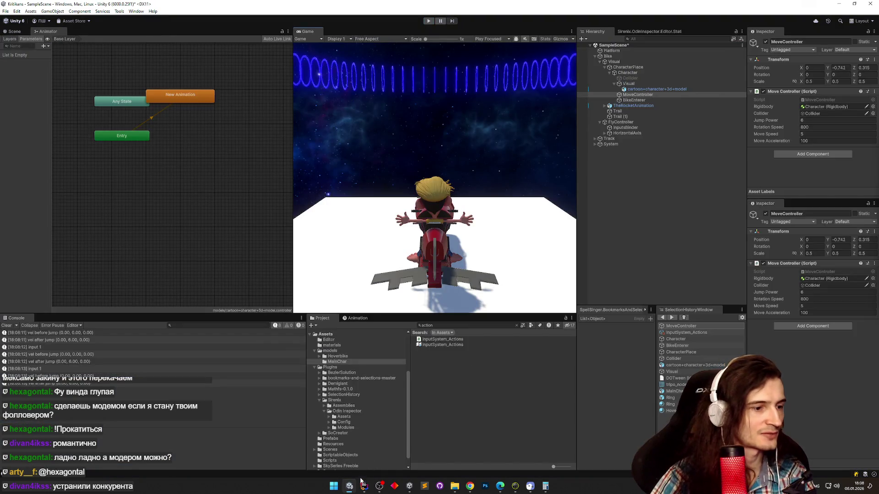
{"action": "left_click", "coordinate": [364, 486]}
Bring up FlyController.cs in Rider after glancing at the MoveController and BikeEnterer tabs.
{"action": "scroll", "coordinate": [335, 56], "scroll_direction": "up", "scroll_amount": 10}
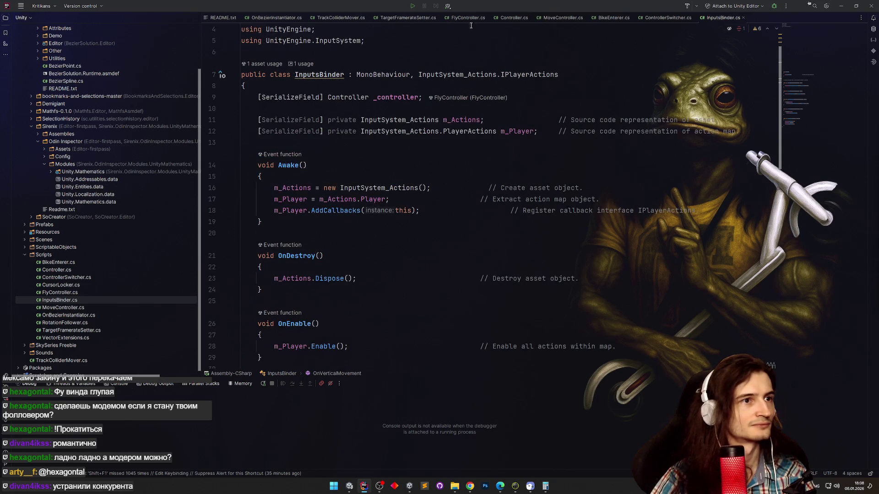
{"action": "left_click", "coordinate": [556, 17]}
{"action": "left_click", "coordinate": [615, 18]}
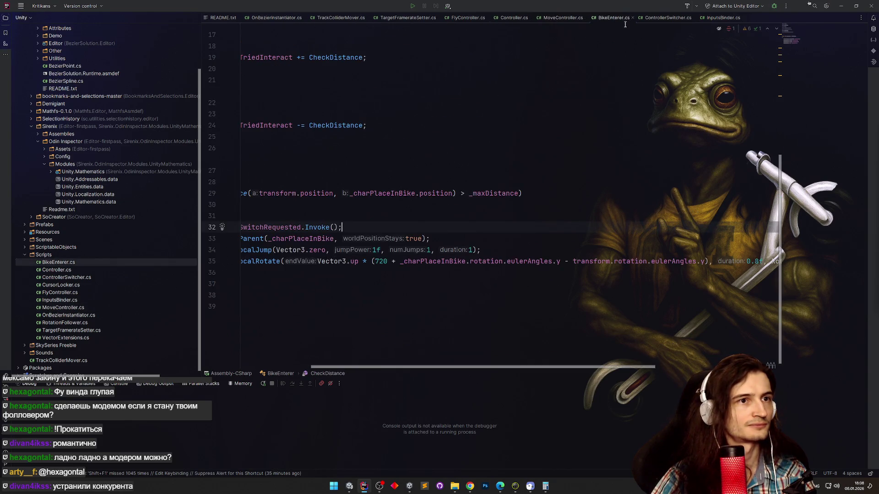
{"action": "left_click", "coordinate": [465, 18]}
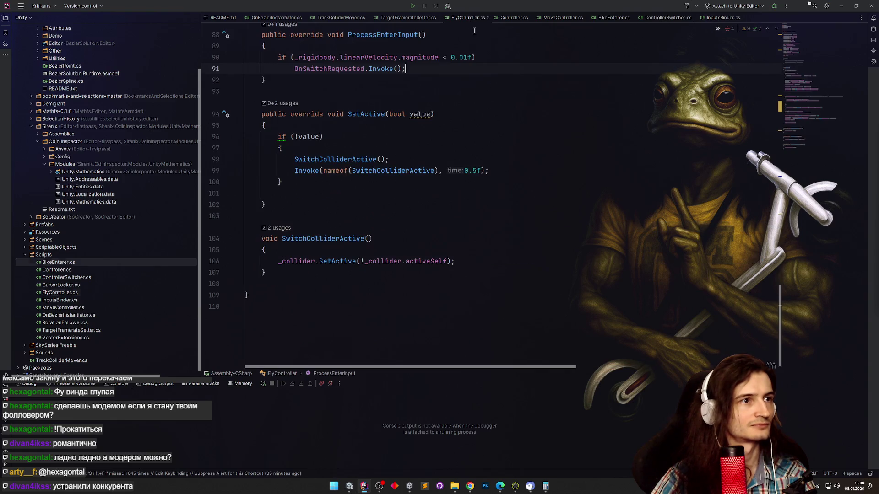
Start a new line after the collider toggle on line 106, typing 'rotationInput'.
{"action": "scroll", "coordinate": [779, 296], "scroll_direction": "down", "scroll_amount": 1}
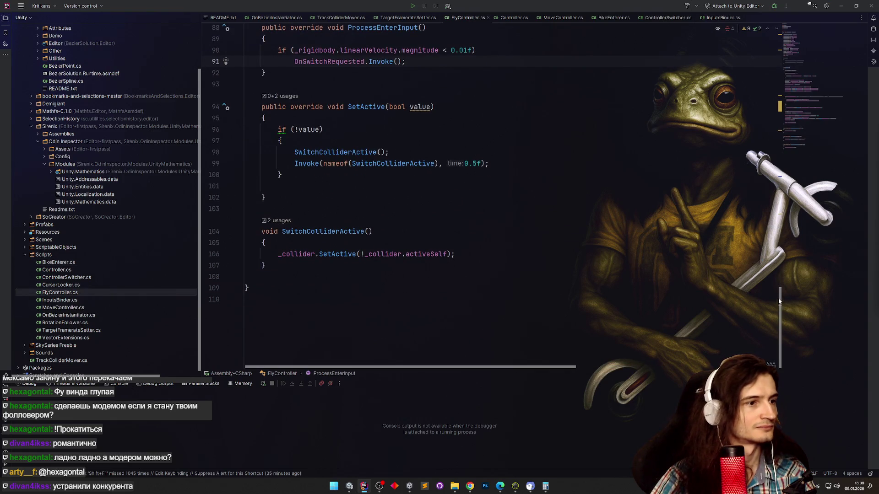
{"action": "left_click", "coordinate": [506, 250]}
{"action": "key", "text": "Return"}
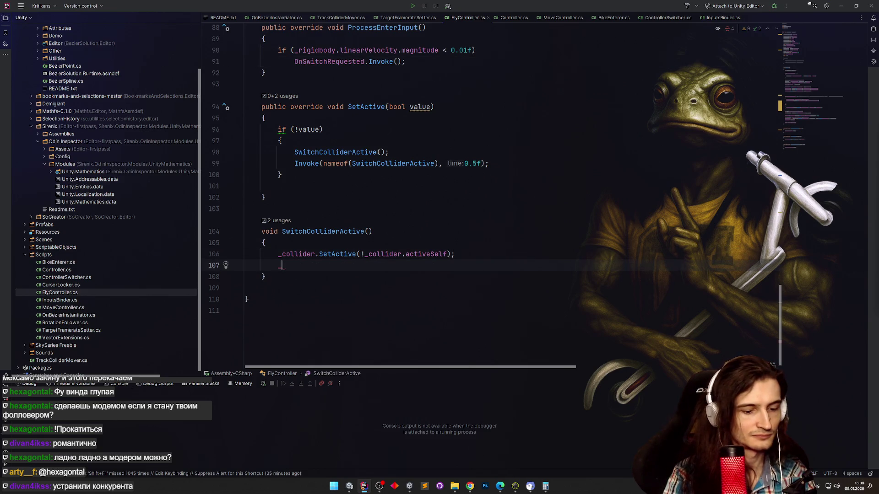
{"action": "type", "text": "_rotationInput"}
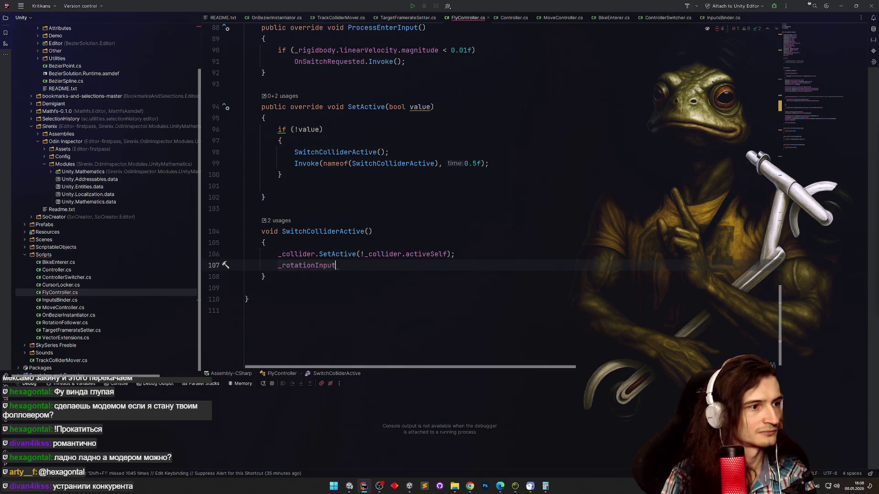
Complete the stray line to _rigidbody.isKinematic, then delete that unfinished line.
{"action": "key", "text": "Return"}
{"action": "type", "text": "."}
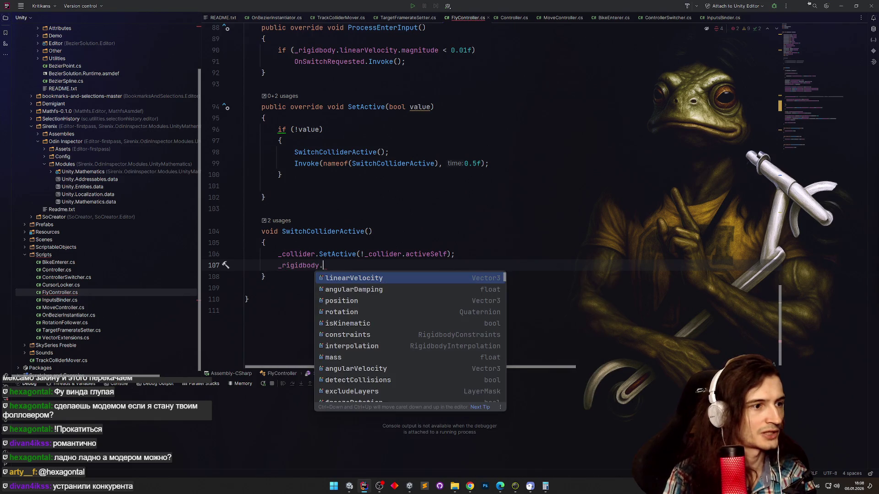
{"action": "type", "text": "isK"}
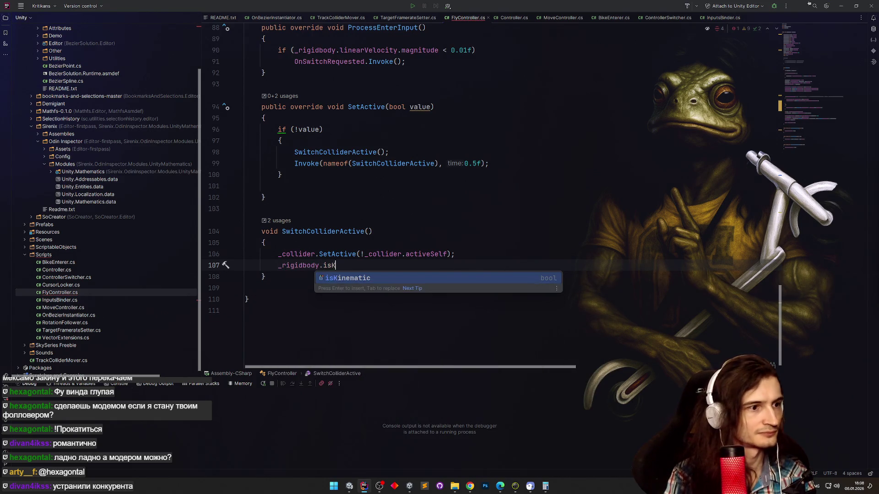
{"action": "key", "text": "Return"}
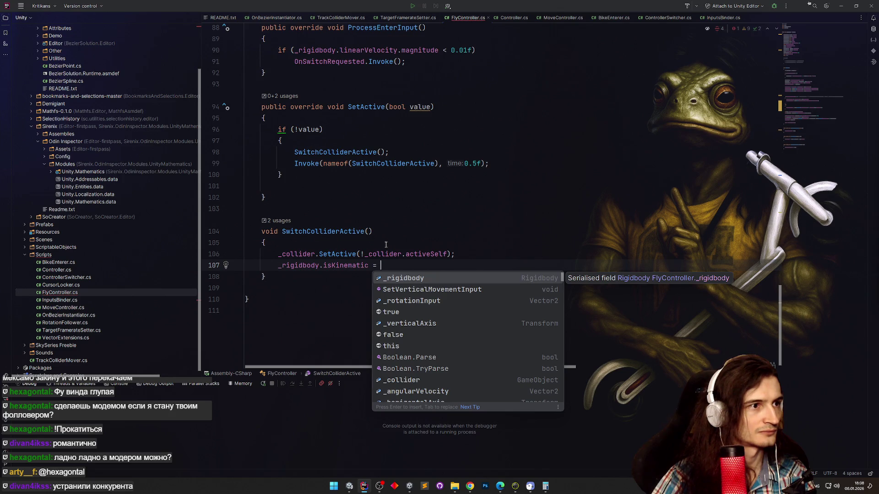
{"action": "left_click", "coordinate": [318, 266]}
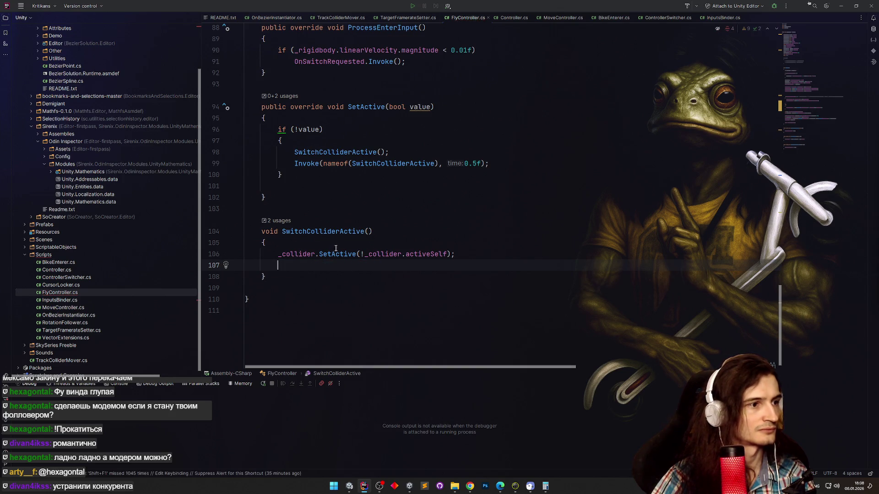
{"action": "key", "text": "BackSpace"}
Add '_rigidbody.isKinematic = !value' inside SetActive's if (!value) block and return to Unity.
{"action": "scroll", "coordinate": [377, 202], "scroll_direction": "up", "scroll_amount": 3}
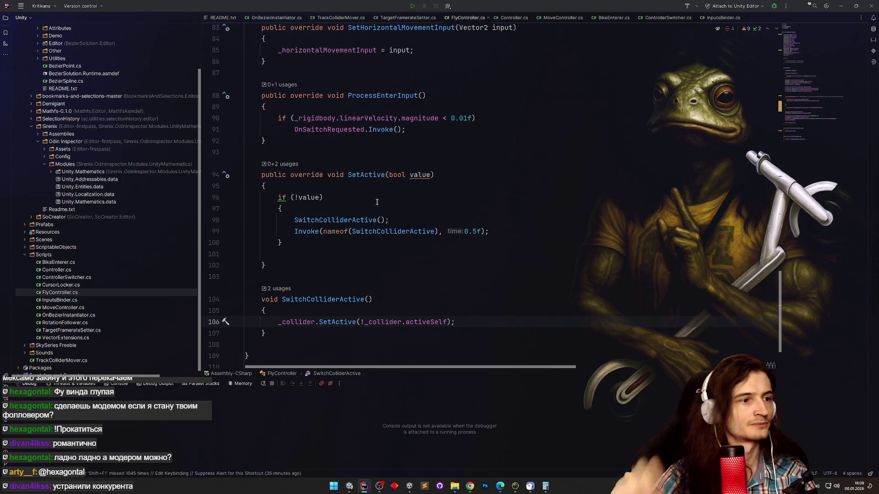
{"action": "key", "text": "Return"}
{"action": "type", "text": "_rigidbody.isKinematic = !value;"}
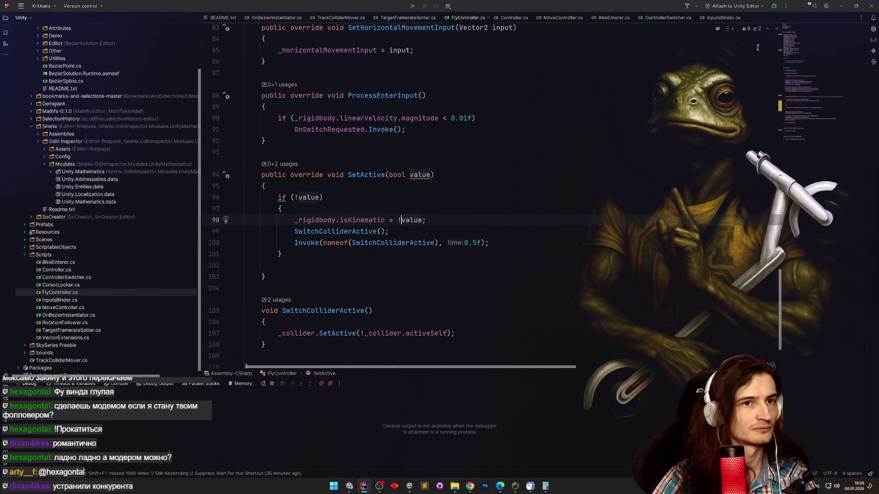
{"action": "left_click", "coordinate": [840, 6]}
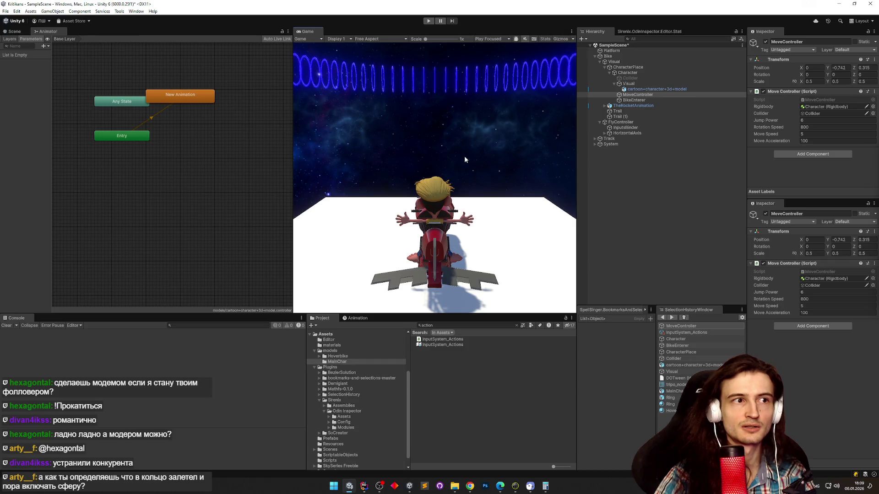
Play-test the kinematic change by riding the bike, stop, and return to FlyController.cs in Rider.
{"action": "key", "text": "ctrl+p"}
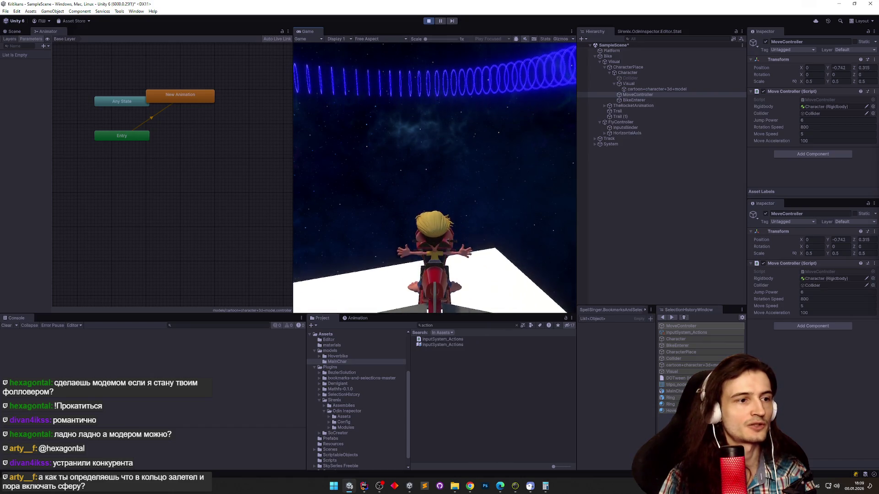
{"action": "key", "text": "ctrl+p"}
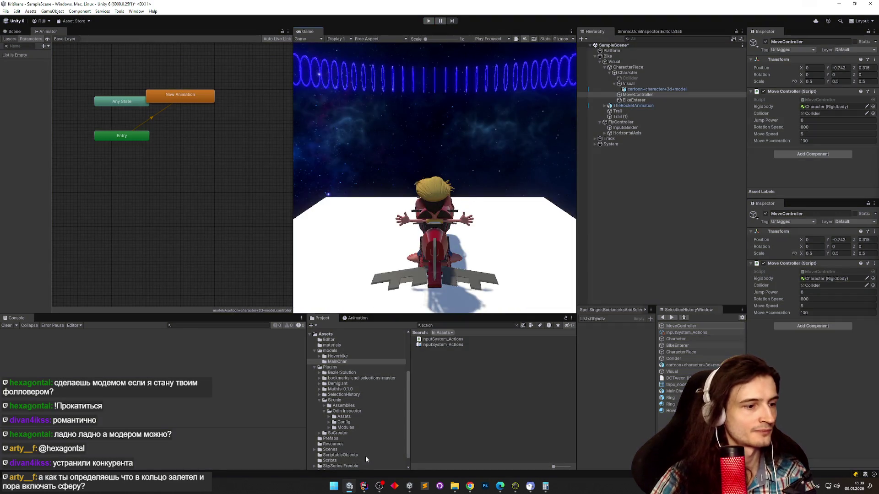
{"action": "left_click", "coordinate": [364, 486]}
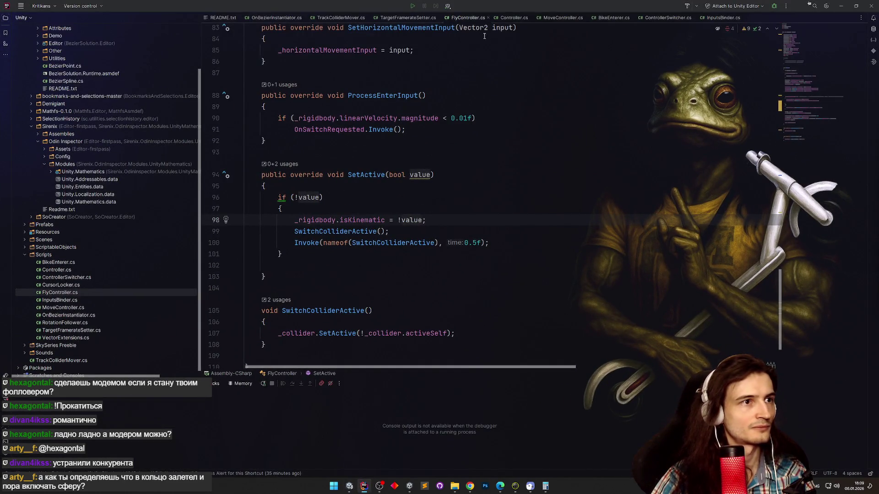
Look through the ControllerSwitcher, MoveController, BikeEnterer, FlyController and Controller scripts.
{"action": "left_click", "coordinate": [666, 18]}
{"action": "left_click", "coordinate": [561, 16]}
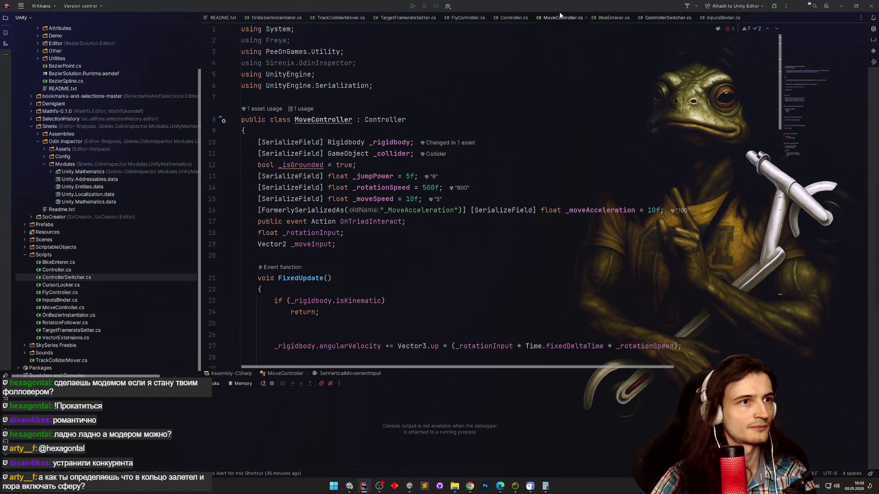
{"action": "left_click", "coordinate": [607, 18]}
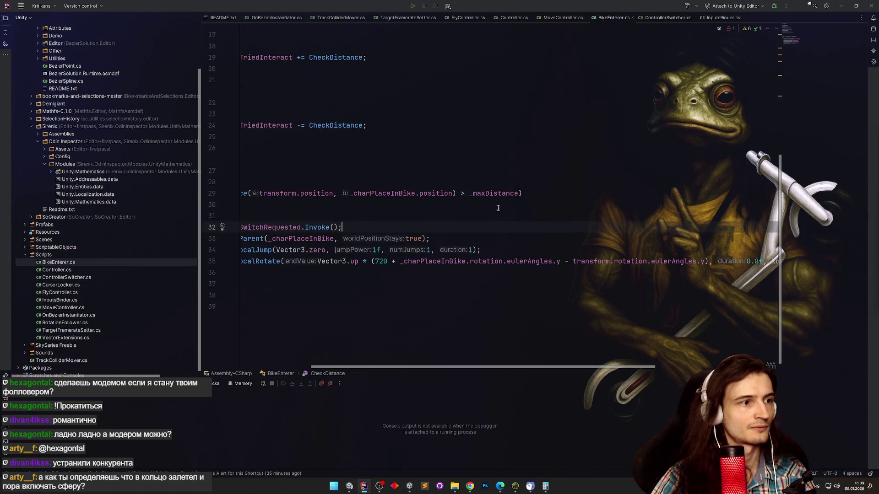
{"action": "left_click_drag", "start_coordinate": [420, 370], "coordinate": [238, 366]}
{"action": "scroll", "coordinate": [419, 62], "scroll_direction": "up", "scroll_amount": 3}
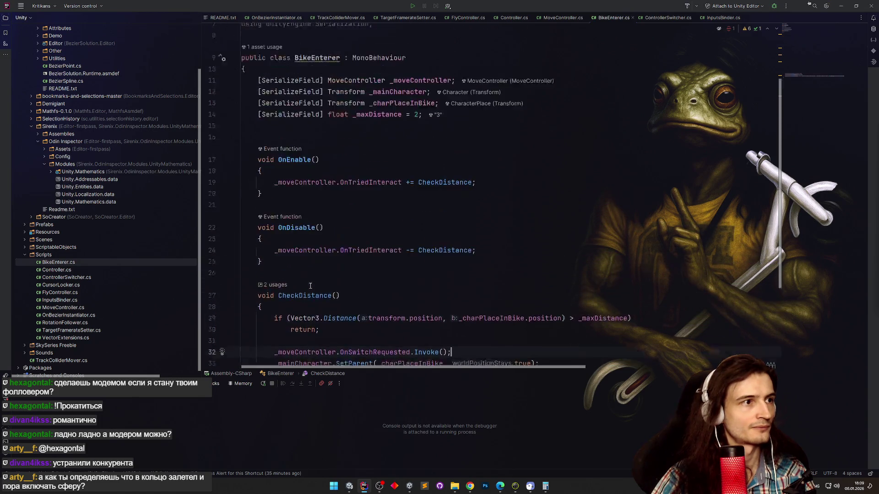
{"action": "left_click", "coordinate": [466, 17]}
{"action": "left_click", "coordinate": [512, 17]}
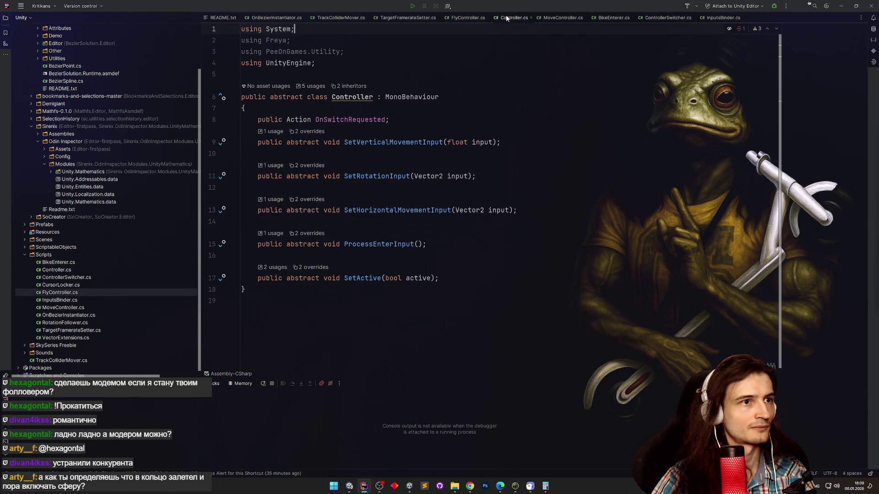
{"action": "left_click", "coordinate": [562, 18]}
{"action": "left_click", "coordinate": [610, 17]}
{"action": "left_click", "coordinate": [667, 18]}
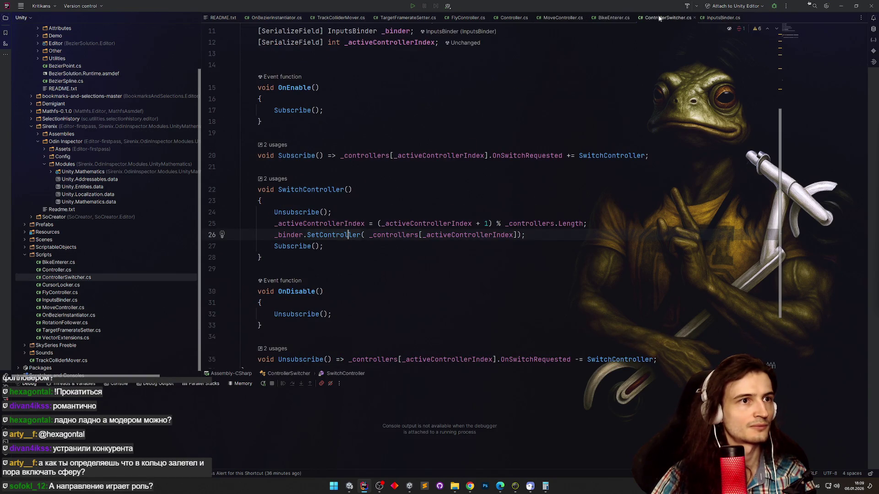
In InputsBinder.cs, change OnVerticalMovement's condition to !context.performed and return to Unity.
{"action": "left_click", "coordinate": [707, 18]}
{"action": "scroll", "coordinate": [418, 168], "scroll_direction": "down", "scroll_amount": 3}
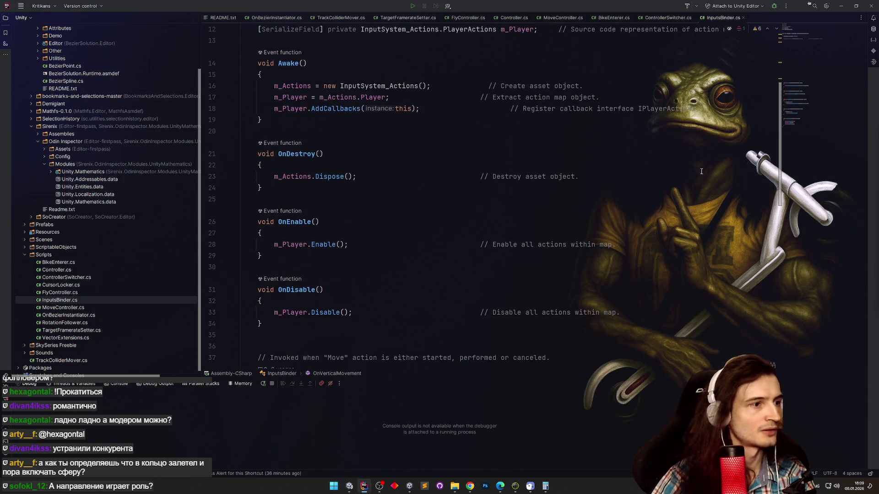
{"action": "left_click_drag", "start_coordinate": [783, 154], "coordinate": [779, 293]}
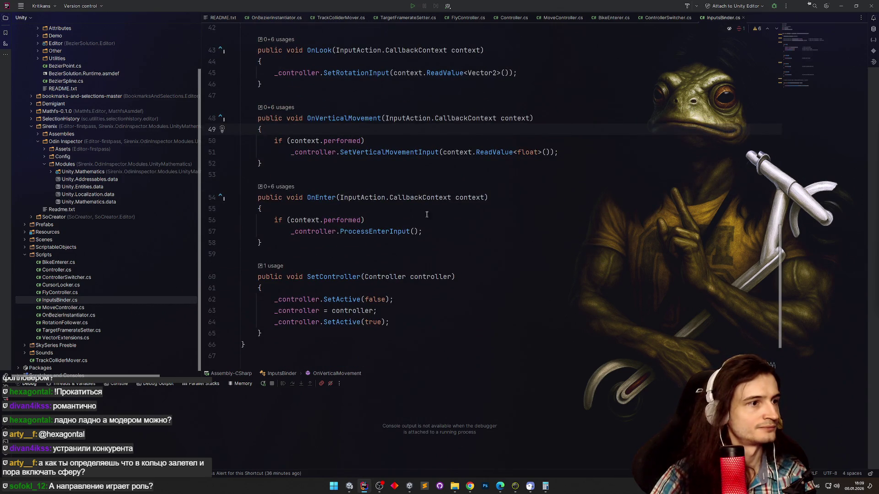
{"action": "left_click", "coordinate": [288, 141]}
{"action": "type", "text": "!"}
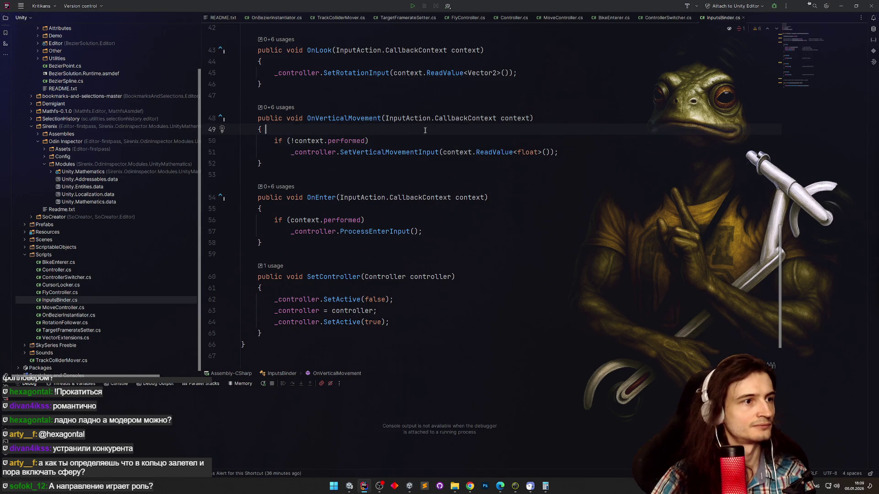
{"action": "left_click", "coordinate": [841, 7]}
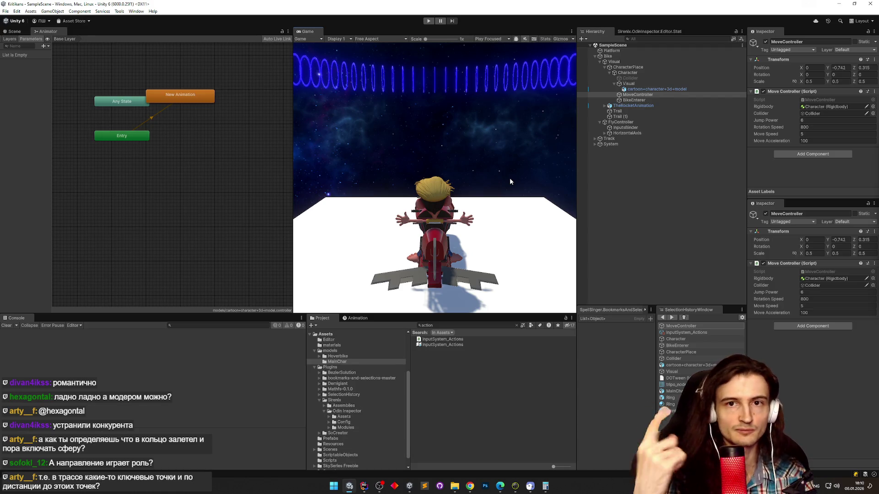
Play-test the bike in a maximized Game view, then restore the layout and stop playing.
{"action": "key", "text": "ctrl+p"}
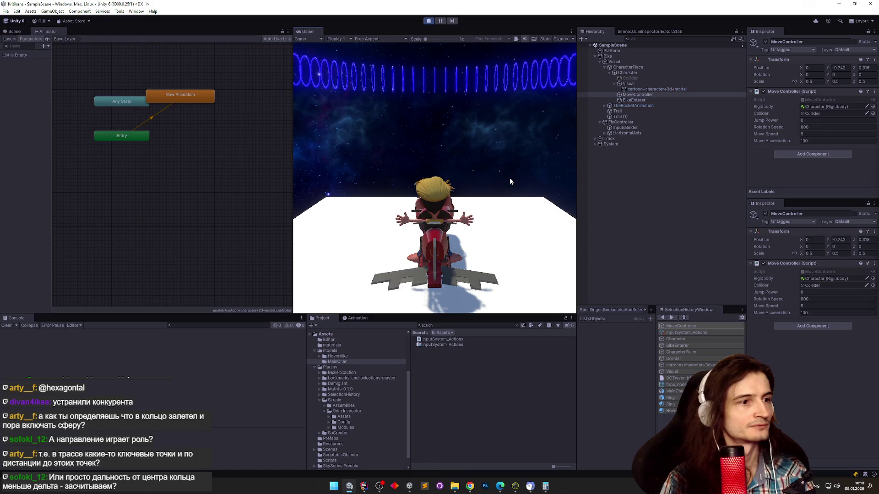
{"action": "key", "text": "shift+space"}
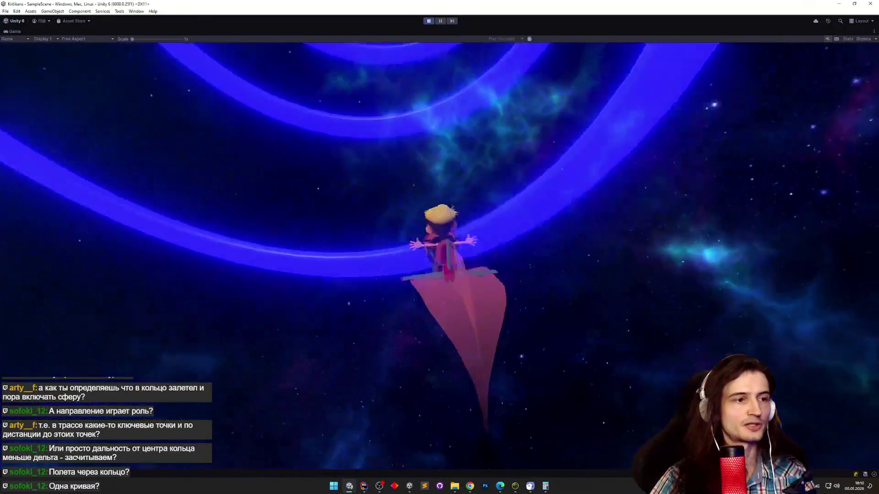
{"action": "key", "text": "shift+space"}
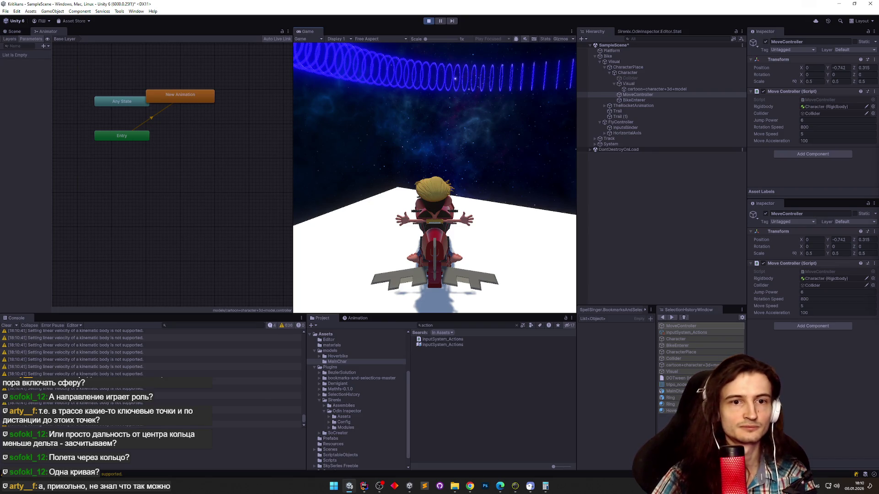
{"action": "key", "text": "ctrl+p"}
Jump from the kinematic velocity warning and add 'if (_rigidbody.isKinematic) return;' atop FixedUpdate.
{"action": "left_click", "coordinate": [154, 352]}
{"action": "double_click", "coordinate": [154, 352]}
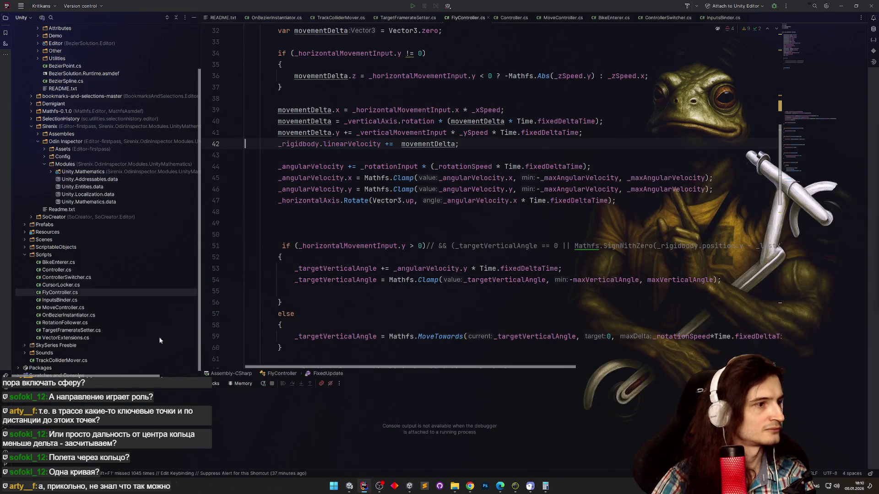
{"action": "scroll", "coordinate": [284, 215], "scroll_direction": "up", "scroll_amount": 3}
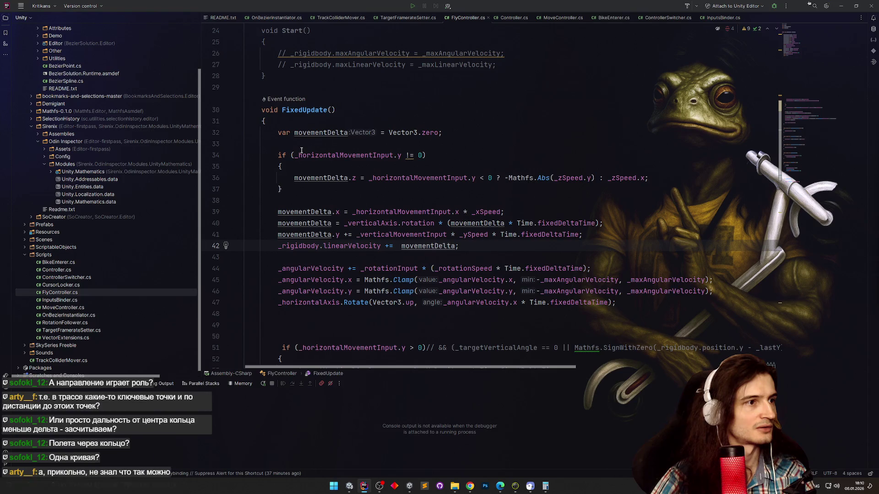
{"action": "left_click", "coordinate": [316, 122]}
{"action": "key", "text": "Return"}
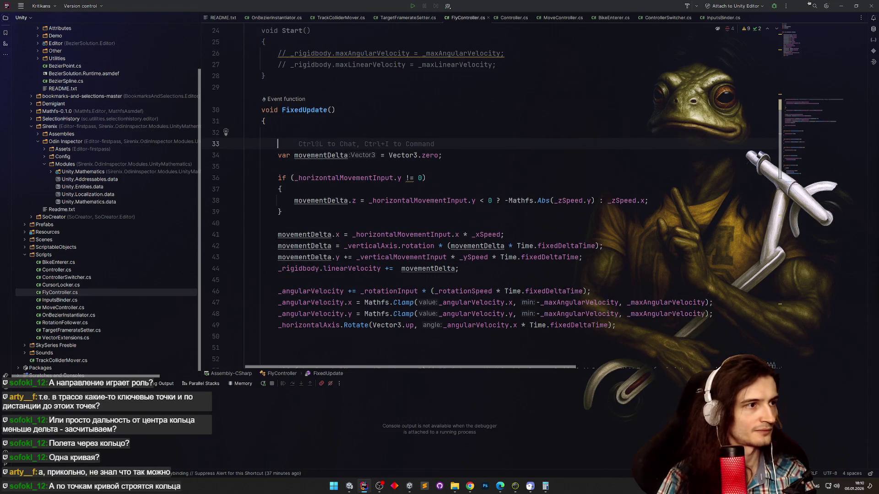
{"action": "type", "text": "if"}
{"action": "key", "text": "Tab"}
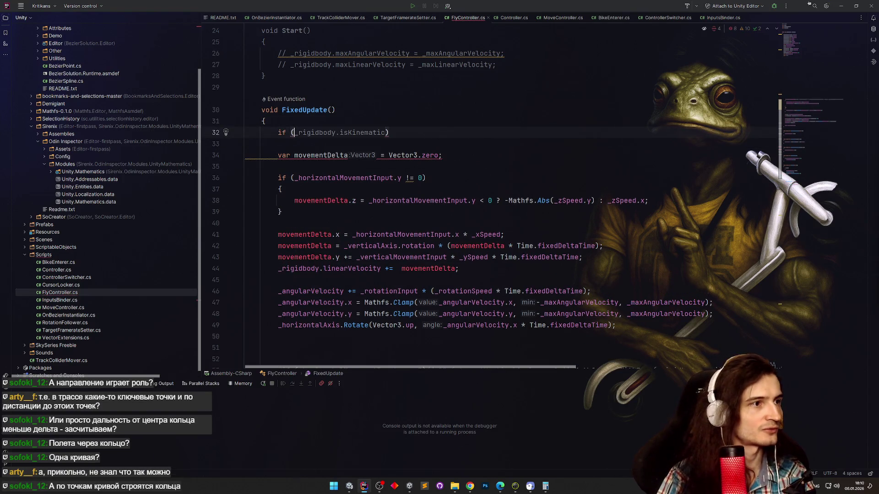
{"action": "key", "text": "Return"}
{"action": "type", "text": "return;"}
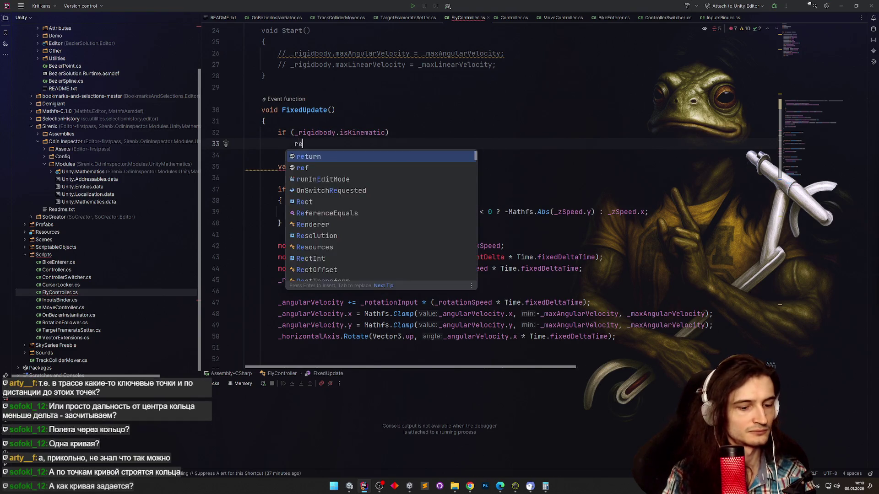
{"action": "left_click", "coordinate": [839, 7]}
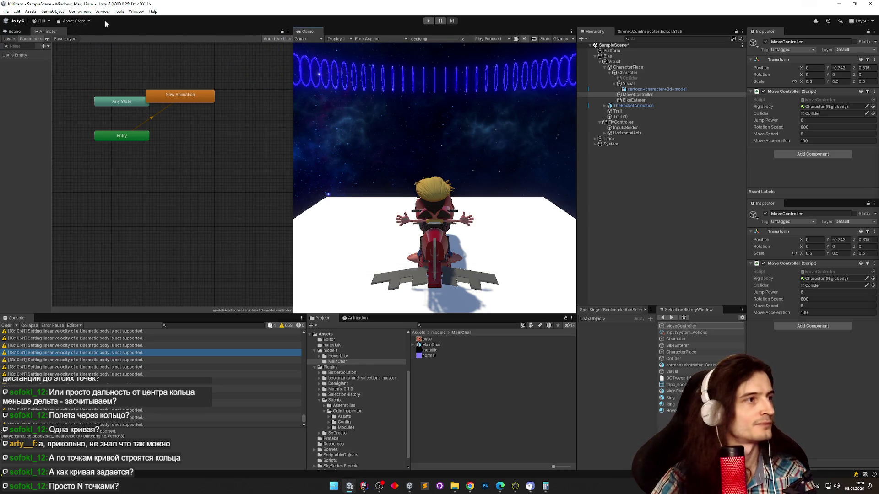
Show the Scene view and select the Track's Bezier spline, framing the ring.
{"action": "left_click", "coordinate": [25, 31]}
{"action": "key", "text": "f"}
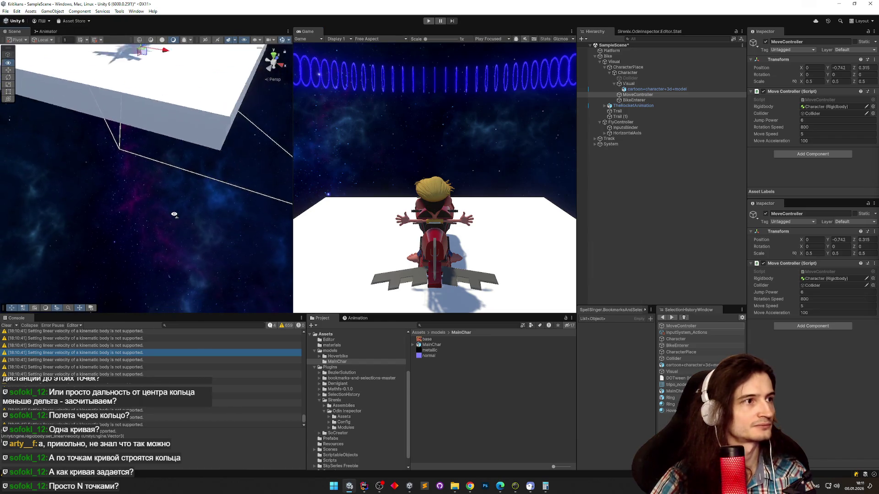
{"action": "left_click_drag", "start_coordinate": [175, 213], "coordinate": [208, 176]}
{"action": "left_click", "coordinate": [609, 138]}
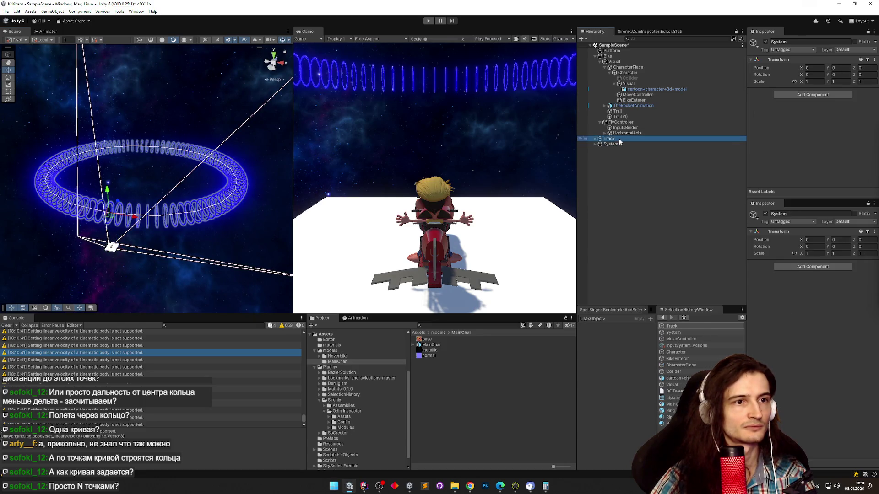
{"action": "left_click", "coordinate": [611, 145]}
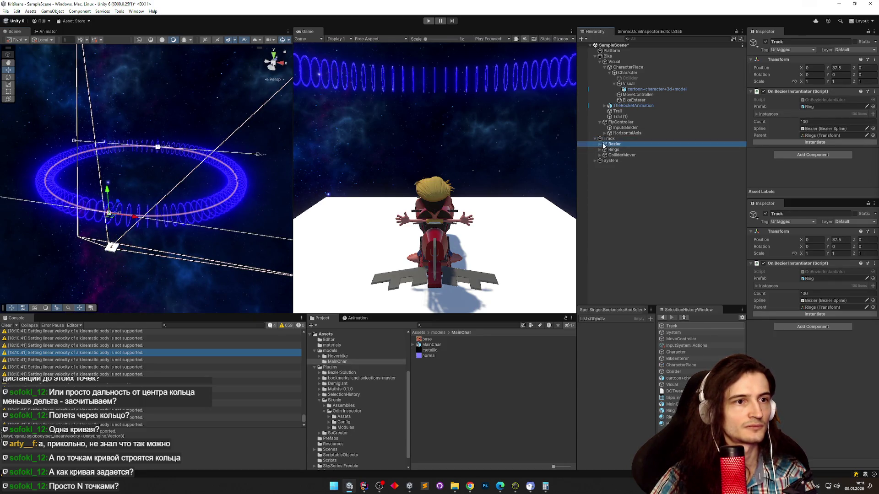
{"action": "mouse_move", "coordinate": [145, 133]}
{"action": "left_mouse_down"}
{"action": "mouse_move", "coordinate": [115, 133]}
{"action": "mouse_move", "coordinate": [136, 142]}
{"action": "left_mouse_up"}
{"action": "key", "text": "f"}
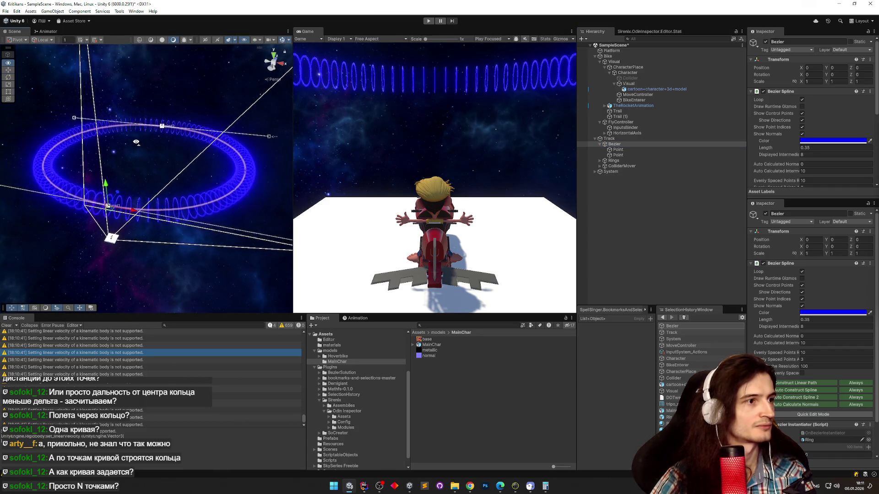
Zoom and re-angle around the ring spline, then play the scene in a maximized Game view.
{"action": "scroll", "coordinate": [136, 143], "scroll_direction": "up", "scroll_amount": 4}
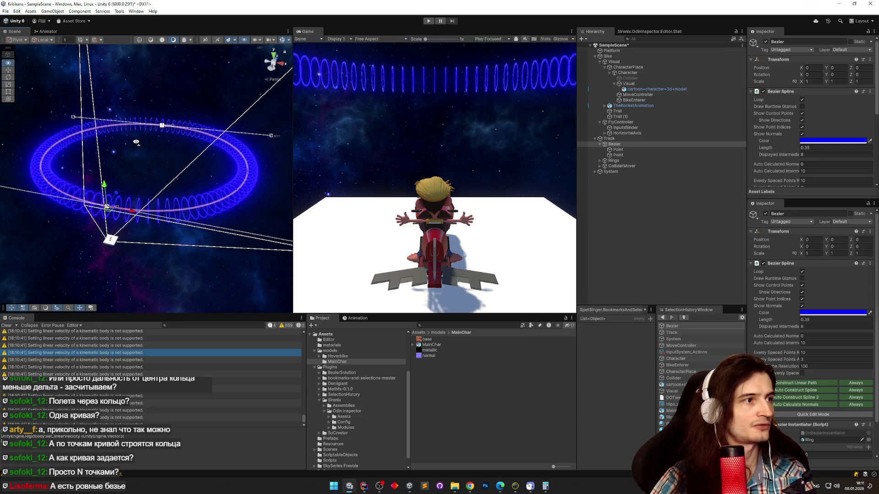
{"action": "scroll", "coordinate": [135, 143], "scroll_direction": "up", "scroll_amount": 1}
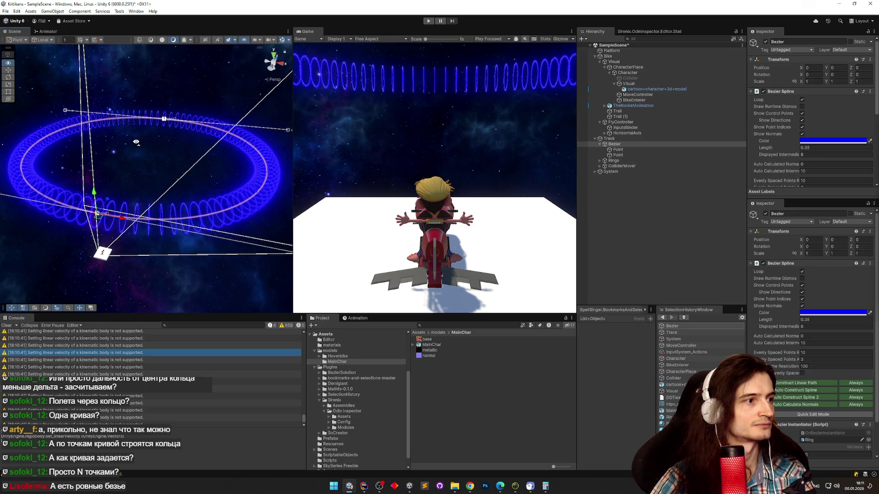
{"action": "scroll", "coordinate": [135, 143], "scroll_direction": "up", "scroll_amount": 2}
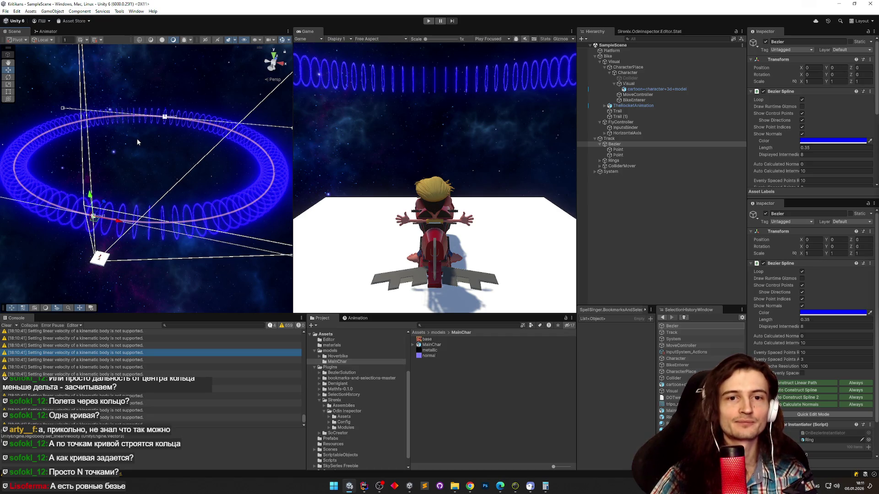
{"action": "mouse_move", "coordinate": [137, 139]}
{"action": "left_mouse_down"}
{"action": "mouse_move", "coordinate": [132, 146]}
{"action": "mouse_move", "coordinate": [215, 157]}
{"action": "left_mouse_up"}
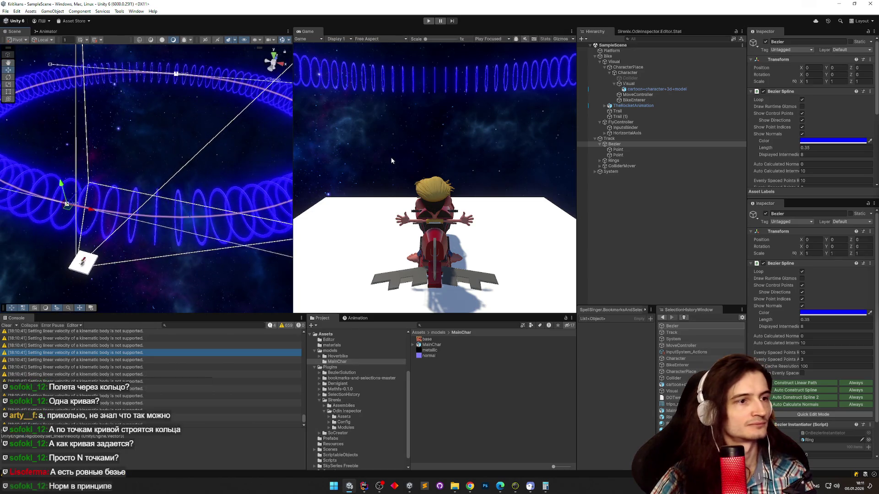
{"action": "key", "text": "ctrl+p"}
{"action": "key", "text": "shift+space"}
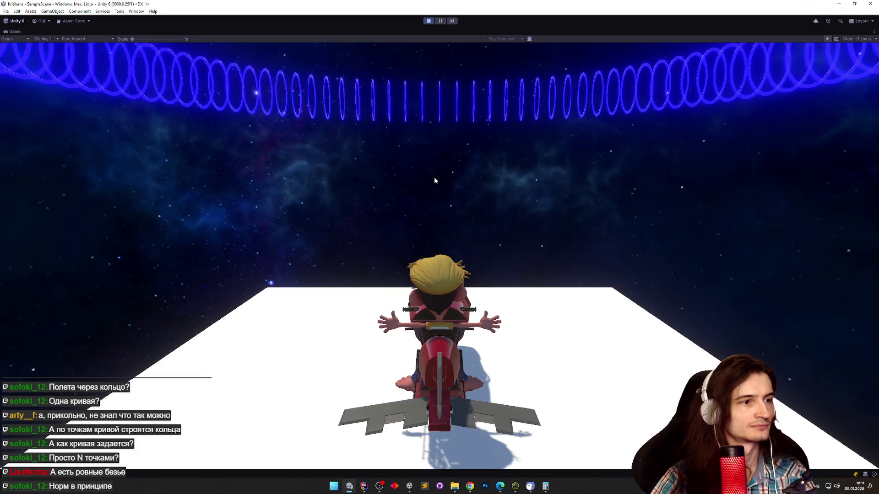
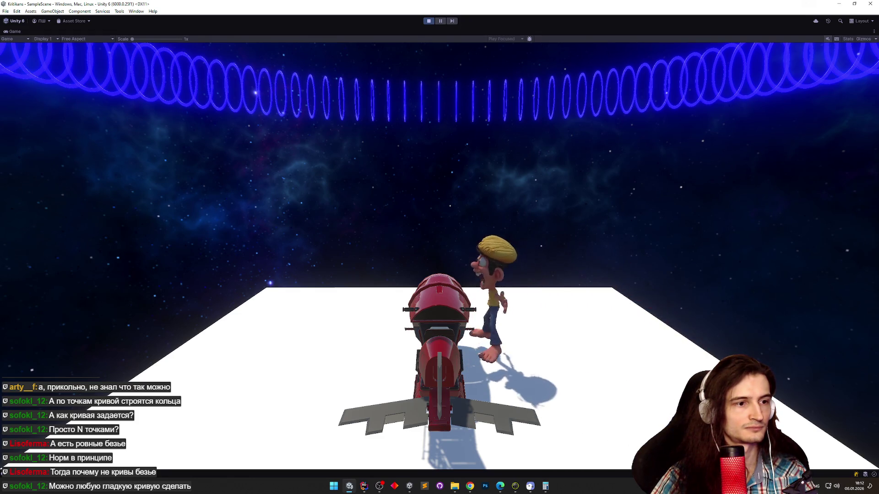
Un-maximize the Game view so the full editor layout shows around the running game.
{"action": "key", "text": "super"}
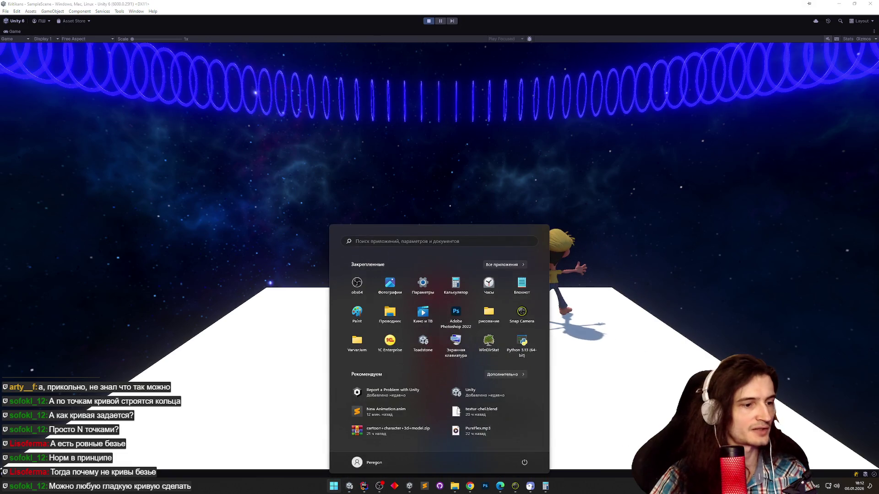
{"action": "key", "text": "super"}
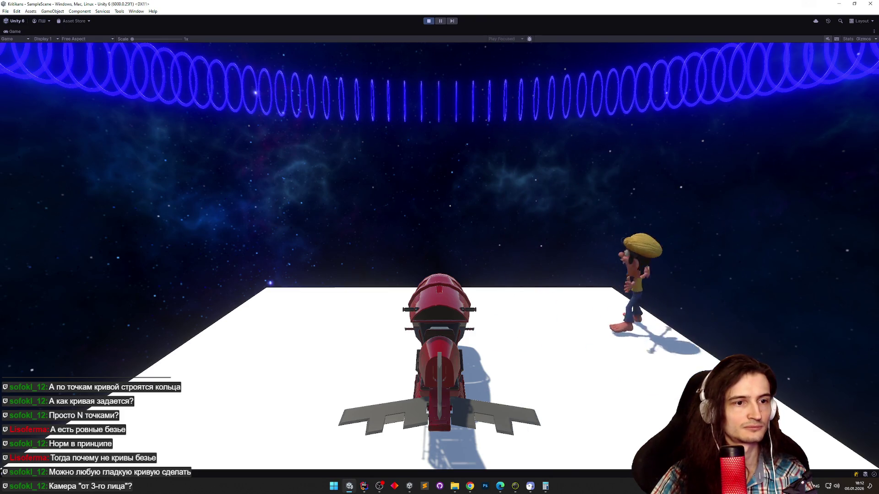
{"action": "key", "text": "shift+space"}
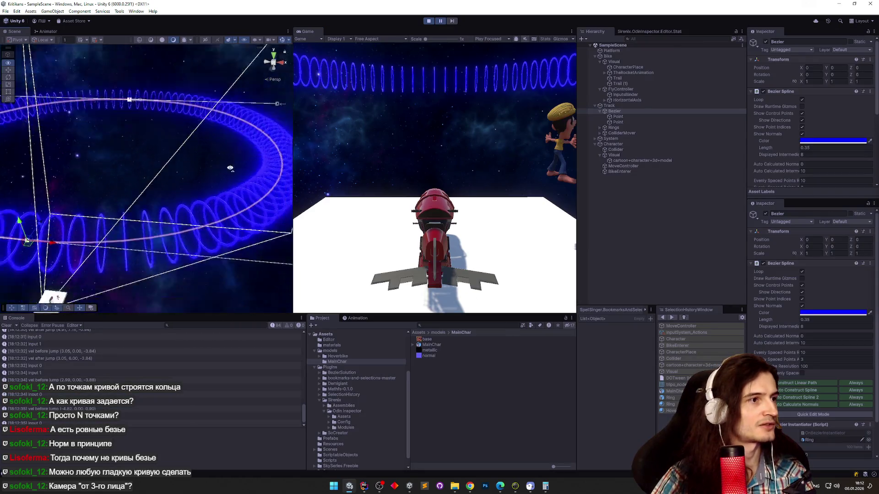
Select Character, stop Play, uncheck Rigidbody Automatic Center Of Mass, and replay the game.
{"action": "mouse_move", "coordinate": [231, 168]}
{"action": "left_mouse_down"}
{"action": "mouse_move", "coordinate": [173, 219]}
{"action": "mouse_move", "coordinate": [161, 218]}
{"action": "mouse_move", "coordinate": [263, 169]}
{"action": "mouse_move", "coordinate": [261, 178]}
{"action": "mouse_move", "coordinate": [364, 156]}
{"action": "mouse_move", "coordinate": [386, 134]}
{"action": "mouse_move", "coordinate": [425, 128]}
{"action": "left_mouse_up"}
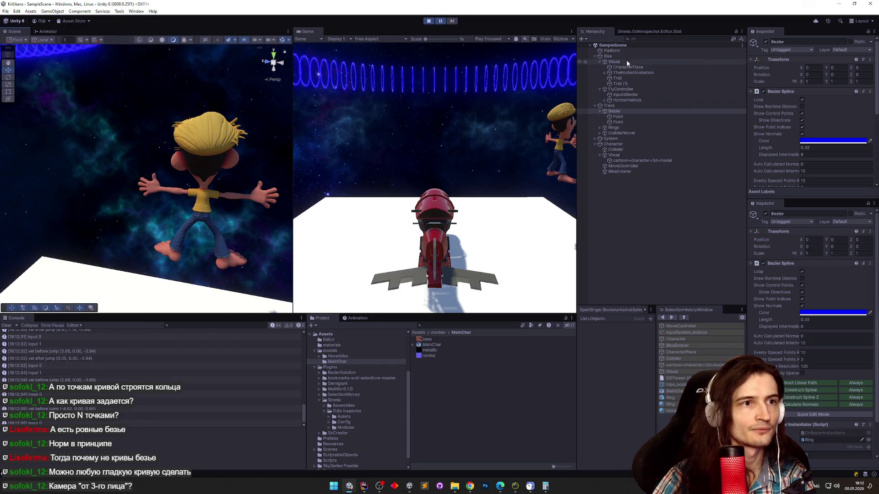
{"action": "left_click", "coordinate": [626, 145]}
{"action": "mouse_move", "coordinate": [183, 196]}
{"action": "left_mouse_down"}
{"action": "mouse_move", "coordinate": [18, 199]}
{"action": "mouse_move", "coordinate": [850, 189]}
{"action": "mouse_move", "coordinate": [803, 187]}
{"action": "left_mouse_up"}
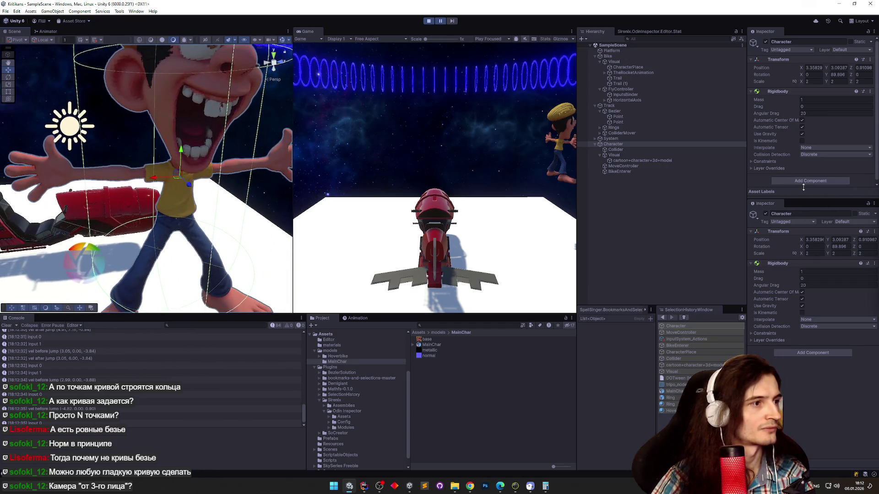
{"action": "mouse_move", "coordinate": [452, 23]}
{"action": "left_mouse_down"}
{"action": "mouse_move", "coordinate": [413, 141]}
{"action": "mouse_move", "coordinate": [240, 284]}
{"action": "left_mouse_up"}
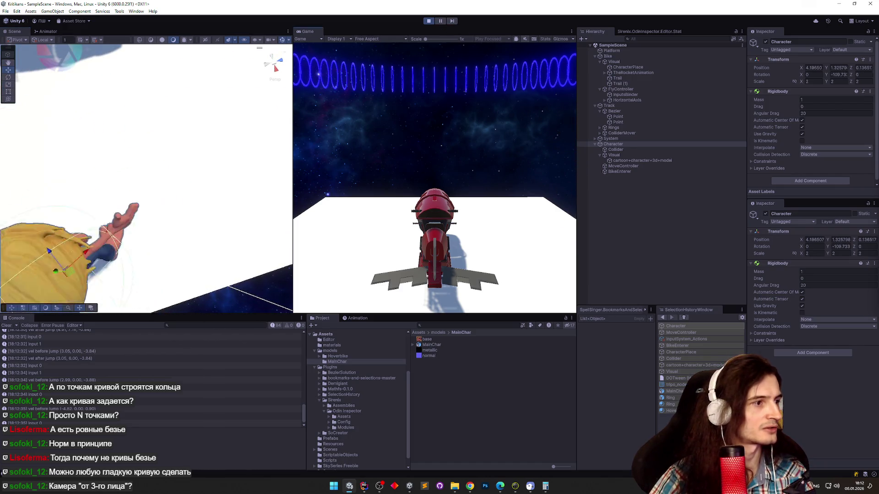
{"action": "key", "text": "ctrl+p"}
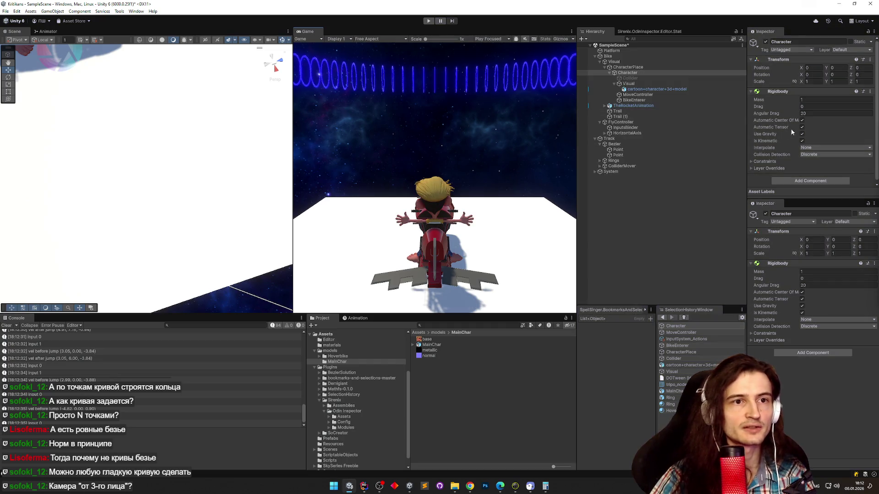
{"action": "left_click", "coordinate": [802, 121]}
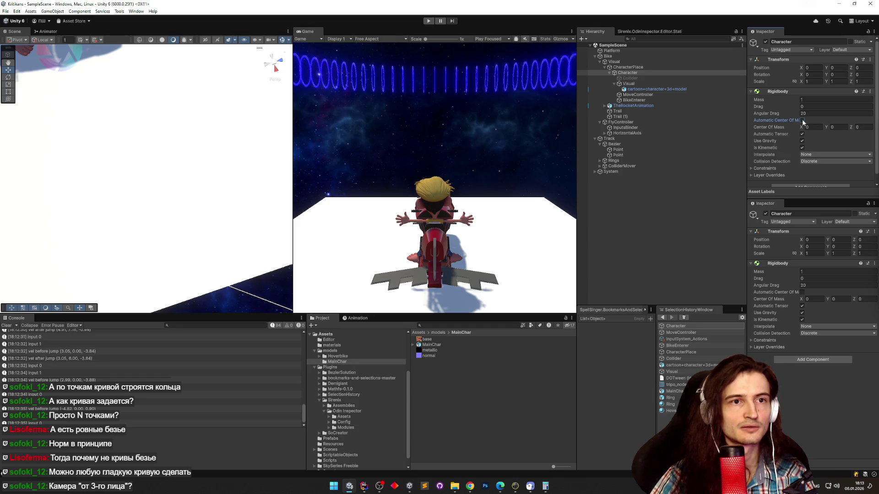
{"action": "key", "text": "ctrl+p"}
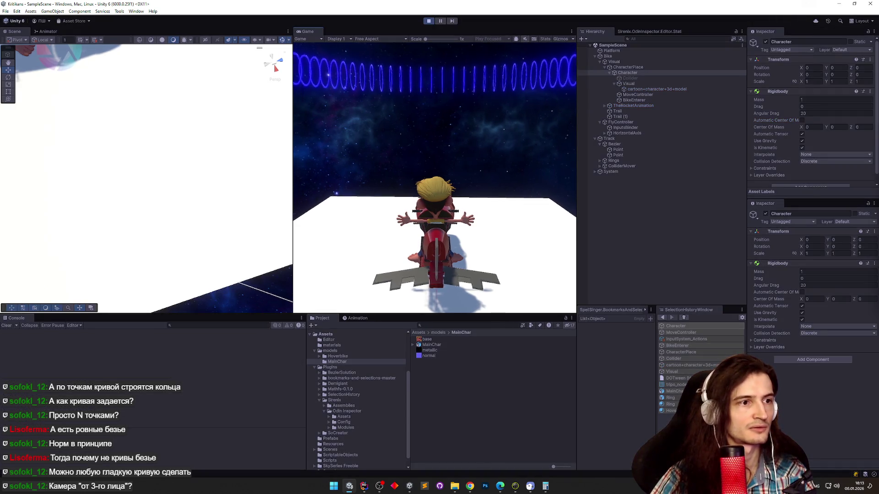
Test the character jumping on and off the hoverbike, then stop Play and return to FlyController.cs.
{"action": "key", "text": "space"}
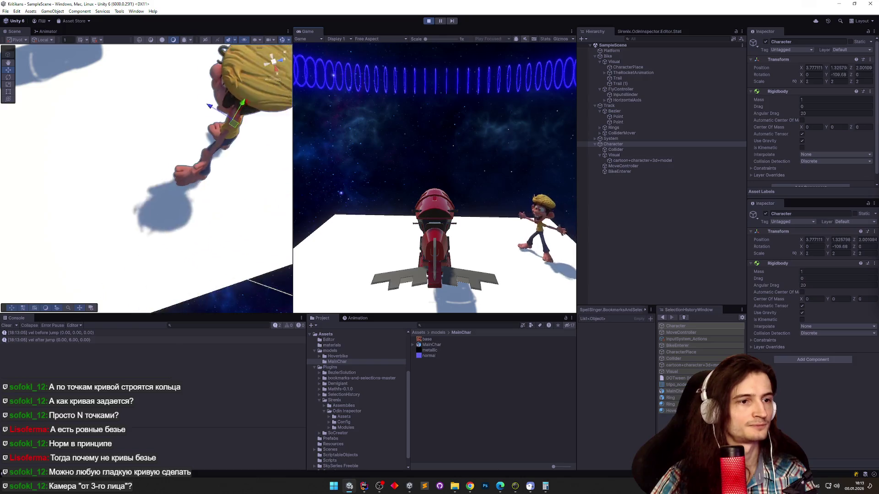
{"action": "key", "text": "space"}
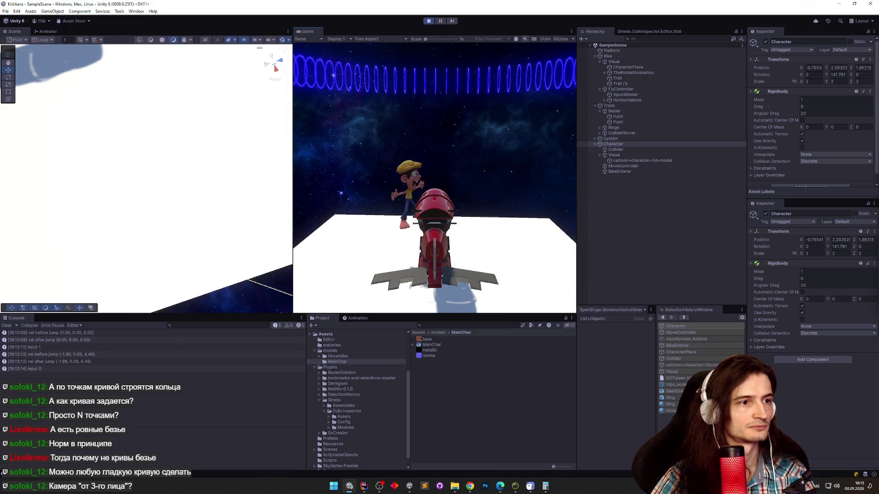
{"action": "key", "text": "space"}
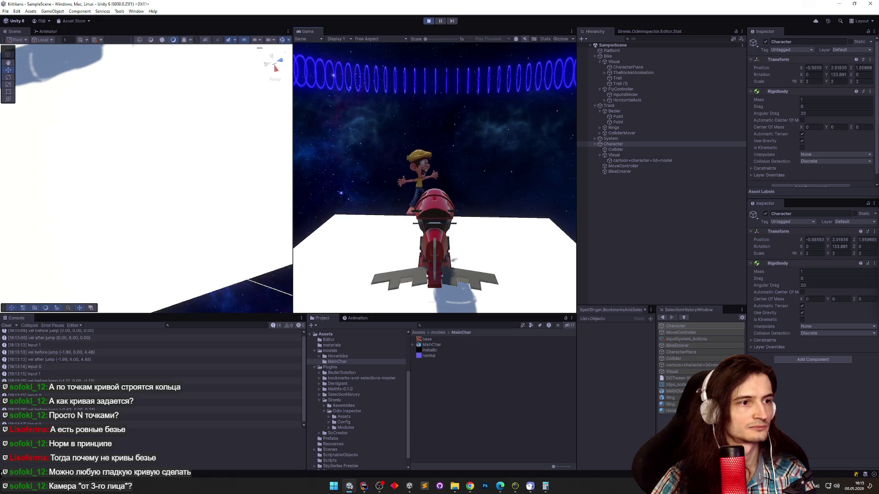
{"action": "key", "text": "space"}
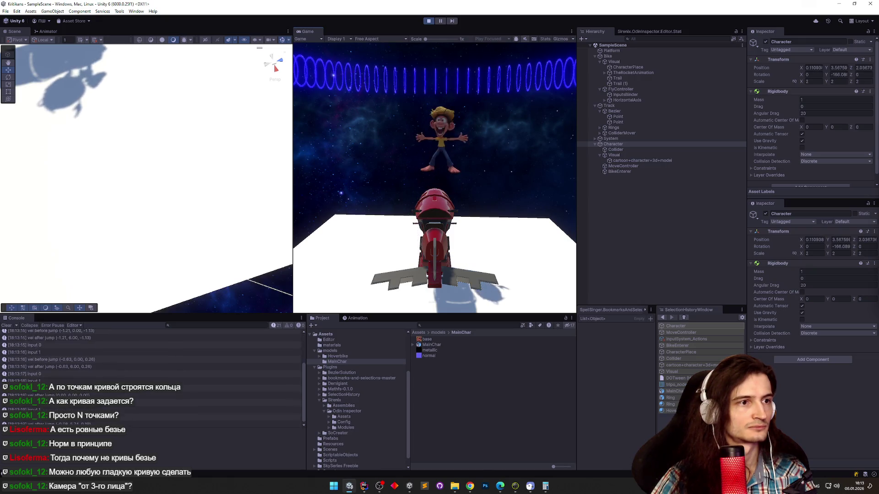
{"action": "key", "text": "space"}
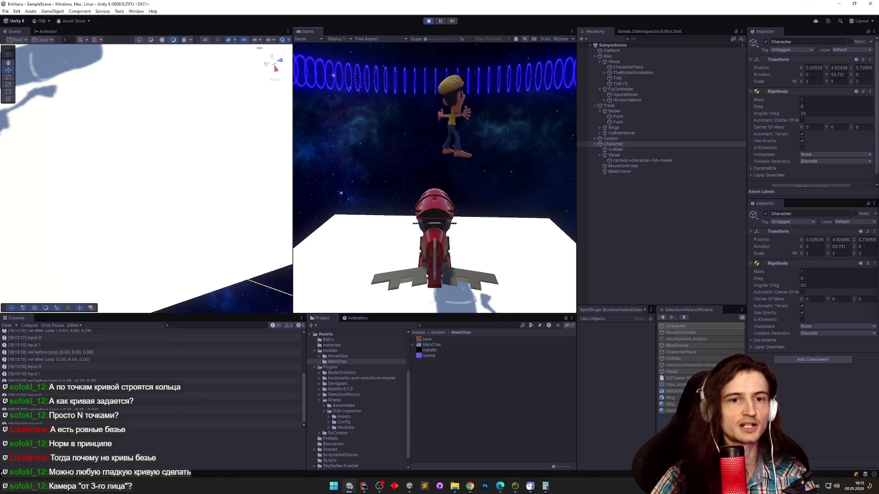
{"action": "key", "text": "space"}
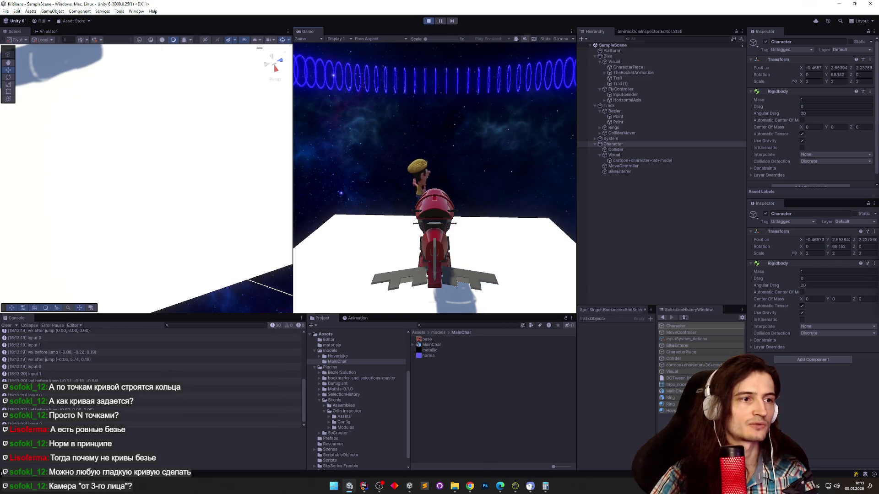
{"action": "key", "text": "space"}
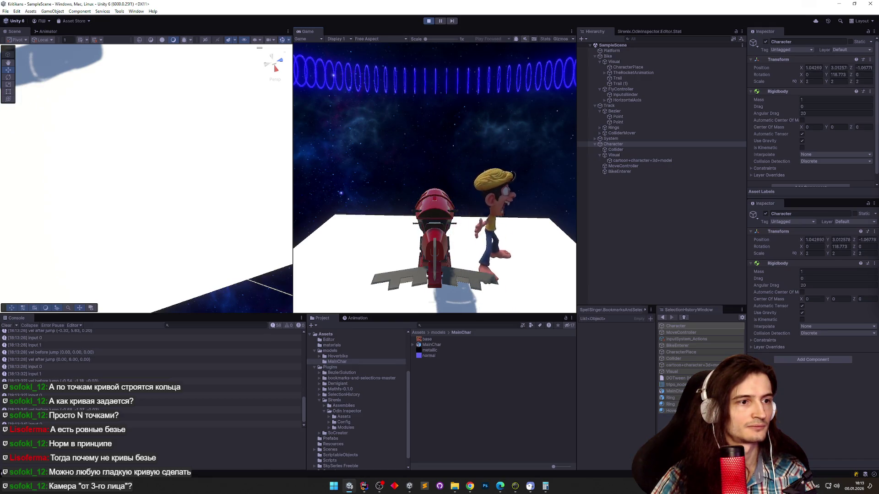
{"action": "key", "text": "space"}
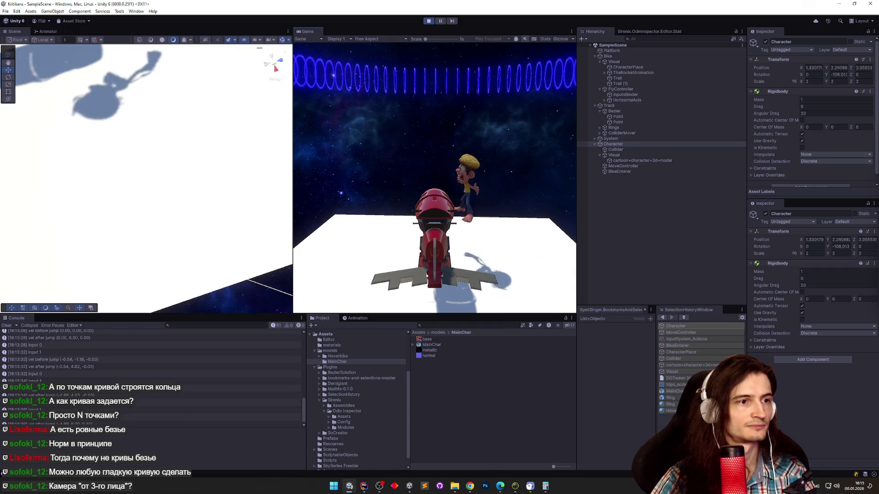
{"action": "key", "text": "space"}
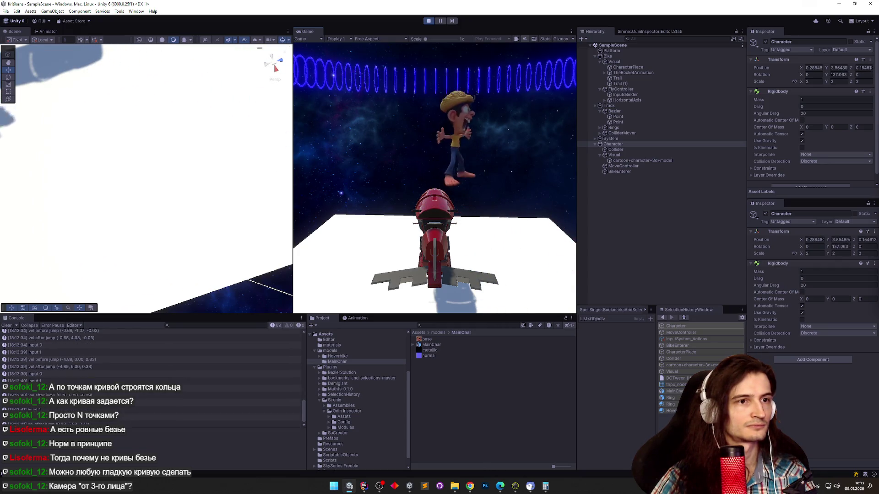
{"action": "key", "text": "ctrl+p"}
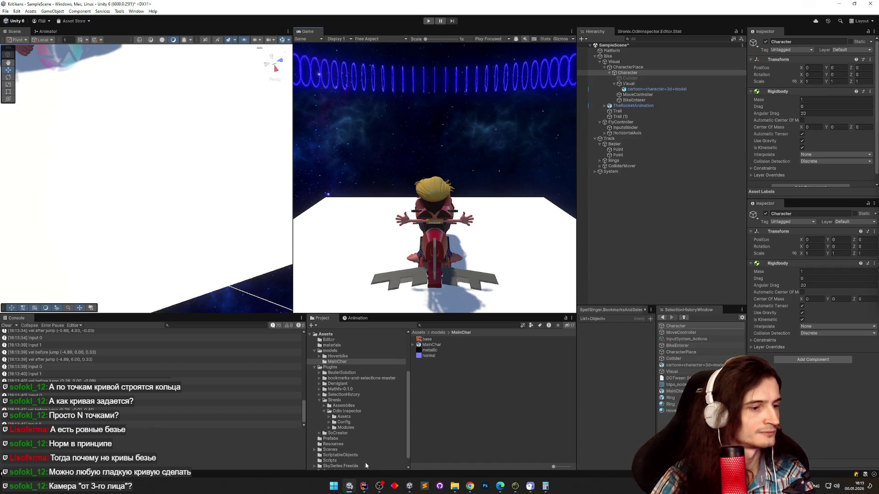
{"action": "left_click", "coordinate": [363, 486]}
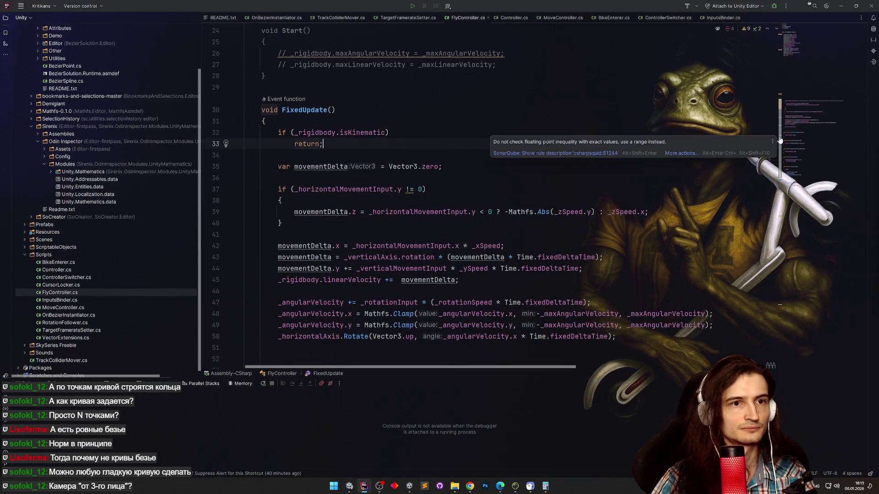
Check Unity's game view, widen it slightly, and come back to FlyController.cs in Rider.
{"action": "scroll", "coordinate": [768, 139], "scroll_direction": "down", "scroll_amount": 20}
{"action": "scroll", "coordinate": [753, 331], "scroll_direction": "up", "scroll_amount": 1}
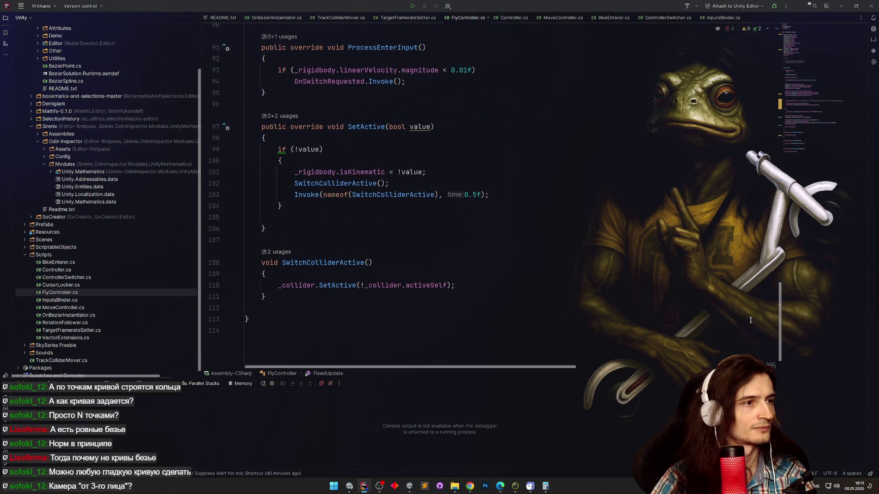
{"action": "scroll", "coordinate": [751, 320], "scroll_direction": "up", "scroll_amount": 20}
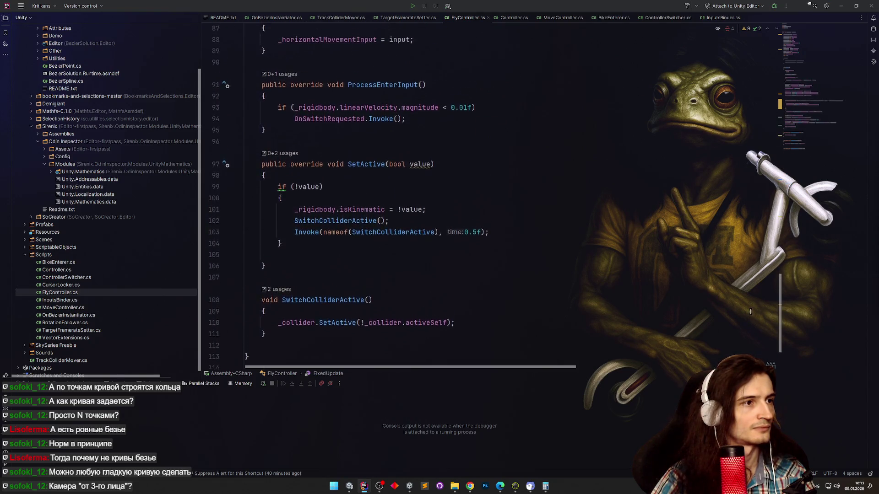
{"action": "left_click", "coordinate": [841, 6]}
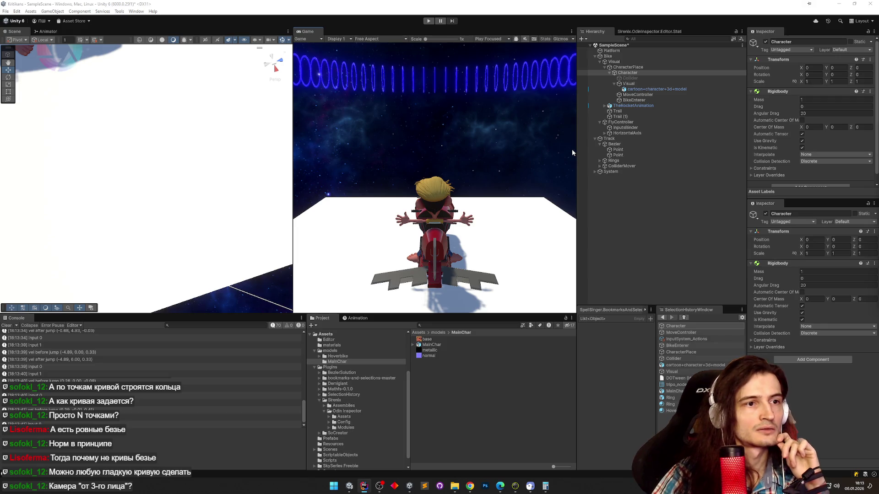
{"action": "left_click_drag", "start_coordinate": [576, 151], "coordinate": [586, 155]}
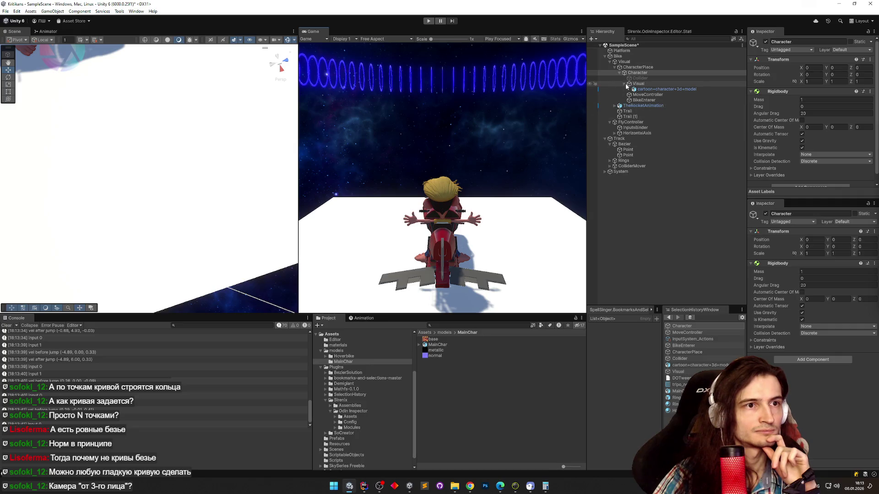
{"action": "scroll", "coordinate": [785, 104], "scroll_direction": "down", "scroll_amount": 1}
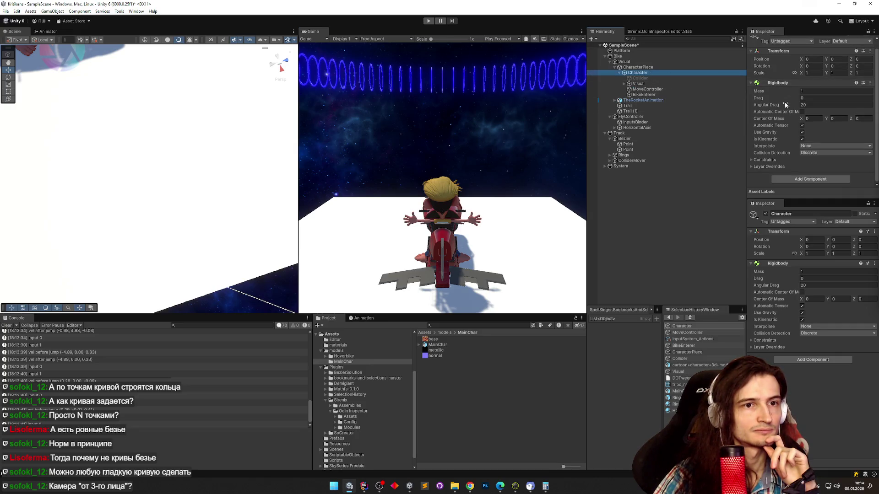
{"action": "left_click", "coordinate": [364, 486]}
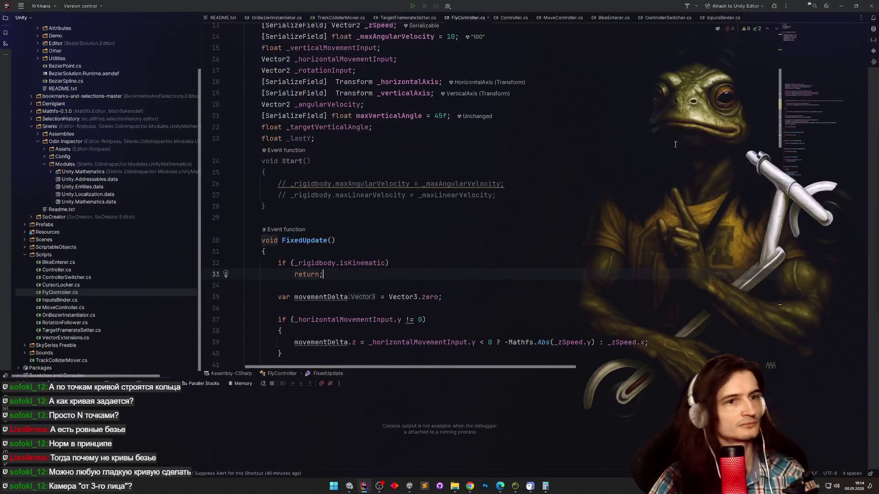
Inspect the abstract Controller base class, then go back to FlyController.cs.
{"action": "scroll", "coordinate": [779, 110], "scroll_direction": "up", "scroll_amount": 5}
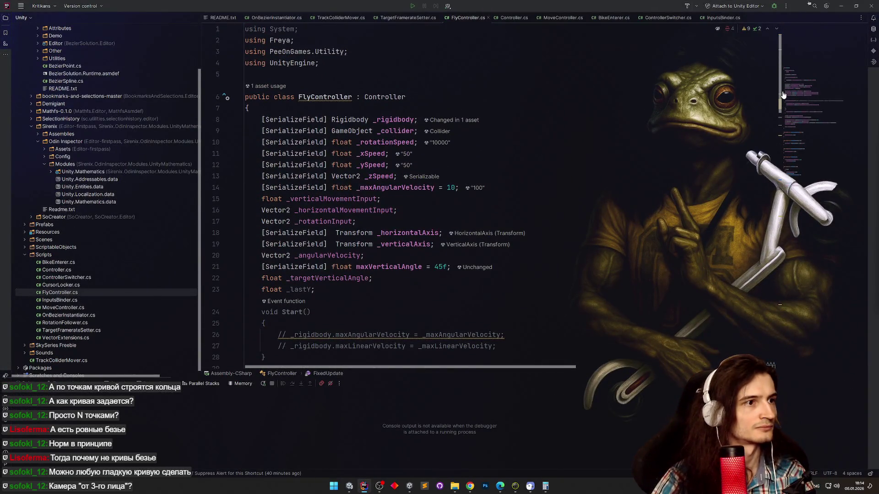
{"action": "scroll", "coordinate": [783, 95], "scroll_direction": "down", "scroll_amount": 1}
{"action": "scroll", "coordinate": [782, 95], "scroll_direction": "up", "scroll_amount": 1}
{"action": "scroll", "coordinate": [413, 83], "scroll_direction": "down", "scroll_amount": 1}
{"action": "scroll", "coordinate": [413, 82], "scroll_direction": "up", "scroll_amount": 1}
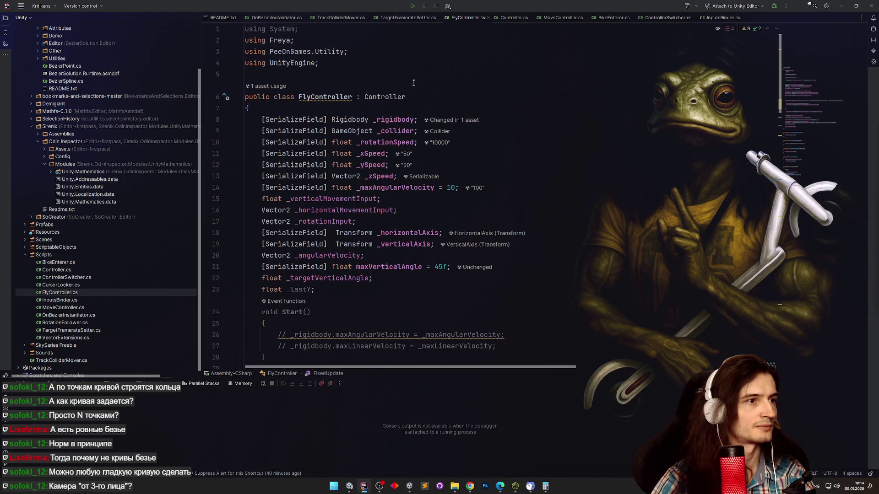
{"action": "left_click", "coordinate": [425, 115]}
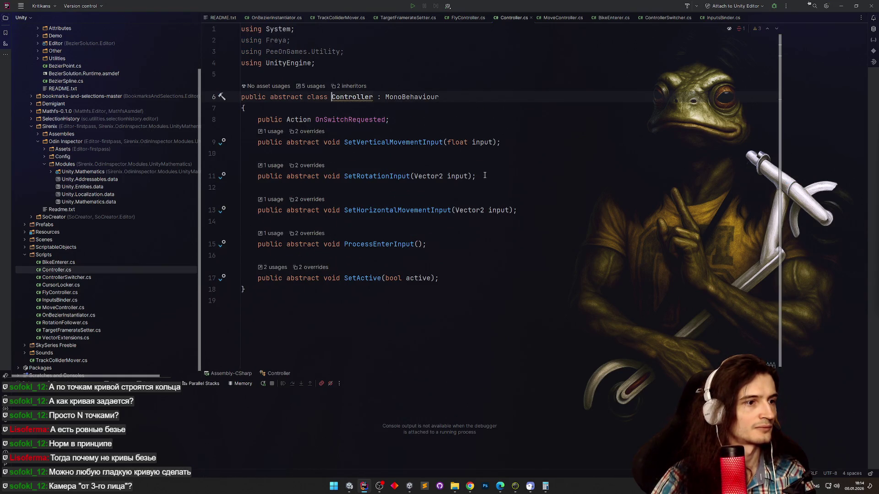
{"action": "key", "text": "ctrl+alt+Left"}
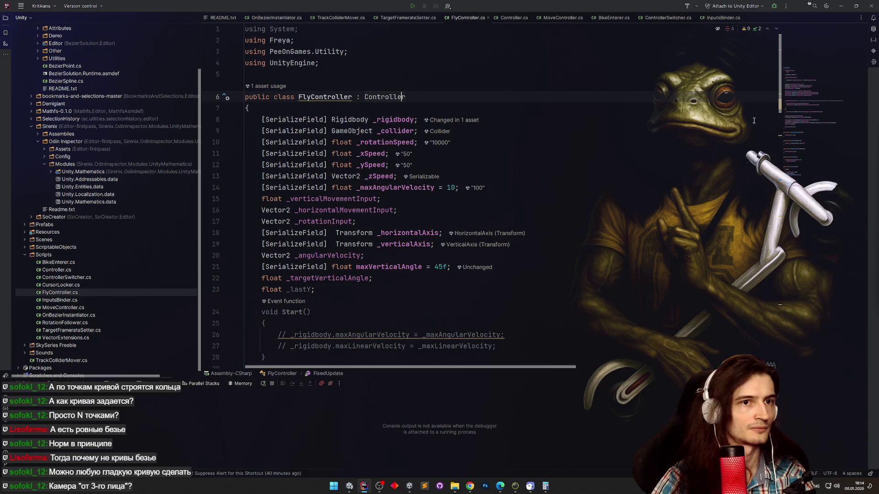
{"action": "scroll", "coordinate": [778, 104], "scroll_direction": "down", "scroll_amount": 1}
{"action": "scroll", "coordinate": [776, 106], "scroll_direction": "up", "scroll_amount": 1}
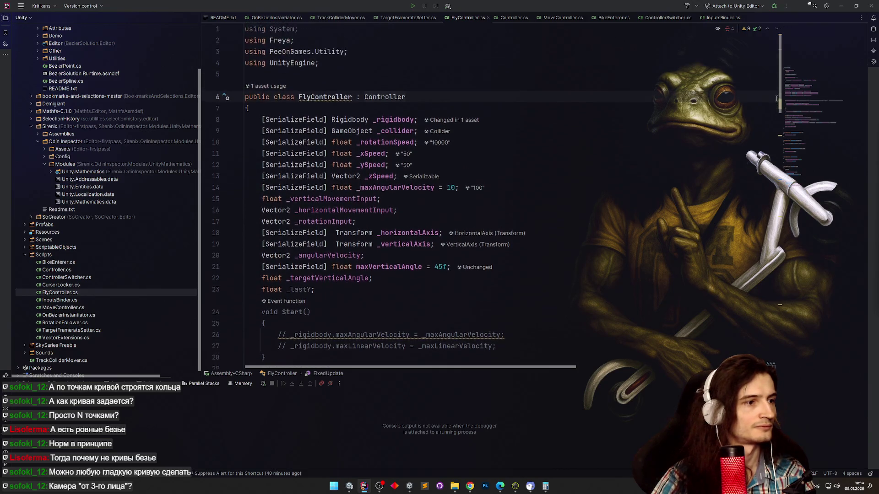
{"action": "scroll", "coordinate": [773, 109], "scroll_direction": "down", "scroll_amount": 1}
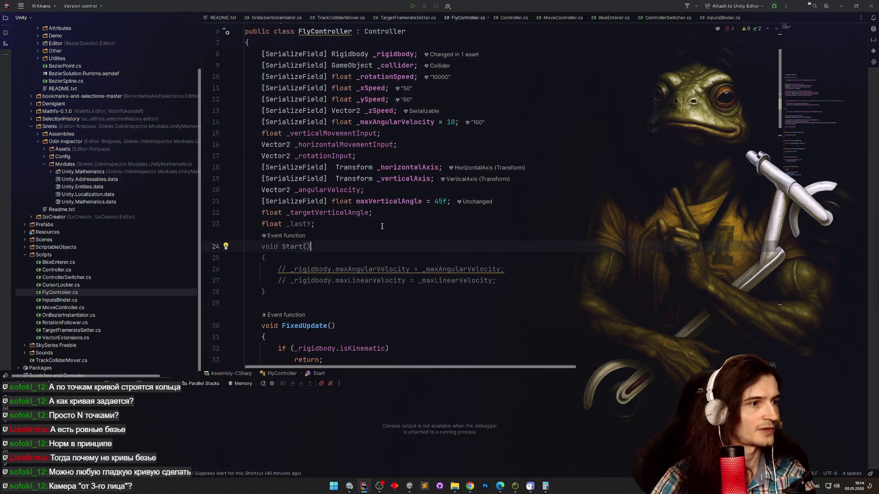
Add a [SerializeField] GameObject _activeObject field to FlyController via the sf template.
{"action": "key", "text": "Return"}
{"action": "type", "text": "sf"}
{"action": "key", "text": "Tab"}
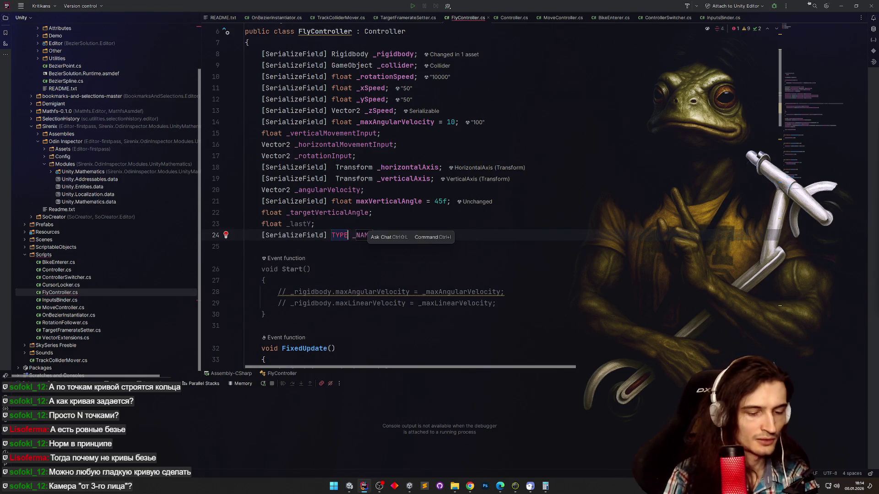
{"action": "type", "text": "GameObjec"}
{"action": "key", "text": "Return"}
{"action": "type", "text": "_active"}
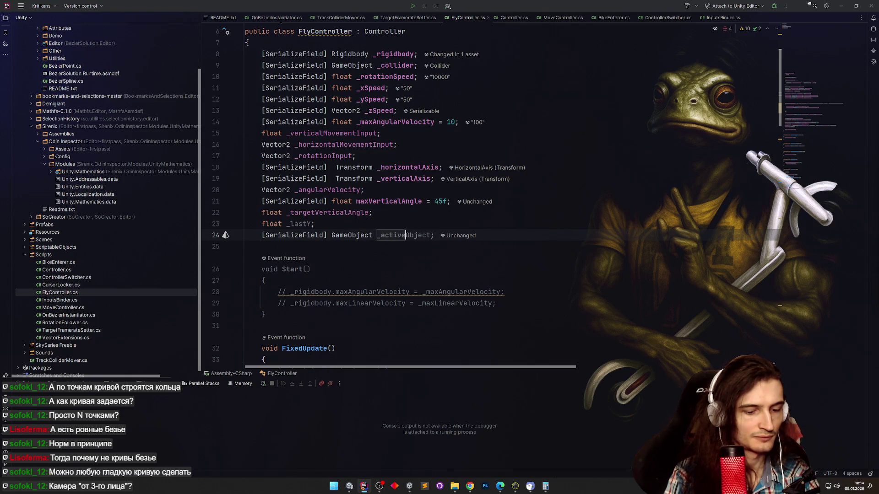
{"action": "type", "text": "Ob"}
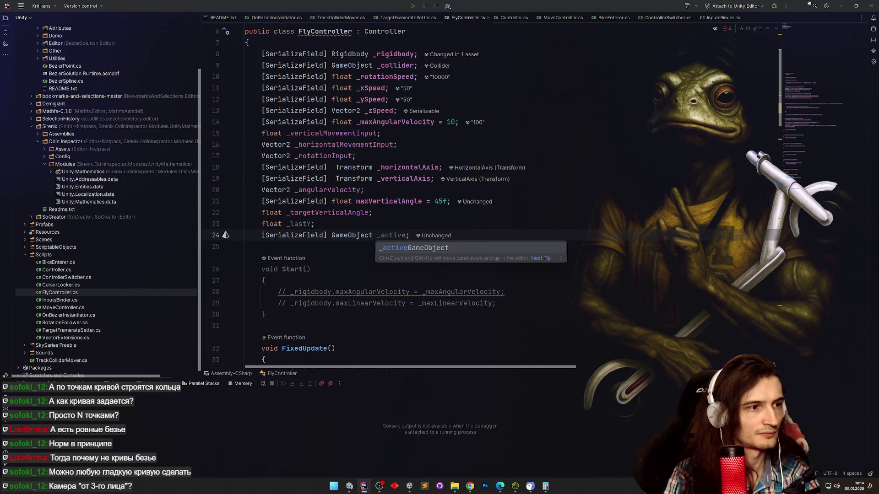
{"action": "type", "text": "Object"}
{"action": "key", "text": "Escape"}
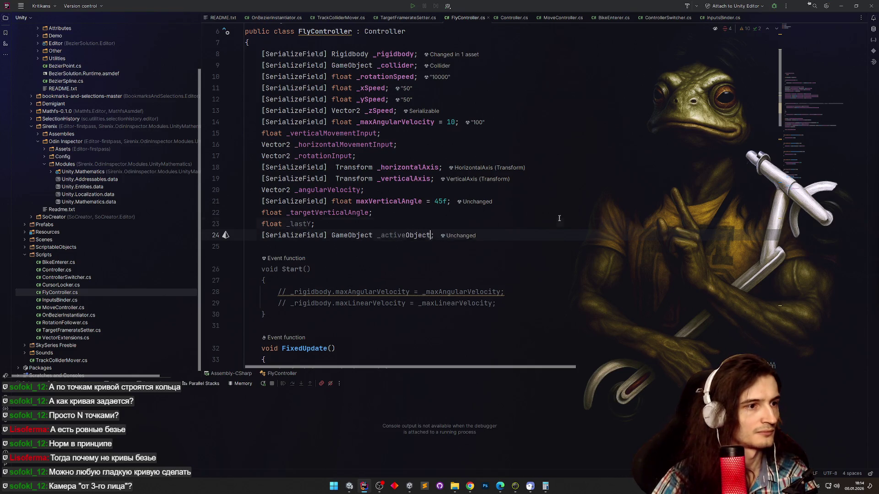
{"action": "key", "text": "ctrl+w"}
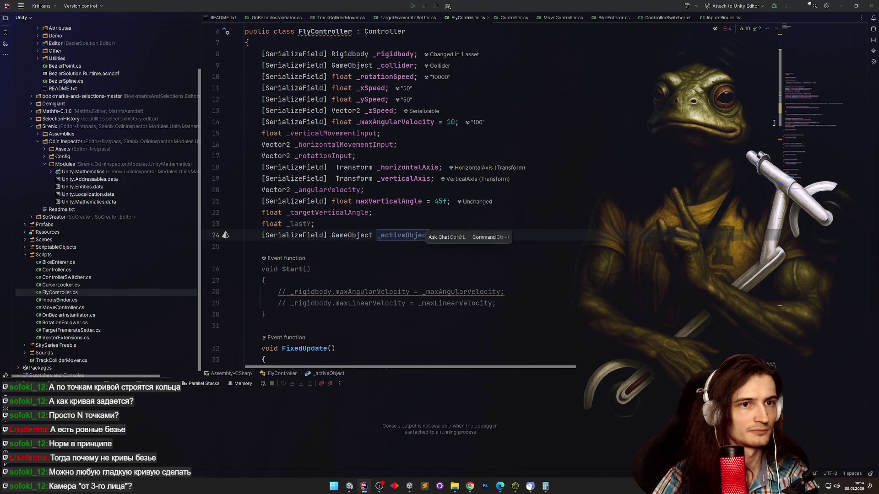
Insert _activeObject.SetActive(value); as the first line of FlyController's SetActive method.
{"action": "left_click_drag", "start_coordinate": [779, 120], "coordinate": [779, 361]}
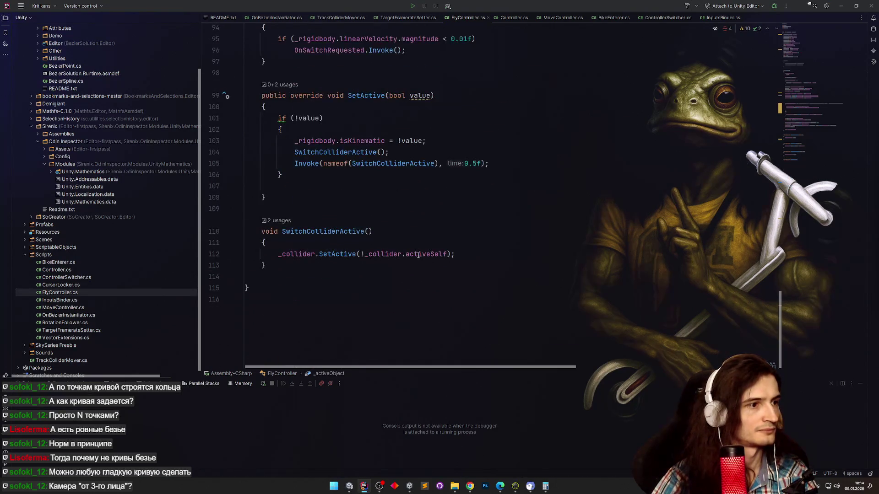
{"action": "scroll", "coordinate": [419, 255], "scroll_direction": "up", "scroll_amount": 2}
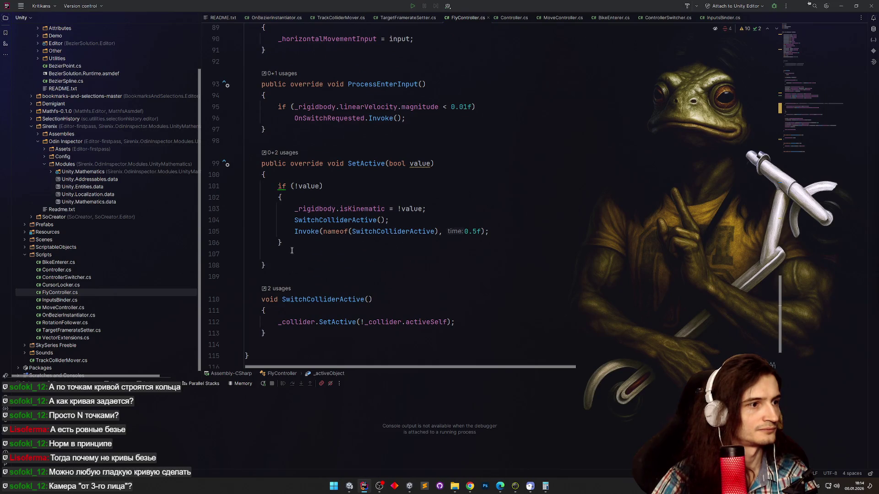
{"action": "left_click", "coordinate": [270, 174]}
{"action": "key", "text": "Return"}
{"action": "type", "text": "_activeObject."}
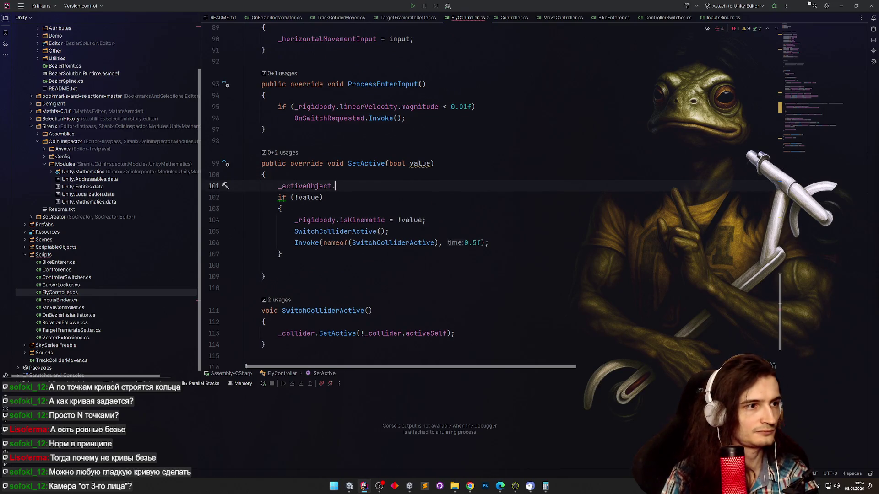
{"action": "type", "text": "Set"}
{"action": "key", "text": "Return"}
{"action": "type", "text": "value);"}
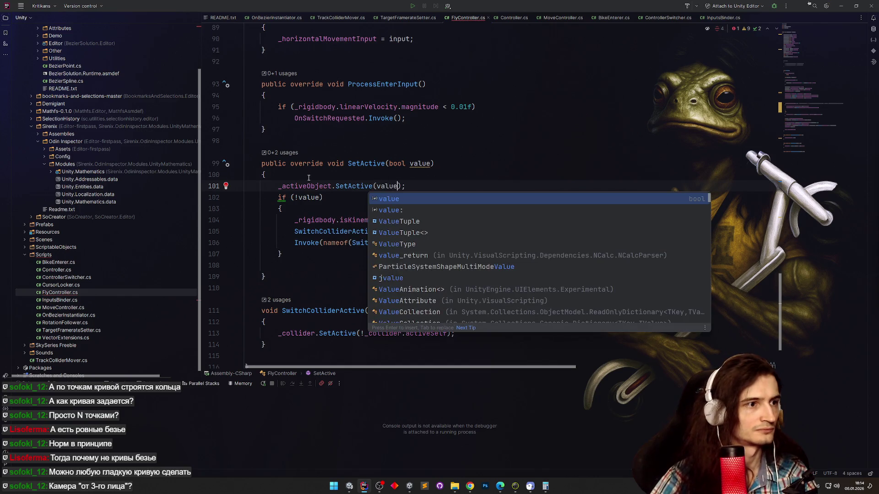
{"action": "key", "text": "Return"}
{"action": "key", "text": "Up"}
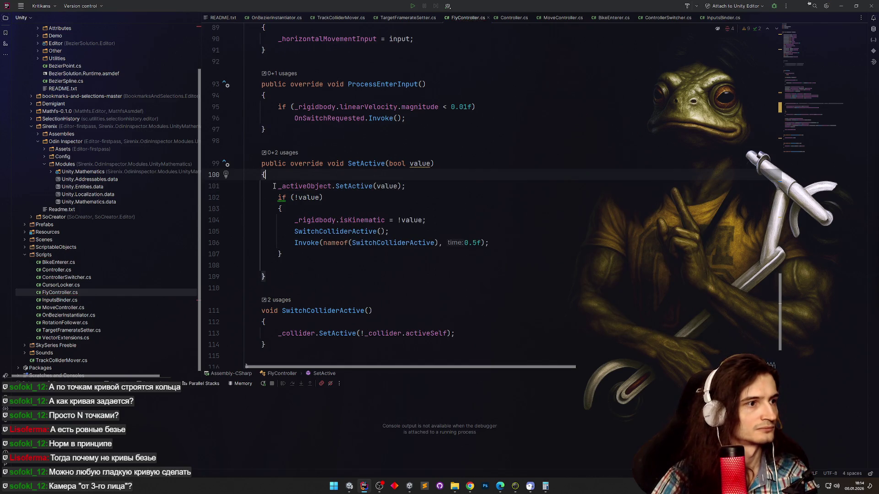
{"action": "left_click_drag", "start_coordinate": [273, 187], "coordinate": [405, 187]}
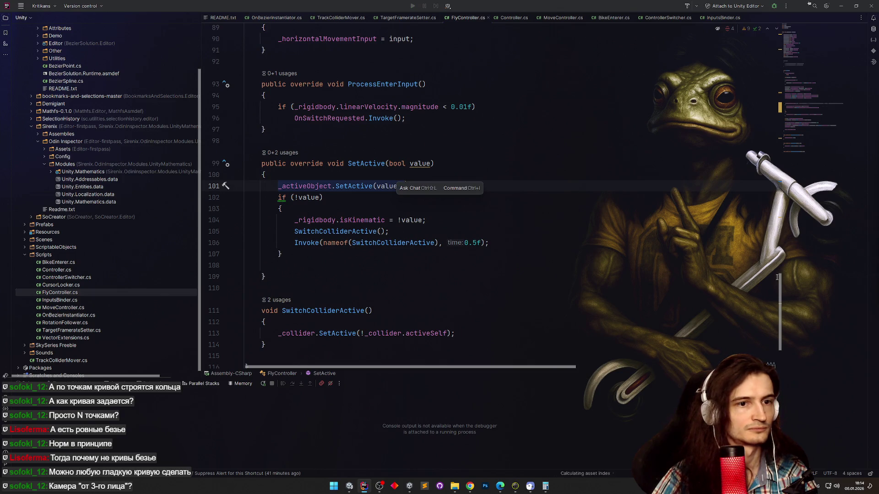
{"action": "key", "text": "Escape"}
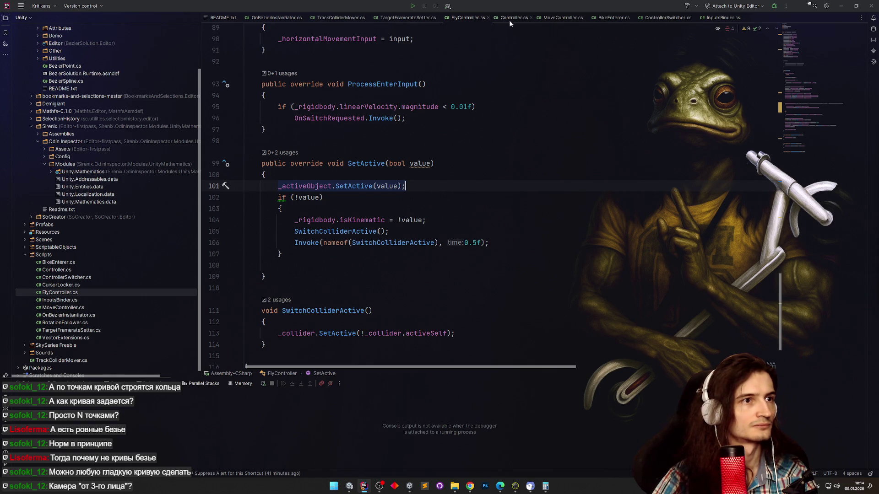
Open MoveController.cs and look over its SetActive method.
{"action": "left_click", "coordinate": [563, 17]}
{"action": "scroll", "coordinate": [425, 134], "scroll_direction": "down", "scroll_amount": 3}
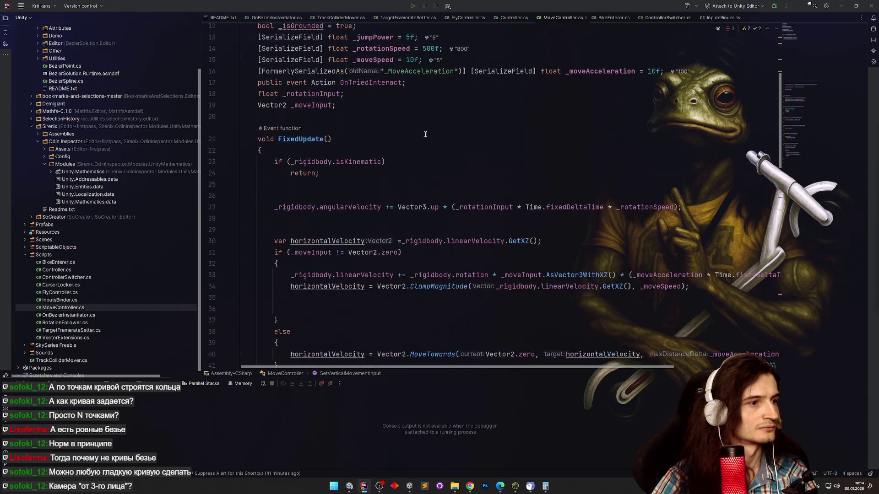
{"action": "mouse_move", "coordinate": [780, 118]}
{"action": "left_mouse_down"}
{"action": "mouse_move", "coordinate": [771, 226]}
{"action": "mouse_move", "coordinate": [744, 311]}
{"action": "left_mouse_up"}
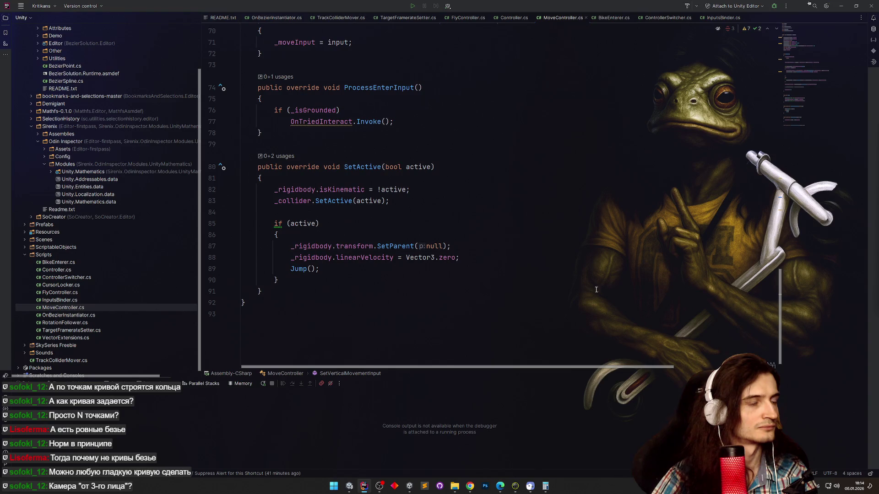
{"action": "left_click", "coordinate": [483, 212]}
{"action": "scroll", "coordinate": [777, 265], "scroll_direction": "up", "scroll_amount": 15}
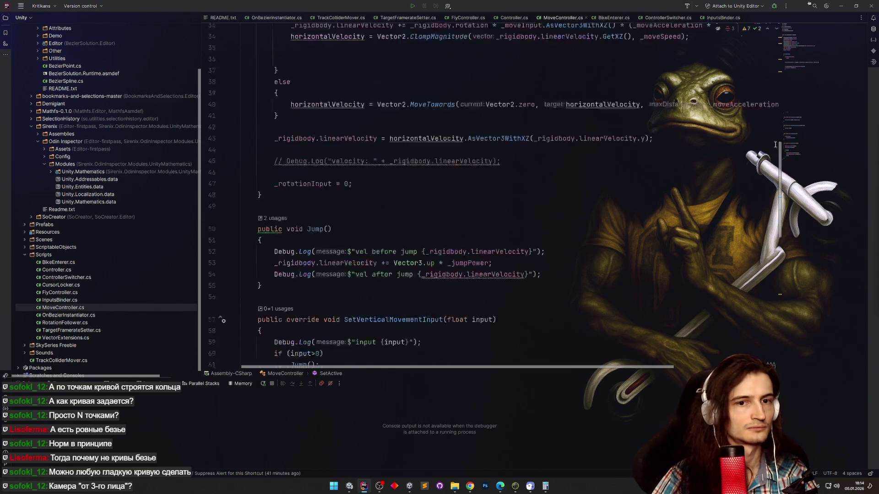
Add a [SerializeField] GameObject _activeObject field below _moveInput using the sf template.
{"action": "left_click", "coordinate": [485, 131]}
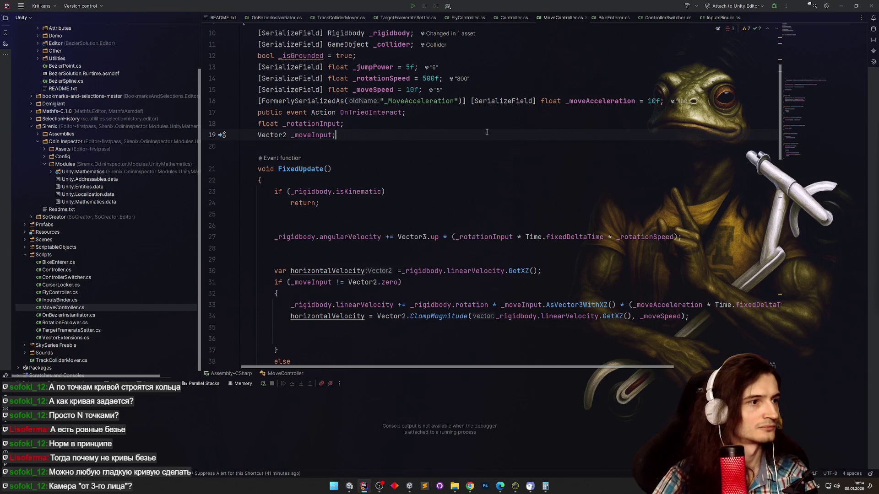
{"action": "key", "text": "Return"}
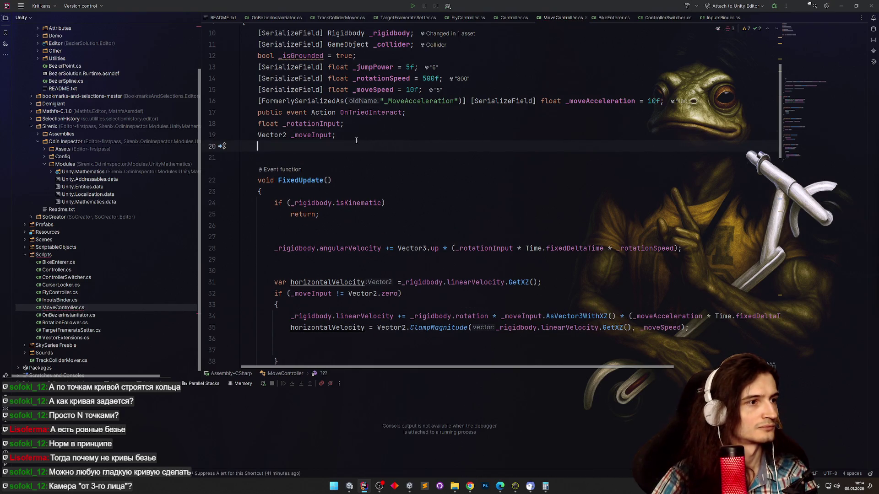
{"action": "type", "text": "sf"}
{"action": "key", "text": "Tab"}
{"action": "type", "text": "Ga"}
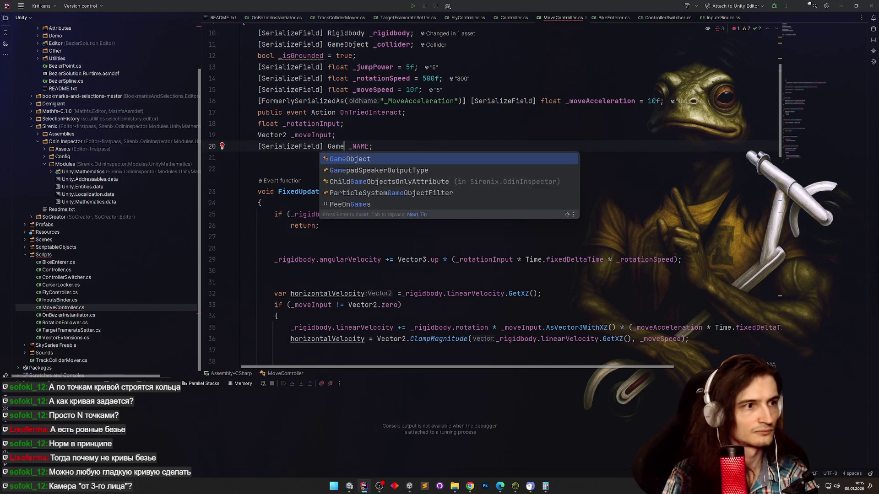
{"action": "key", "text": "Return"}
{"action": "type", "text": "activeObject"}
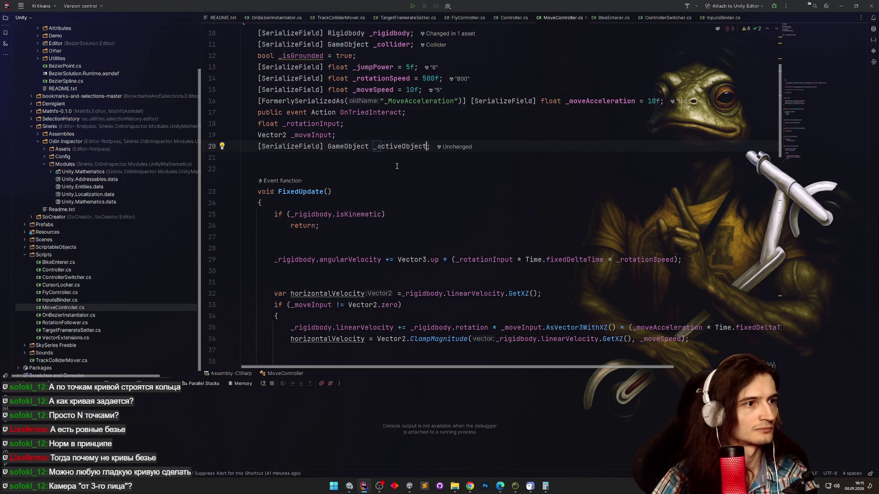
{"action": "key", "text": "Return"}
{"action": "key", "text": "alt+Return"}
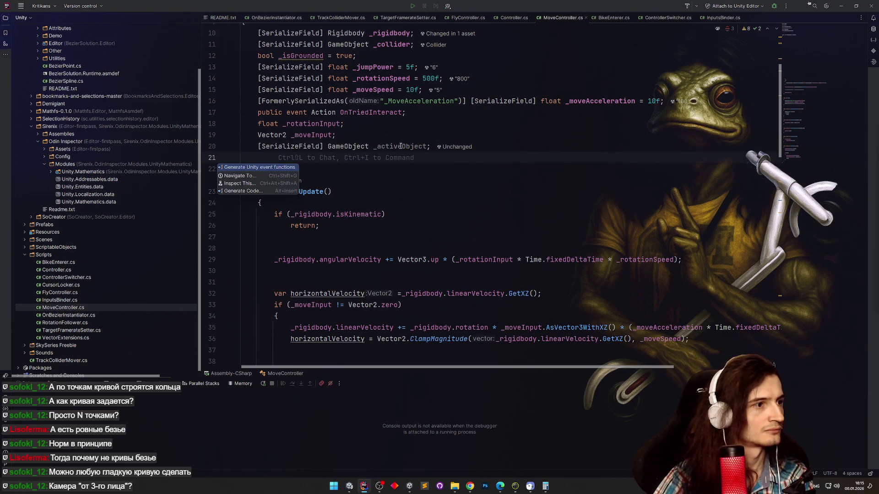
Find _activeObject usages and add _activeObject.SetActive(active); inside SetActive.
{"action": "right_click", "coordinate": [403, 146]}
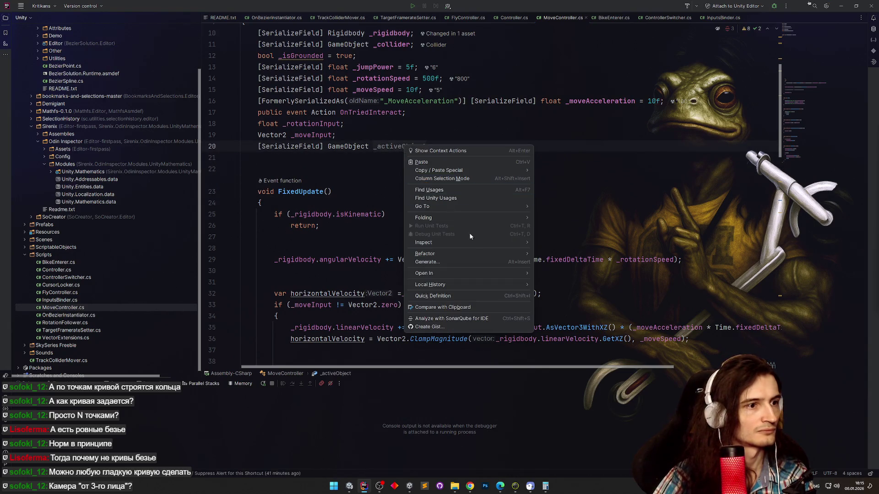
{"action": "left_click", "coordinate": [416, 197]}
{"action": "scroll", "coordinate": [458, 183], "scroll_direction": "down", "scroll_amount": 15}
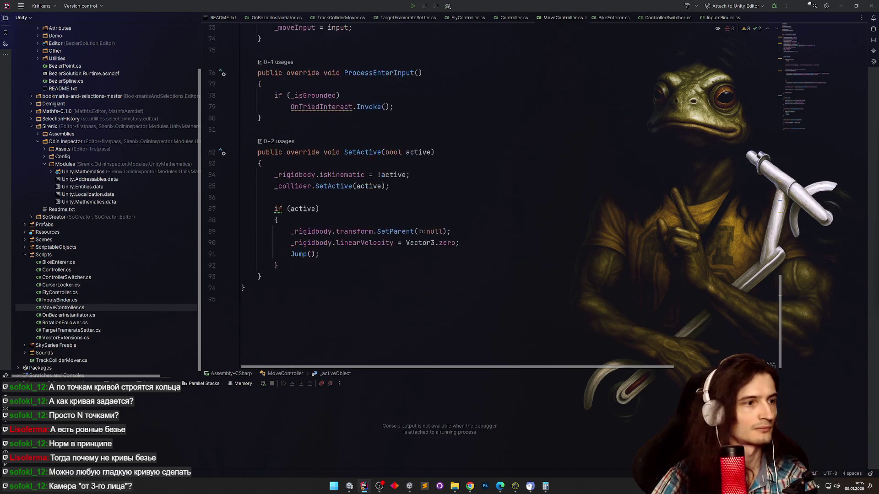
{"action": "left_click", "coordinate": [369, 204]}
{"action": "type", "text": "_activeObject.SetActive(value);"}
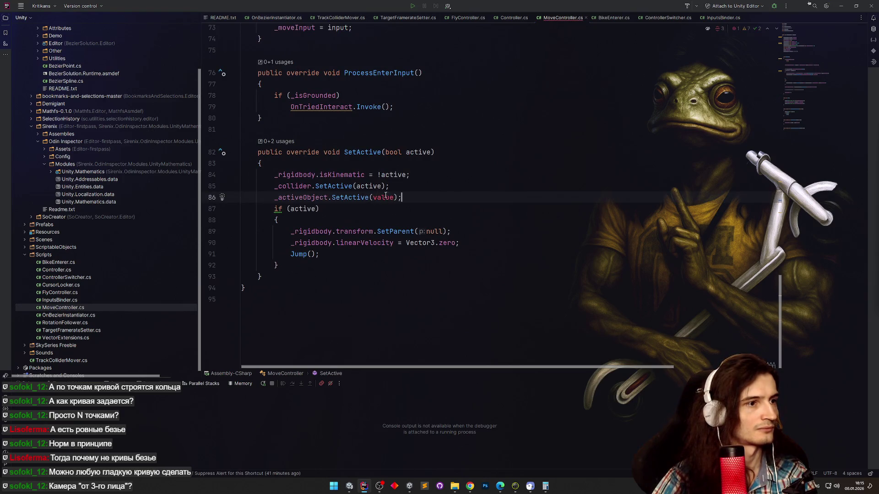
{"action": "double_click", "coordinate": [383, 197]}
{"action": "type", "text": "active"}
{"action": "left_click", "coordinate": [416, 179]}
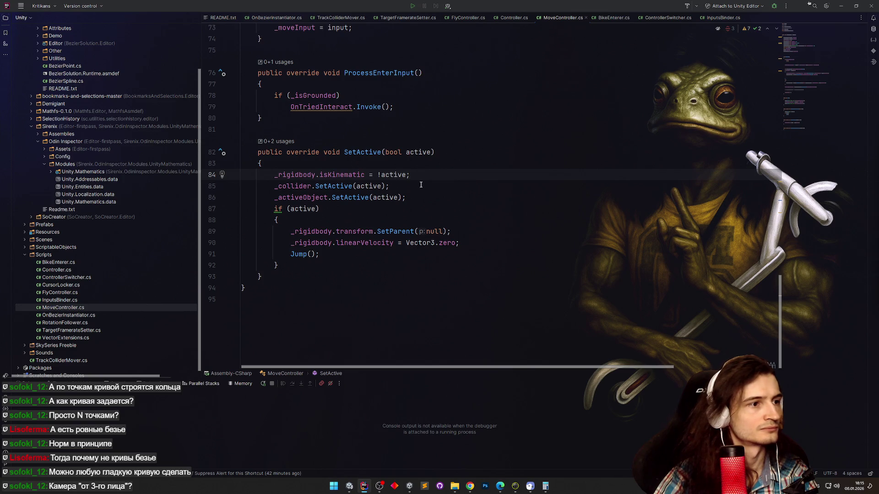
Create an empty object under Character, reparent it to MoveController, and name it ActiveState.
{"action": "left_click", "coordinate": [840, 6]}
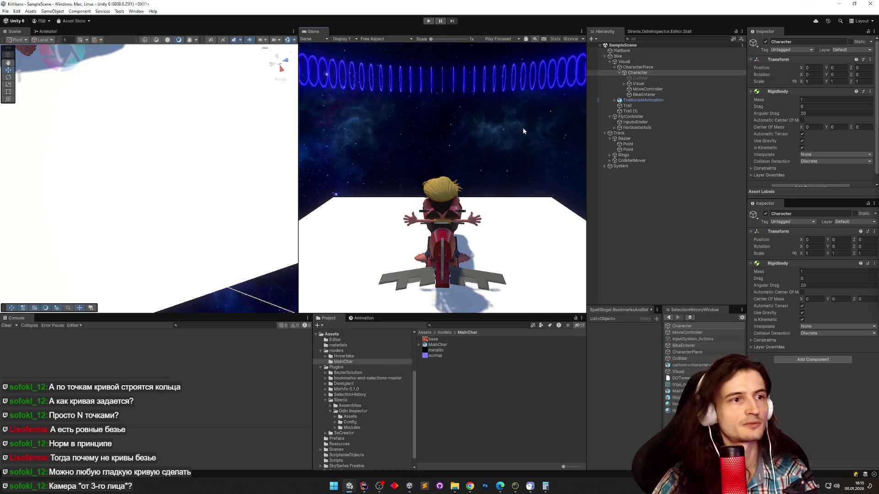
{"action": "left_click", "coordinate": [365, 486]}
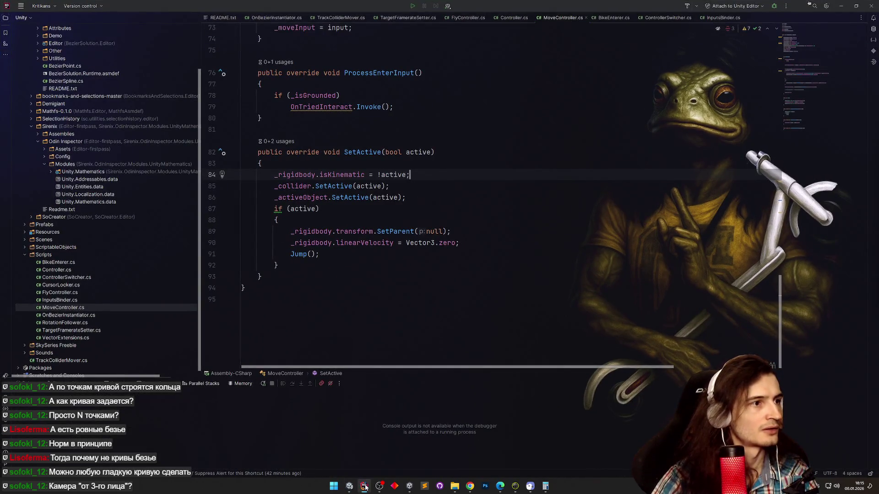
{"action": "left_click", "coordinate": [364, 486]}
{"action": "right_click", "coordinate": [649, 73]}
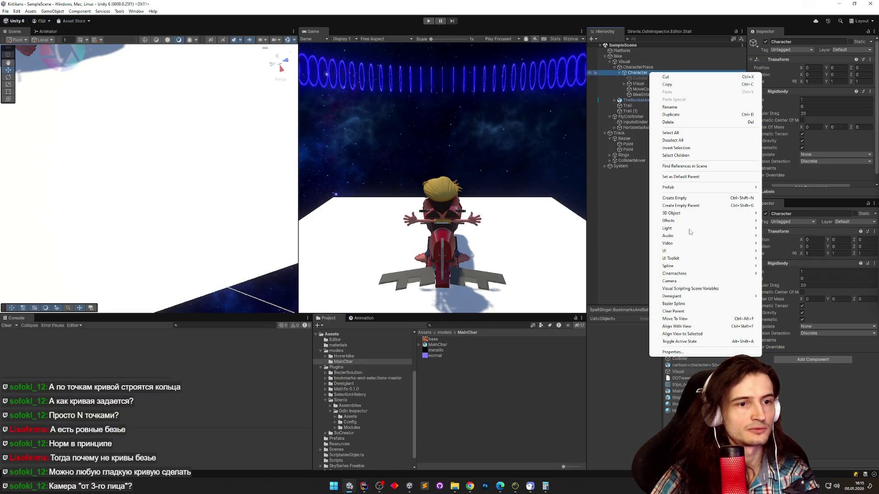
{"action": "left_click", "coordinate": [681, 198]}
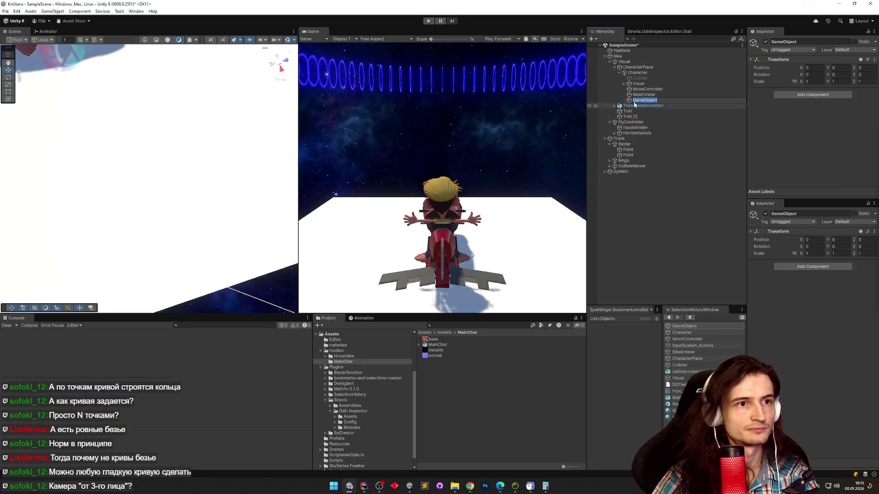
{"action": "left_click_drag", "start_coordinate": [640, 101], "coordinate": [648, 90]}
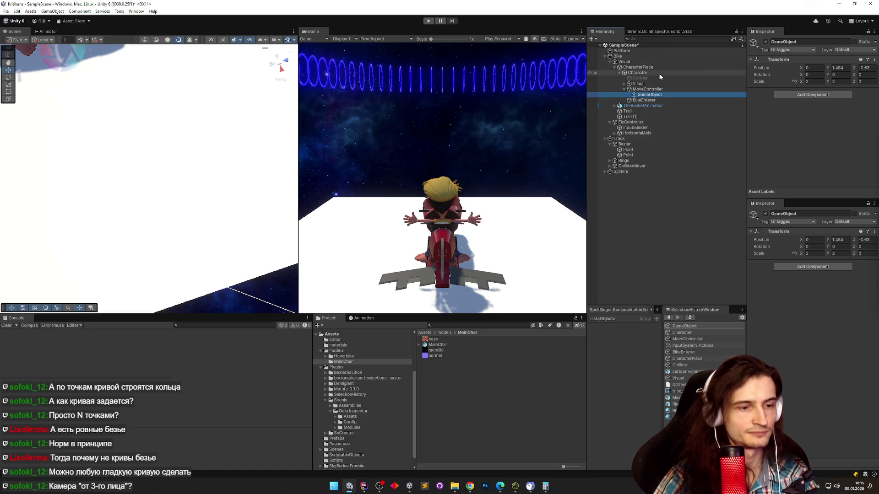
{"action": "key", "text": "F2"}
{"action": "type", "text": "ActiveState"}
{"action": "key", "text": "Return"}
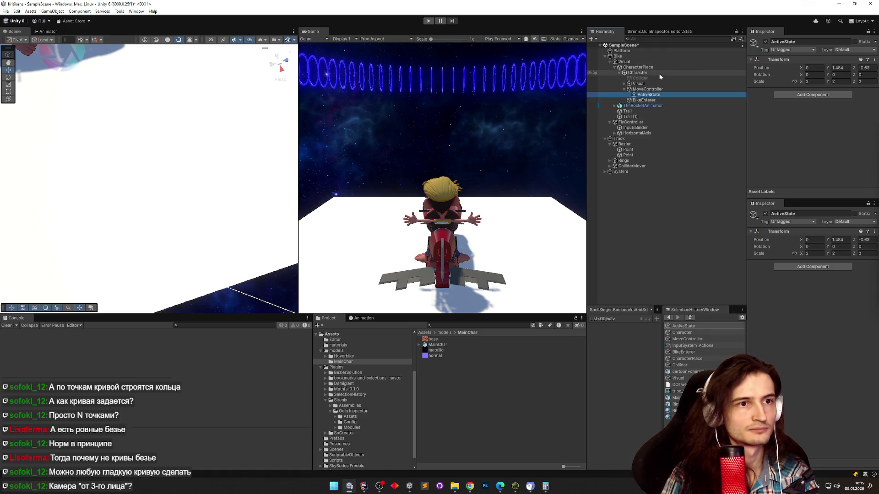
Rename MoveController's _activeObject field to _activeState everywhere.
{"action": "left_click", "coordinate": [369, 485]}
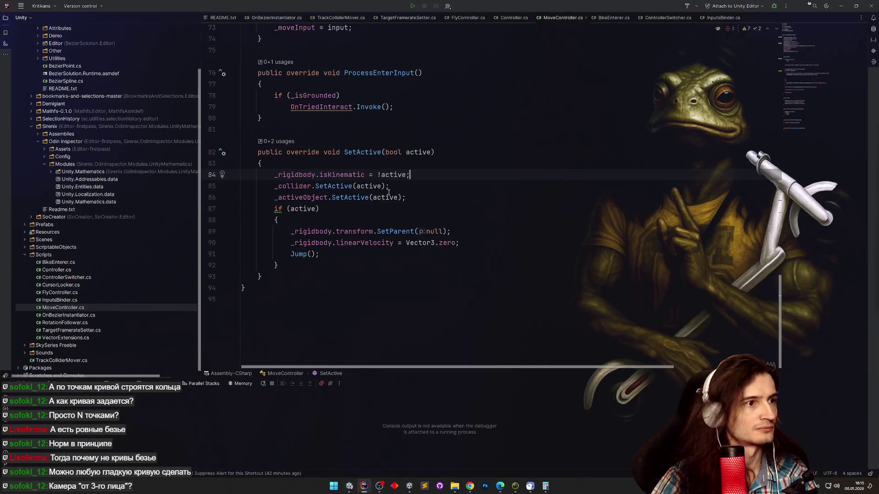
{"action": "left_click", "coordinate": [300, 197]}
{"action": "key", "text": "ctrl+r"}
{"action": "key", "text": "r"}
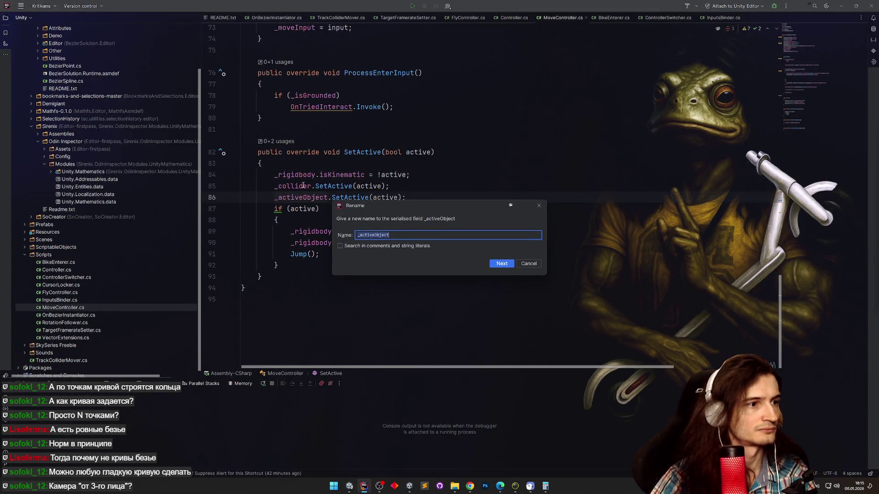
{"action": "key", "text": "ctrl+BackSpace"}
{"action": "type", "text": "State"}
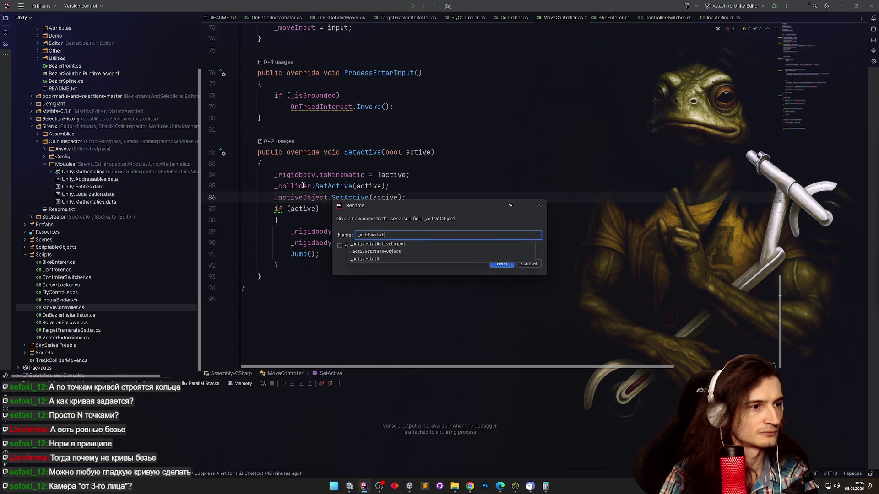
{"action": "key", "text": "Return"}
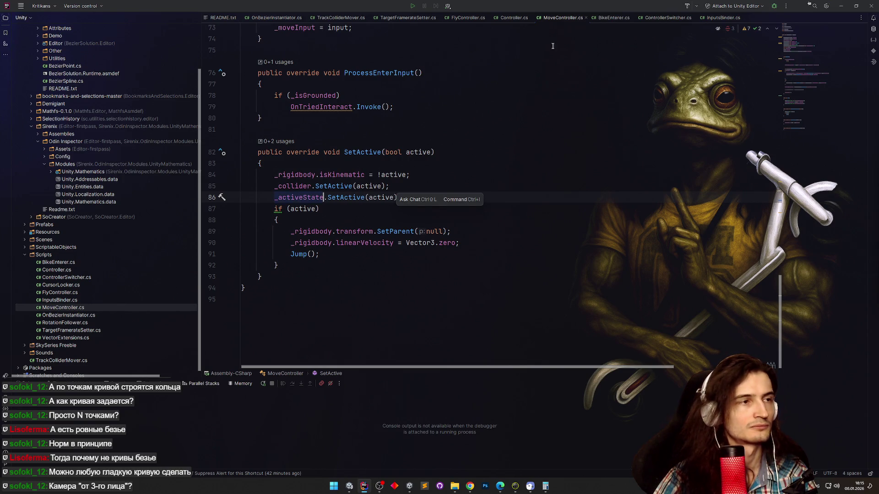
Rename FlyController's _activeObject field to _activeState too.
{"action": "left_click", "coordinate": [600, 18]}
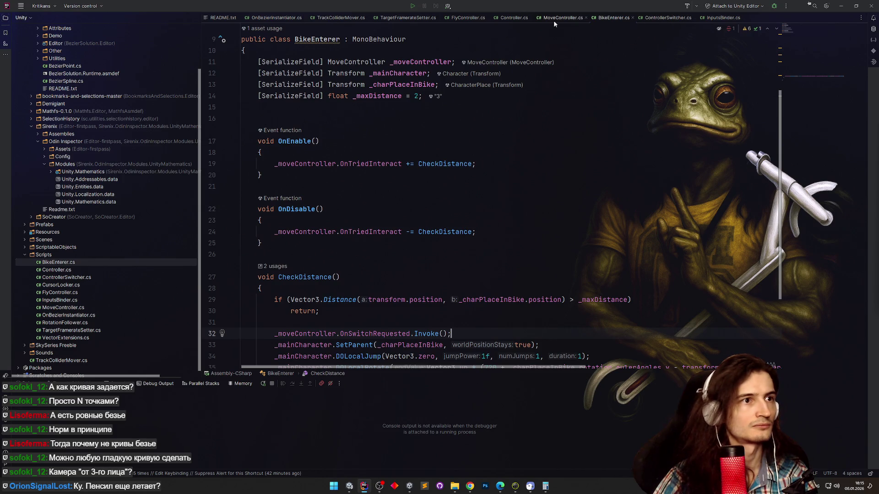
{"action": "left_click", "coordinate": [467, 17]}
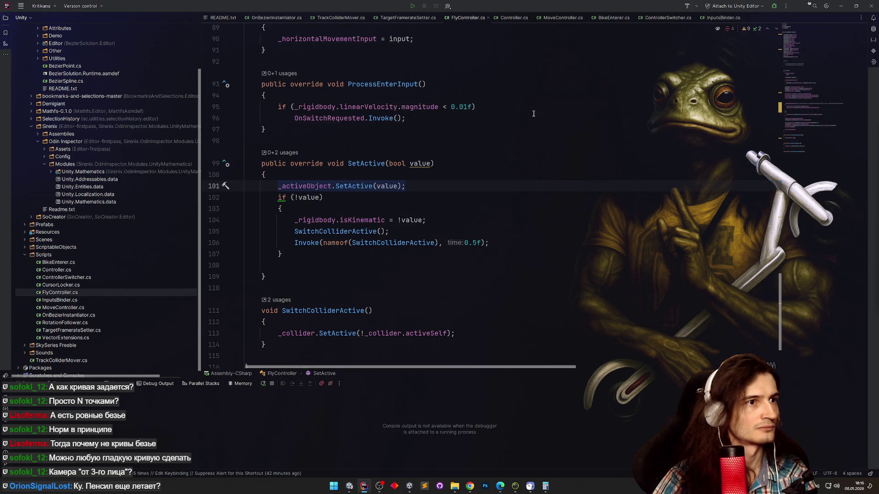
{"action": "key", "text": "ctrl+r"}
{"action": "key", "text": "r"}
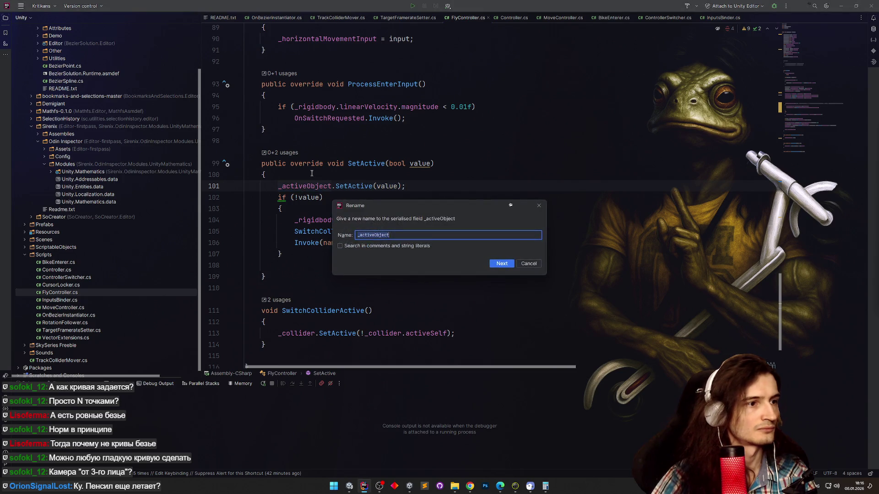
{"action": "key", "text": "BackSpace"}
{"action": "key", "text": "BackSpace"}
{"action": "key", "text": "BackSpace"}
{"action": "type", "text": "State"}
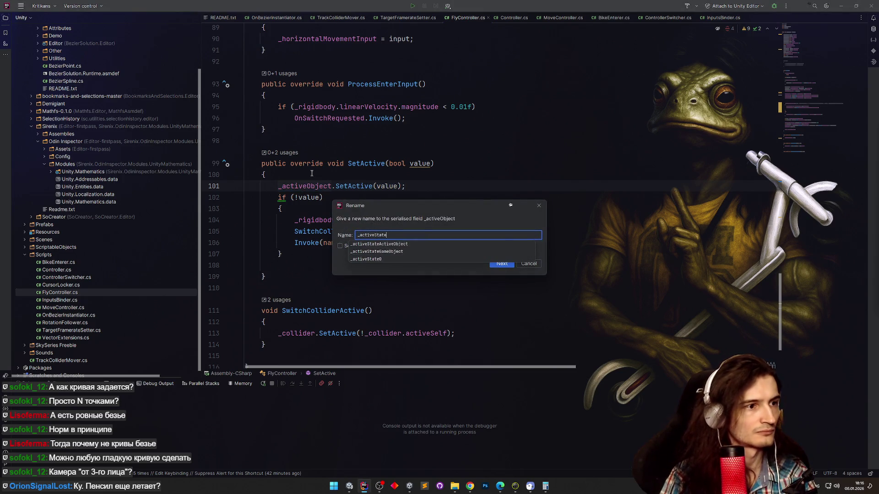
{"action": "key", "text": "Return"}
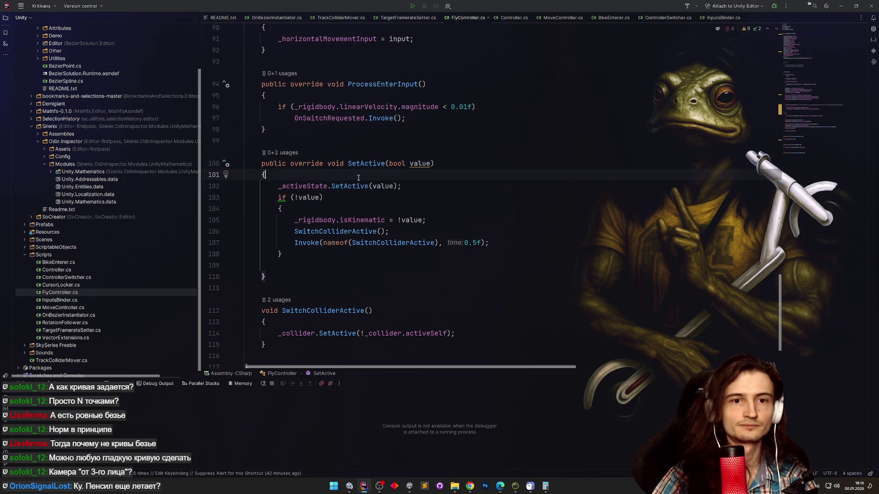
{"action": "left_click", "coordinate": [409, 195]}
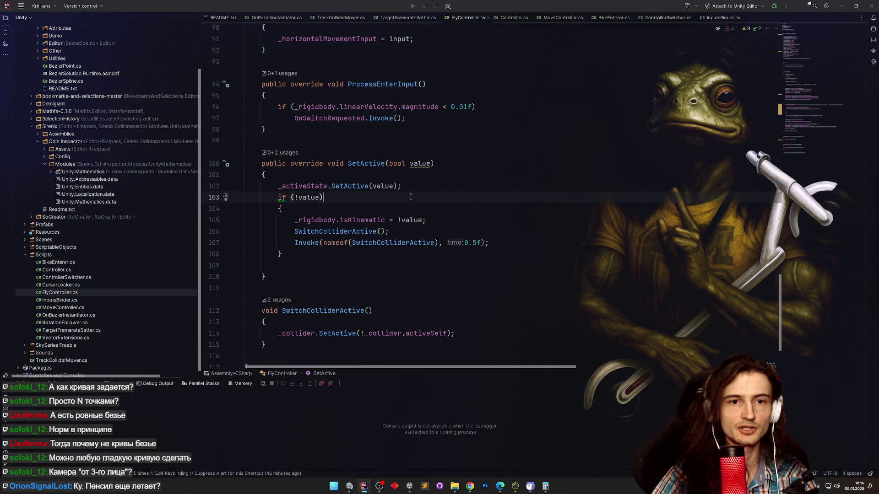
{"action": "left_click", "coordinate": [474, 210]}
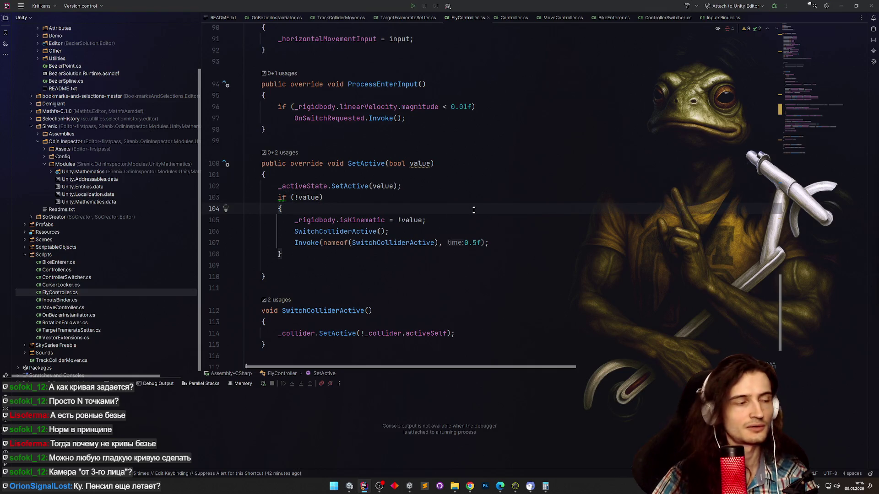
Deactivate ActiveState, paste a copy under FlyController, and assign it to Fly Controller's Active State.
{"action": "key", "text": "alt+Tab"}
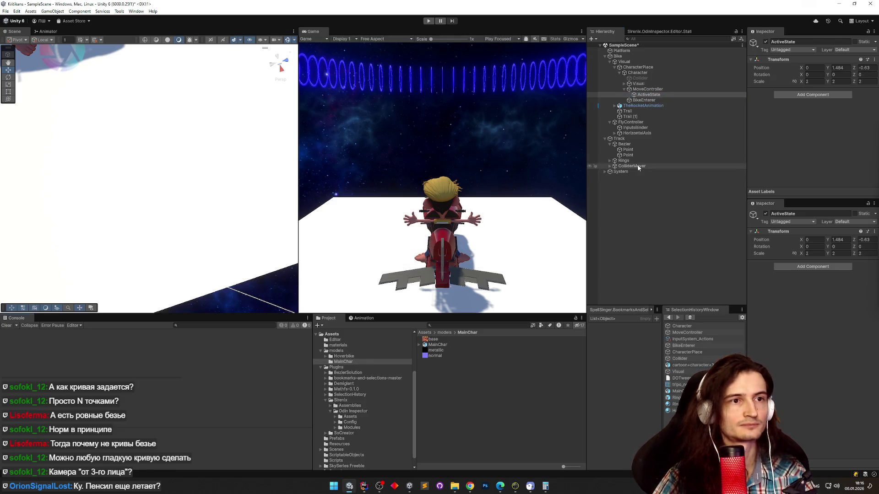
{"action": "left_click", "coordinate": [658, 95]}
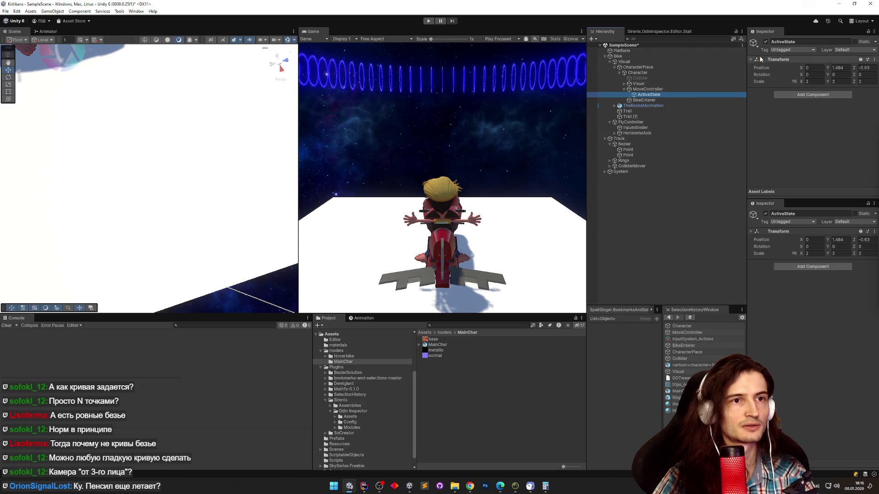
{"action": "left_click", "coordinate": [765, 42]}
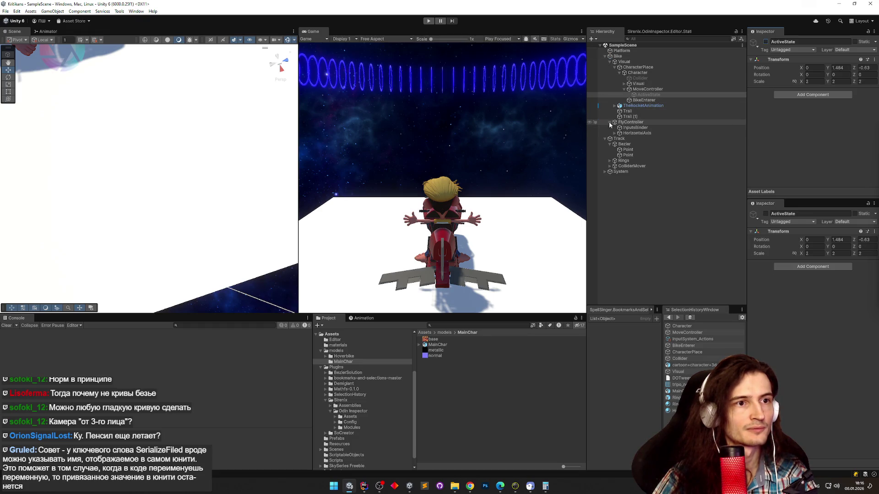
{"action": "left_click", "coordinate": [640, 124]}
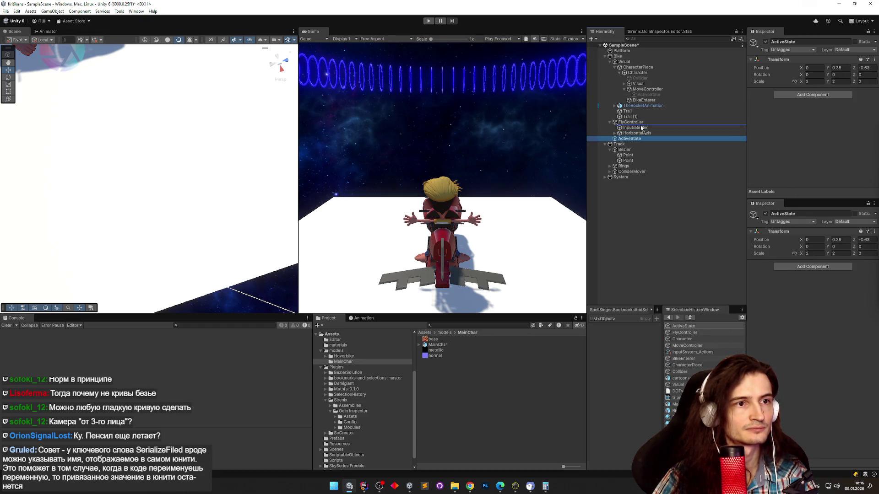
{"action": "key", "text": "ctrl+shift+v"}
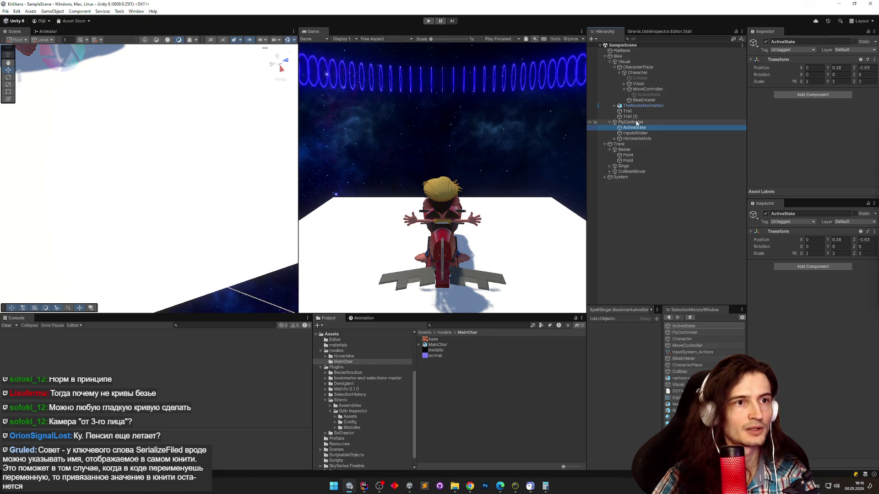
{"action": "left_click", "coordinate": [641, 122]}
{"action": "left_click_drag", "start_coordinate": [634, 128], "coordinate": [819, 166]}
Assign ActiveState to Move Controller's Active State and move BikeEnterer and Collider under it.
{"action": "left_click", "coordinate": [648, 71]}
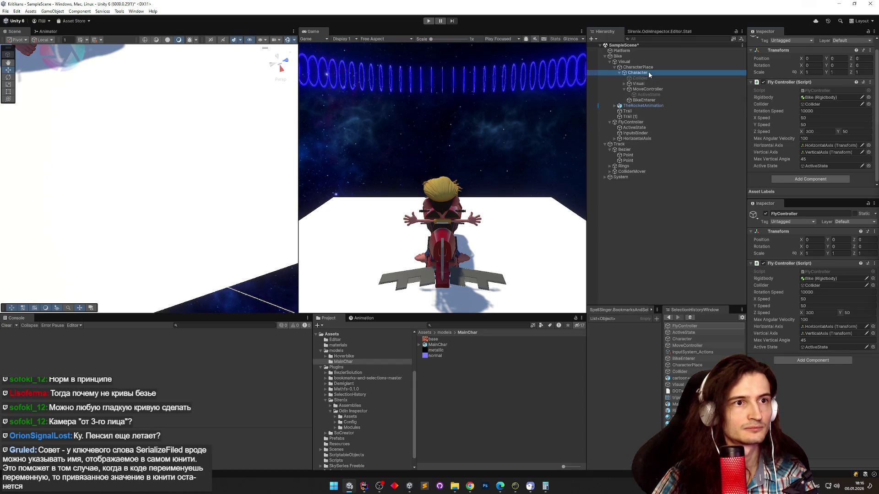
{"action": "left_click", "coordinate": [652, 95]}
{"action": "left_click", "coordinate": [641, 72]}
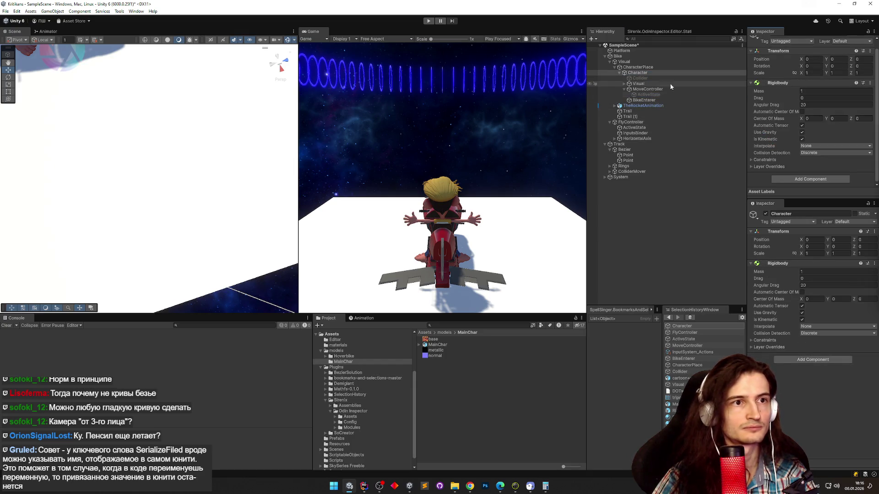
{"action": "left_click", "coordinate": [654, 90]}
{"action": "left_click_drag", "start_coordinate": [649, 95], "coordinate": [807, 150]}
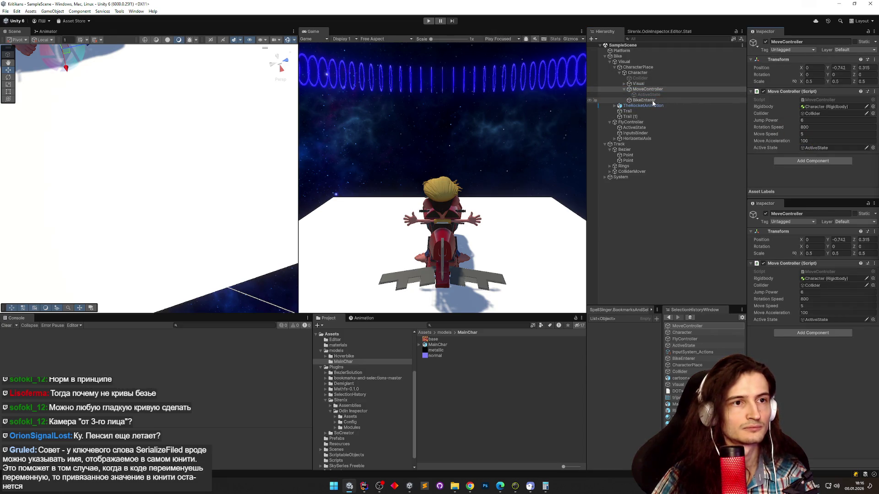
{"action": "left_click_drag", "start_coordinate": [647, 100], "coordinate": [660, 96]}
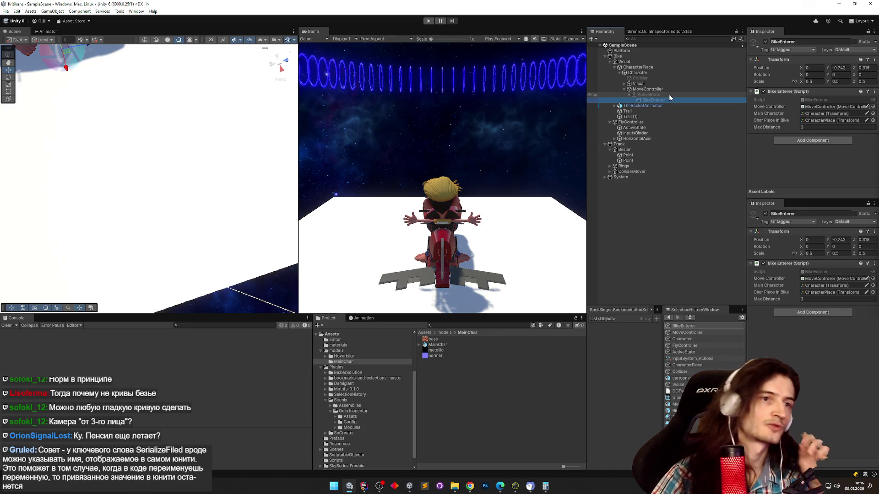
{"action": "left_click_drag", "start_coordinate": [645, 80], "coordinate": [652, 94]}
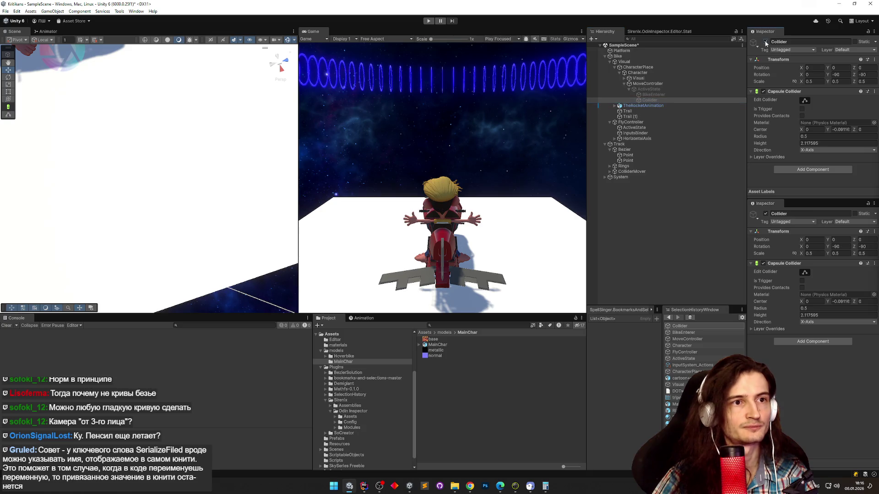
{"action": "left_click", "coordinate": [656, 74]}
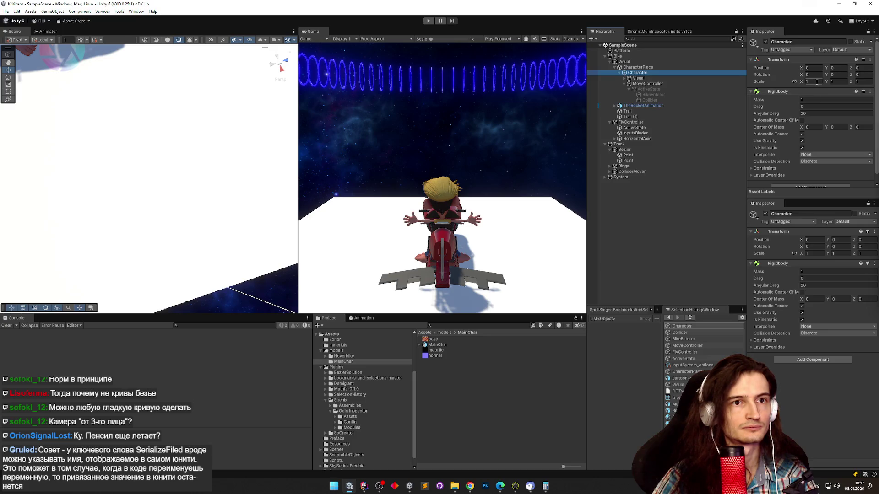
{"action": "left_click", "coordinate": [364, 486]}
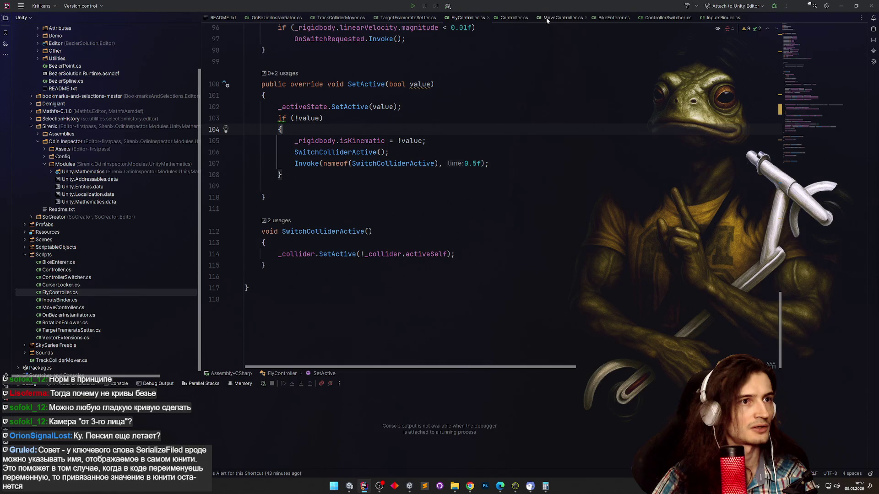
Delete the _collider.SetActive line and the unused _collider field from MoveController.
{"action": "left_click", "coordinate": [562, 17]}
{"action": "left_click", "coordinate": [296, 194]}
{"action": "key", "text": "End"}
{"action": "key", "text": "shift+Home"}
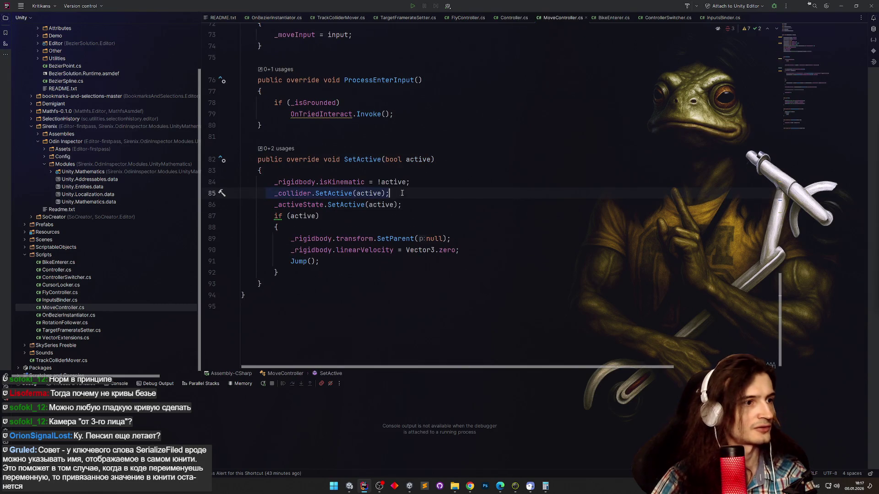
{"action": "key", "text": "BackSpace"}
{"action": "key", "text": "BackSpace"}
{"action": "scroll", "coordinate": [493, 151], "scroll_direction": "up", "scroll_amount": 15}
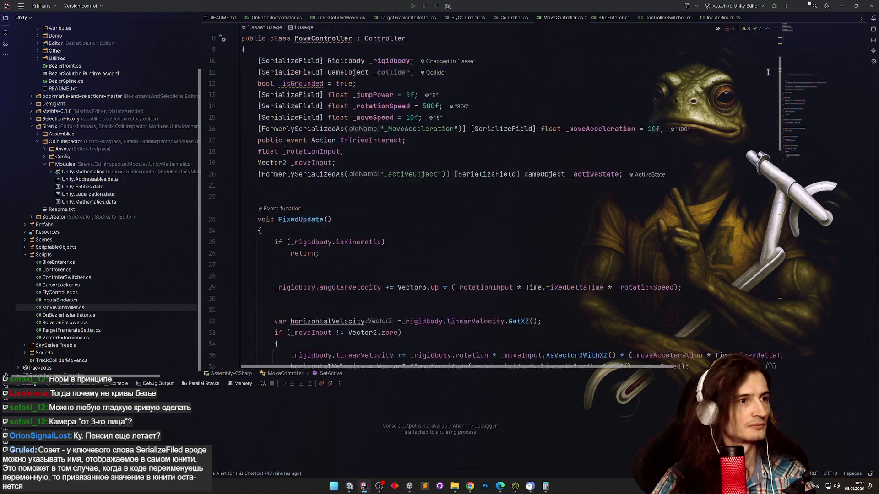
{"action": "left_click", "coordinate": [494, 151]}
{"action": "key", "text": "shift+Home"}
{"action": "key", "text": "shift+Home"}
{"action": "key", "text": "BackSpace"}
{"action": "key", "text": "BackSpace"}
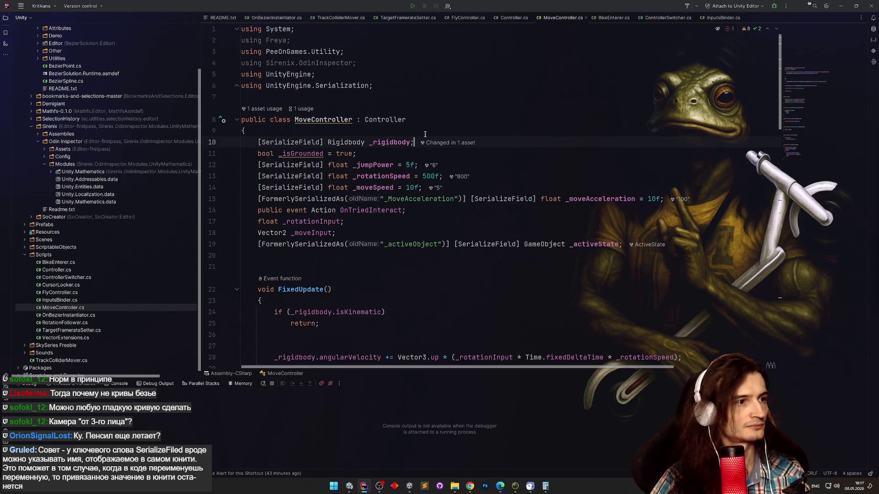
Review MoveController's remaining fields like _moveInput, _moveAcceleration and _activeState.
{"action": "left_click", "coordinate": [517, 120]}
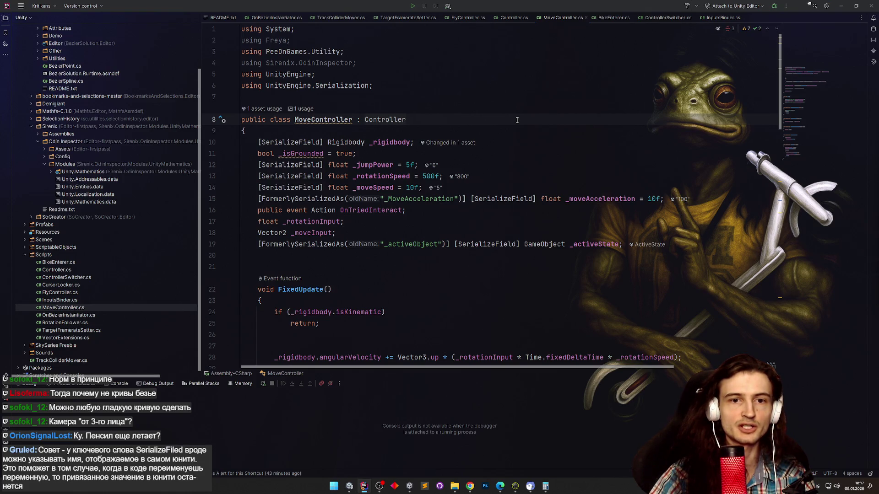
{"action": "scroll", "coordinate": [460, 130], "scroll_direction": "down", "scroll_amount": 1}
{"action": "left_click", "coordinate": [384, 164]}
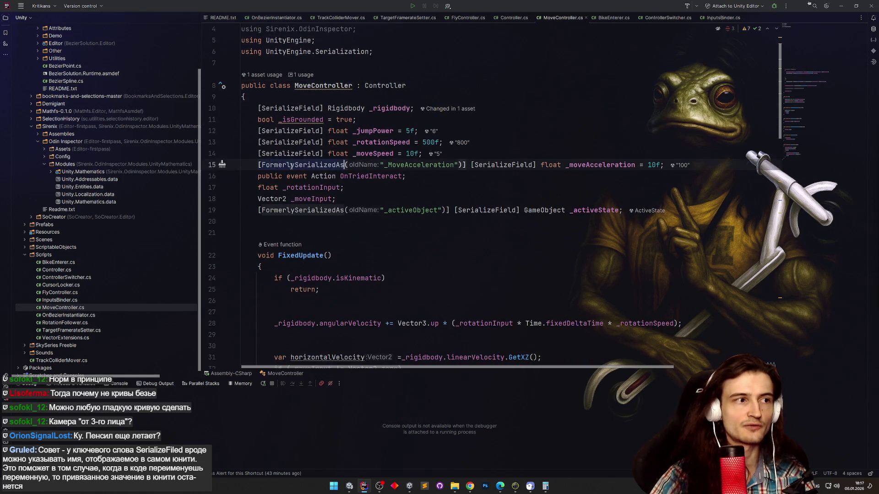
{"action": "left_click", "coordinate": [461, 197]}
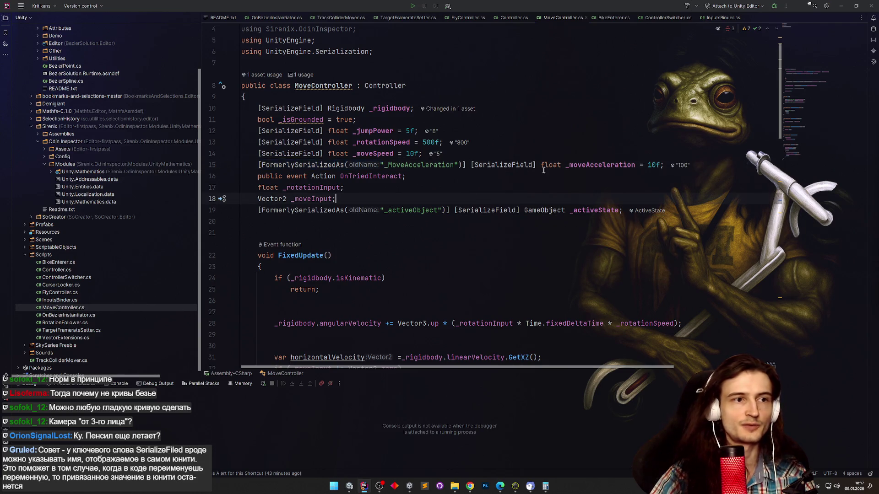
{"action": "left_click", "coordinate": [586, 165]}
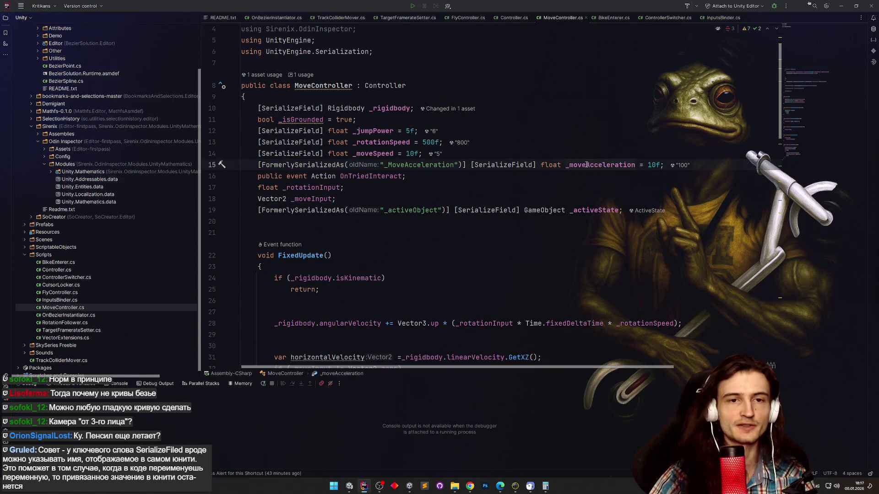
{"action": "left_click", "coordinate": [462, 209]}
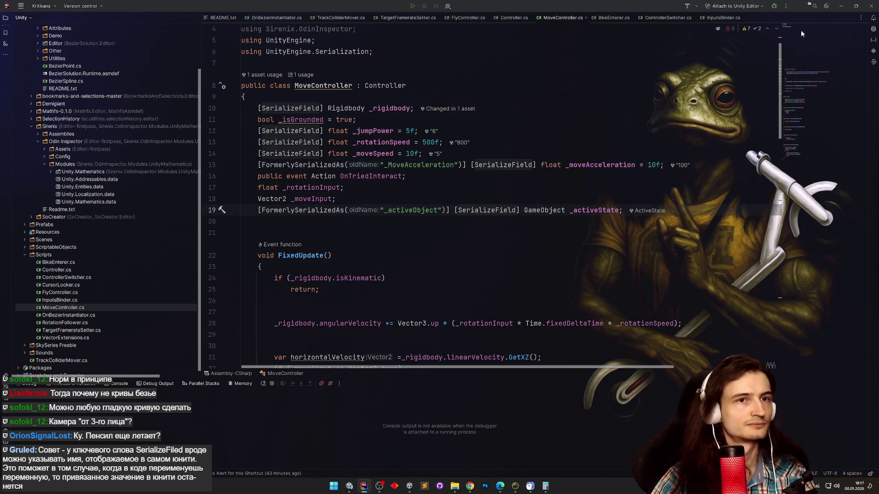
{"action": "key", "text": "alt+Tab"}
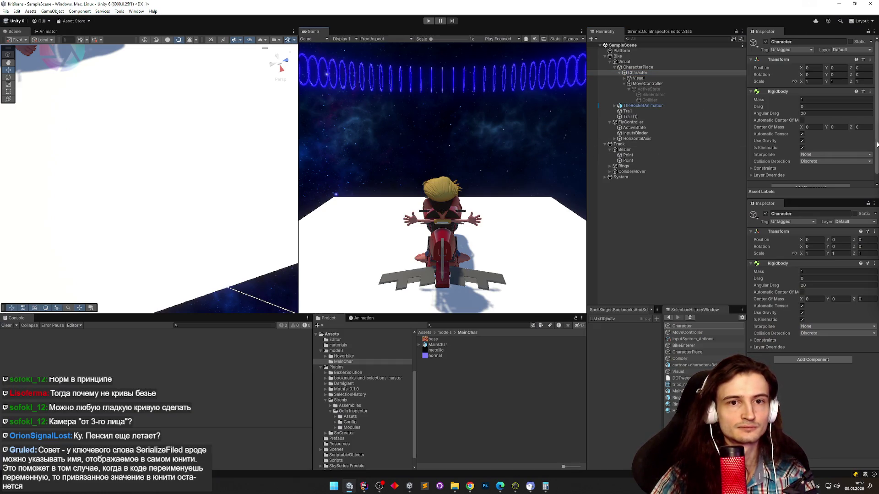
Enter Play mode and make the character jump off the hoverbike repeatedly.
{"action": "left_click_drag", "start_coordinate": [877, 145], "coordinate": [876, 159]}
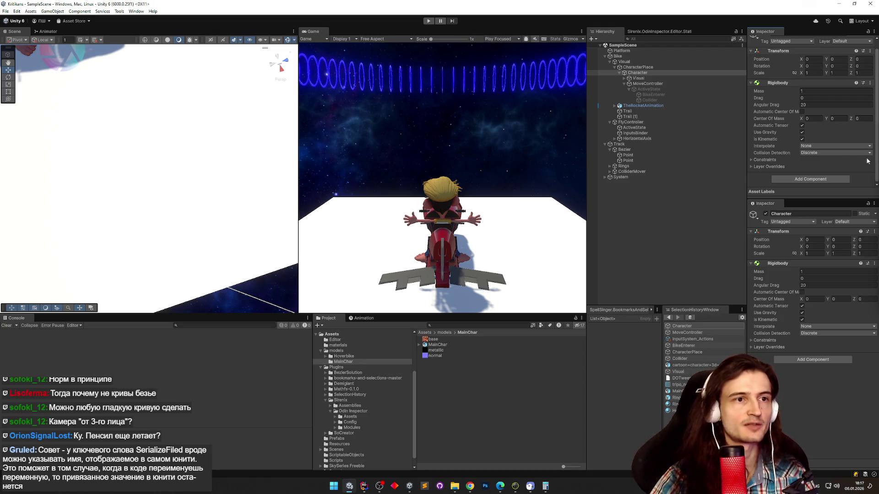
{"action": "key", "text": "ctrl+p"}
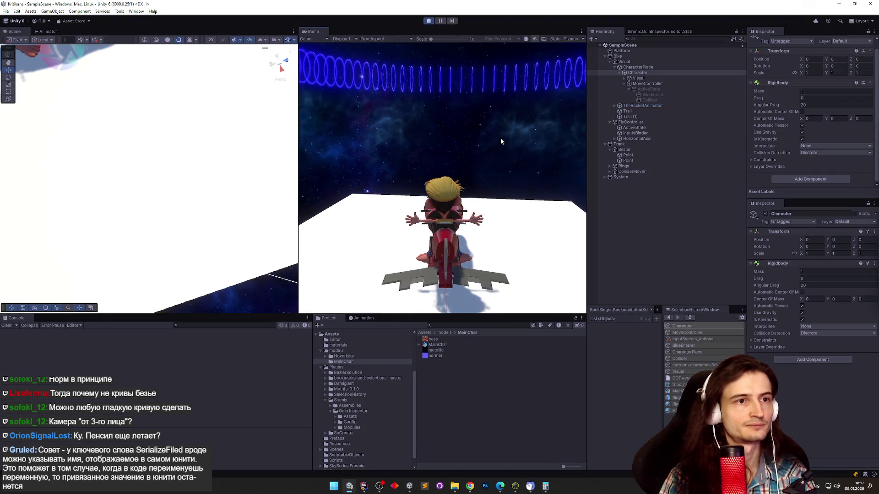
{"action": "key", "text": "space"}
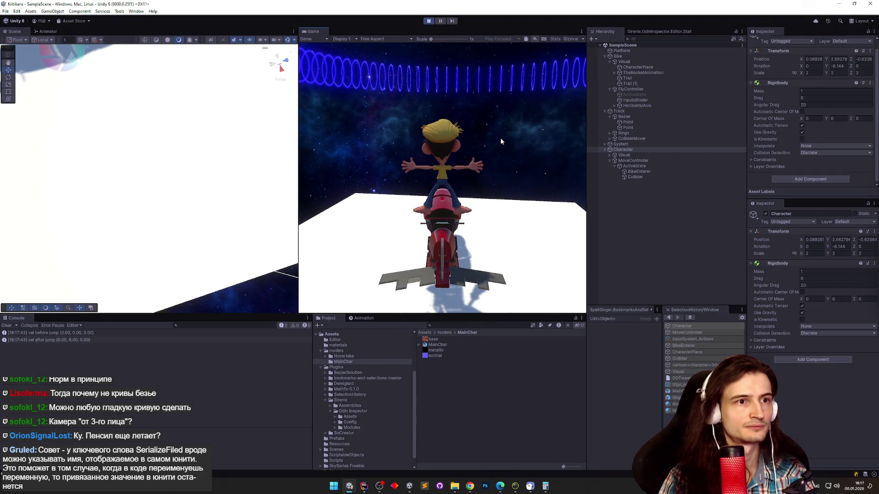
{"action": "key", "text": "space"}
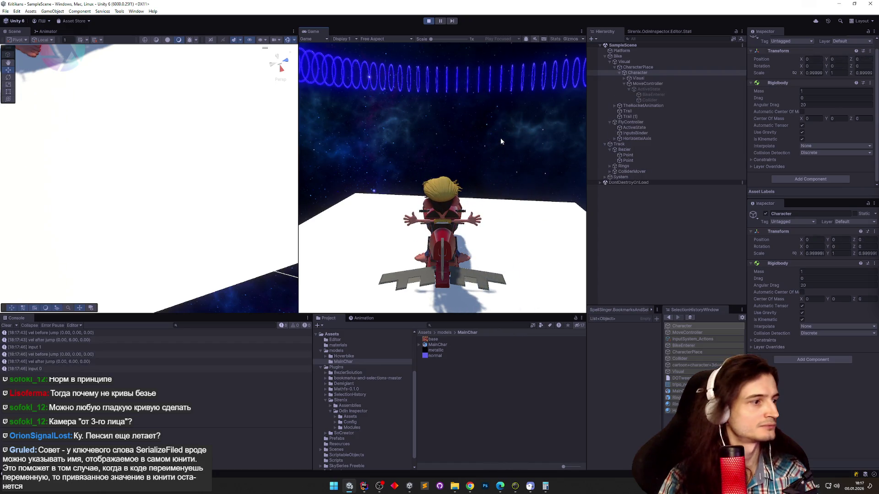
{"action": "key", "text": "space"}
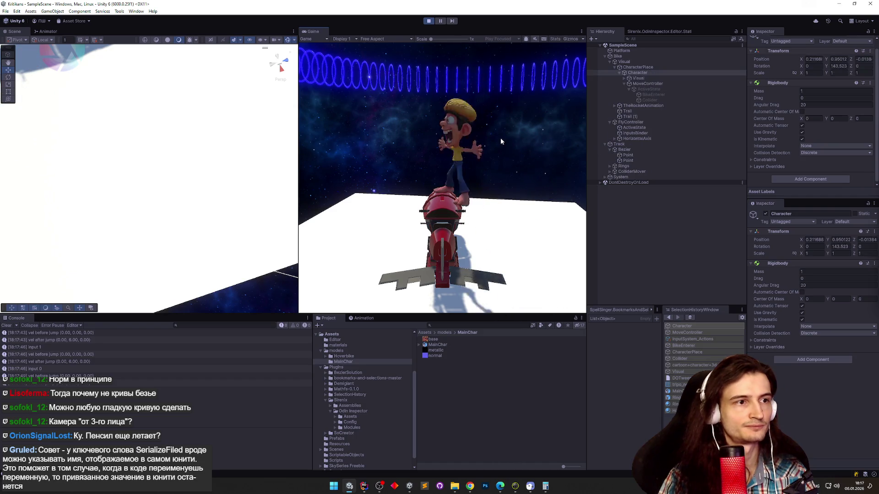
{"action": "key", "text": "space"}
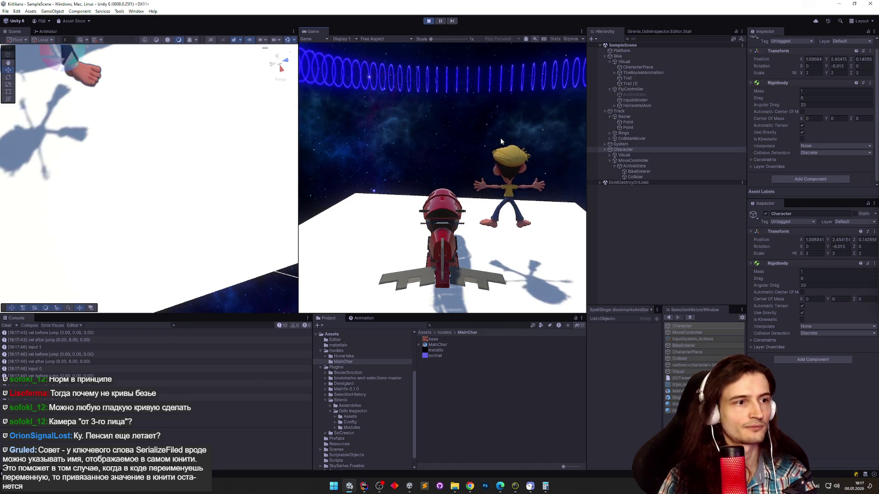
{"action": "key", "text": "space"}
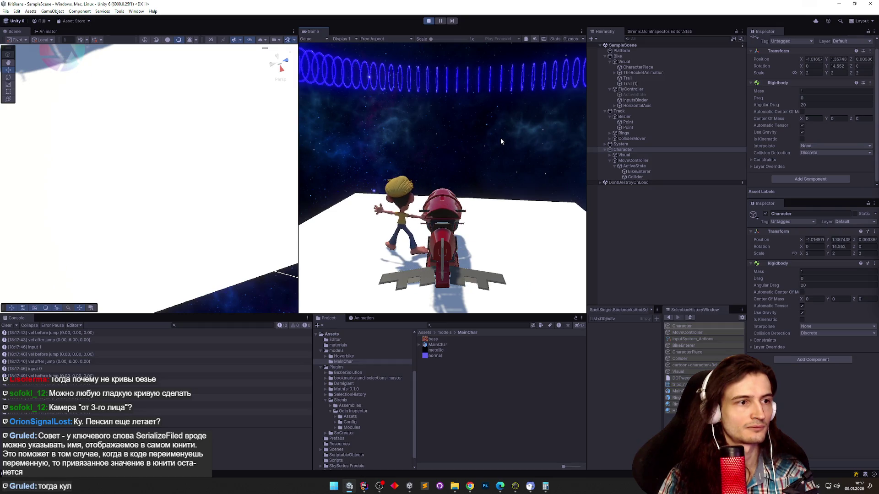
{"action": "key", "text": "space"}
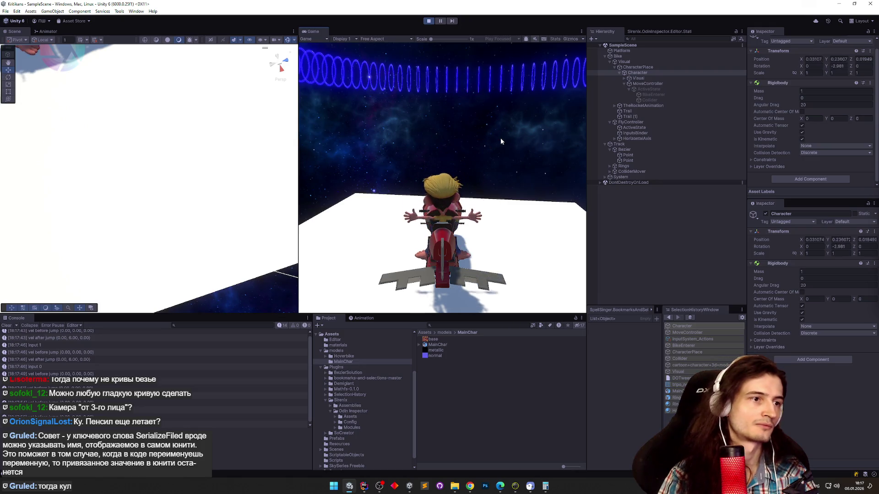
{"action": "key", "text": "space"}
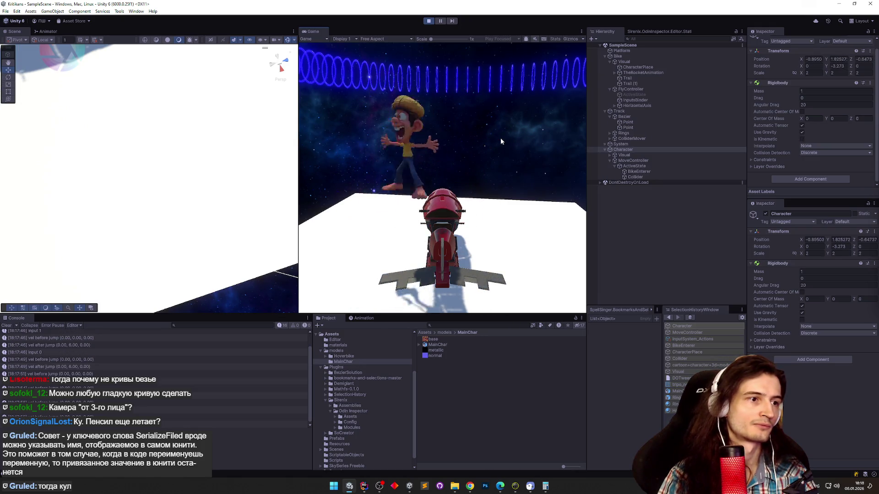
{"action": "key", "text": "space"}
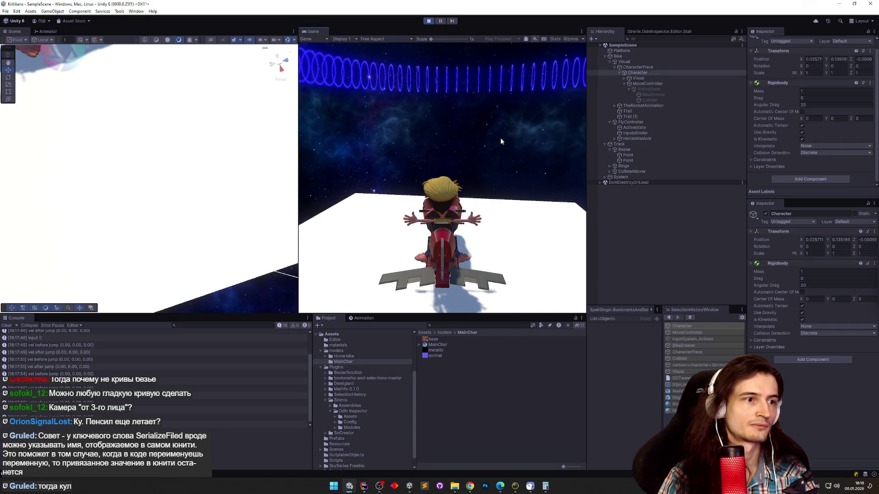
{"action": "key", "text": "space"}
{"action": "key", "text": "space"}
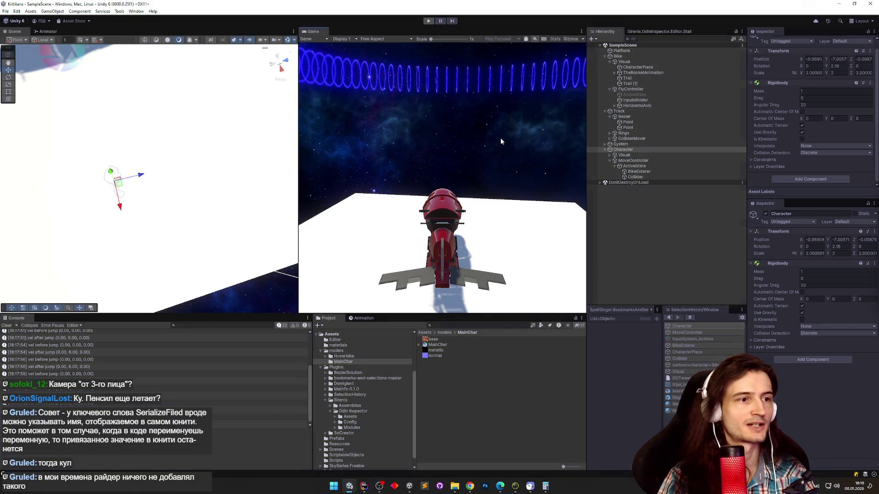
{"action": "key", "text": "space"}
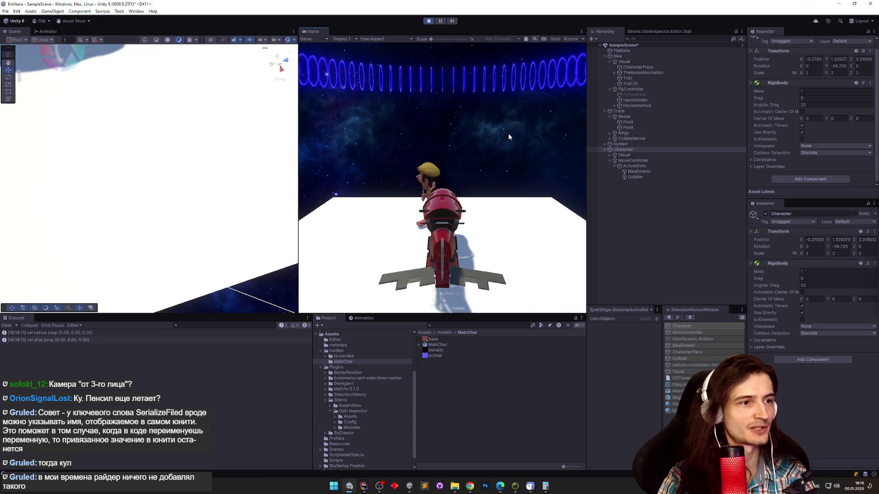
Walk the character away from the bike and seat it back on.
{"action": "key", "text": "d"}
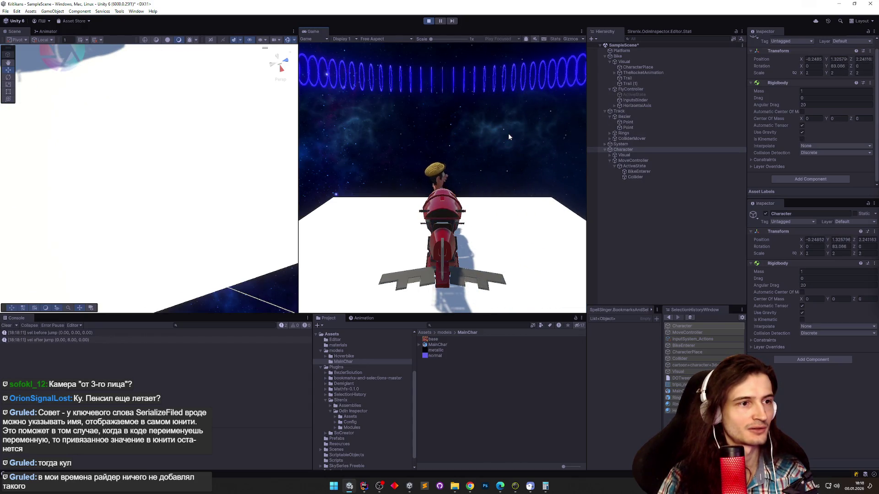
{"action": "key", "text": "e"}
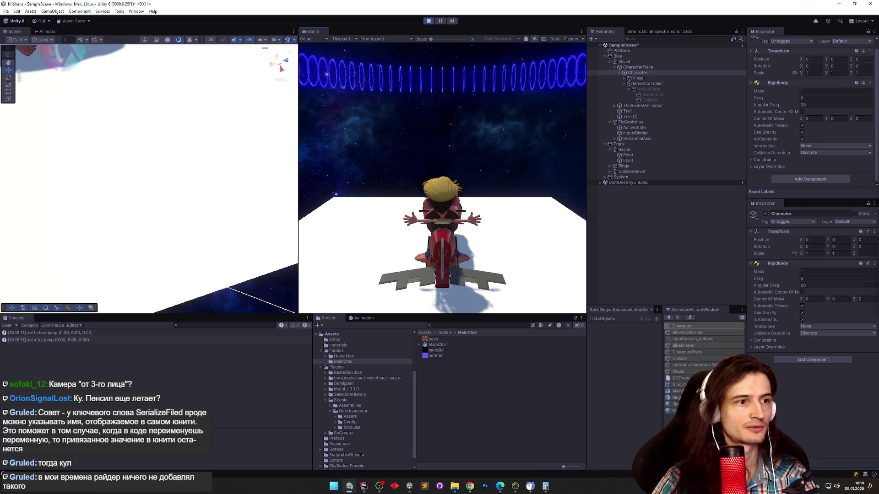
{"action": "key", "text": "super"}
{"action": "key", "text": "super"}
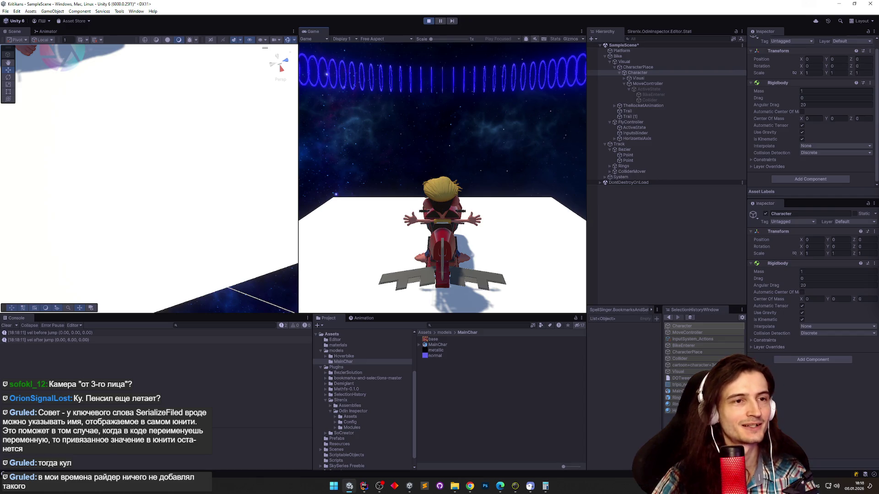
{"action": "key", "text": "super"}
Select TheRocketAnimation, collapse CharacterPlace, then restart Play mode and jump once.
{"action": "left_click", "coordinate": [651, 107]}
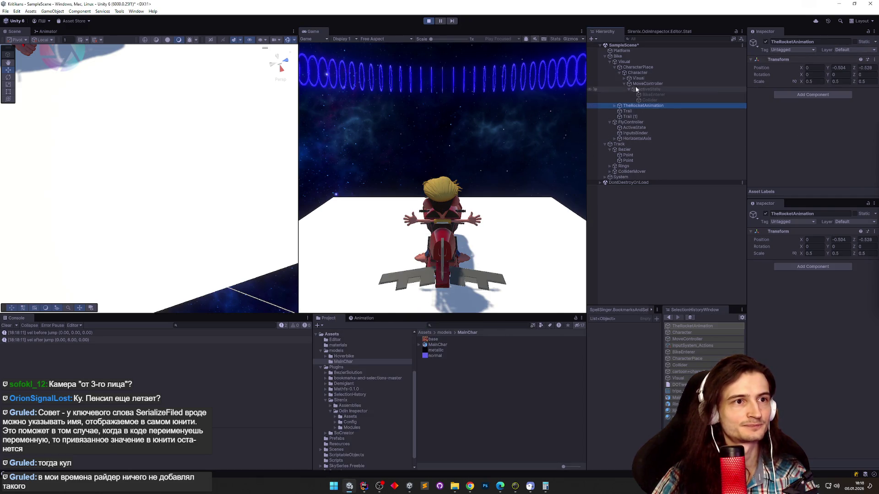
{"action": "left_click", "coordinate": [615, 67]}
{"action": "left_click", "coordinate": [614, 73]}
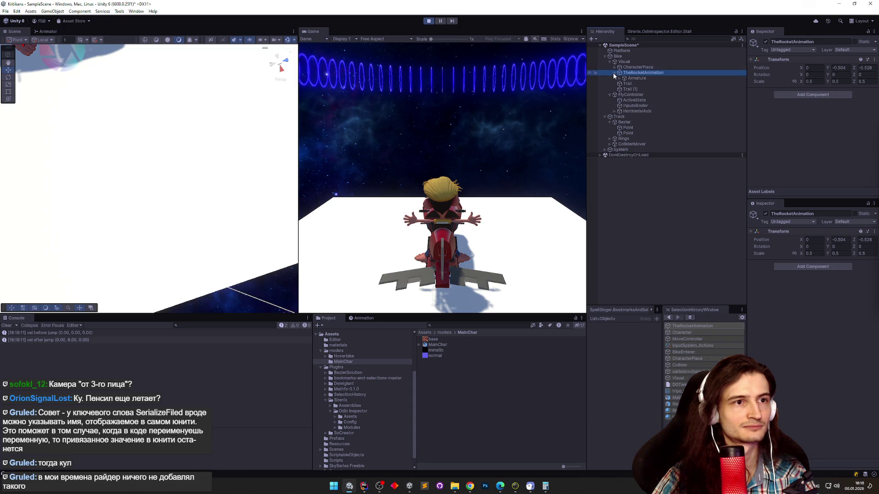
{"action": "left_click", "coordinate": [613, 73]}
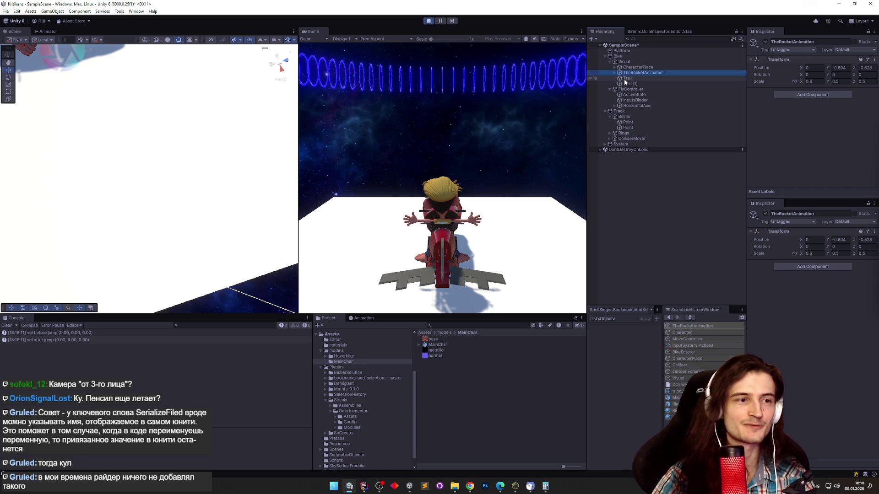
{"action": "key", "text": "ctrl+p"}
{"action": "key", "text": "ctrl+p"}
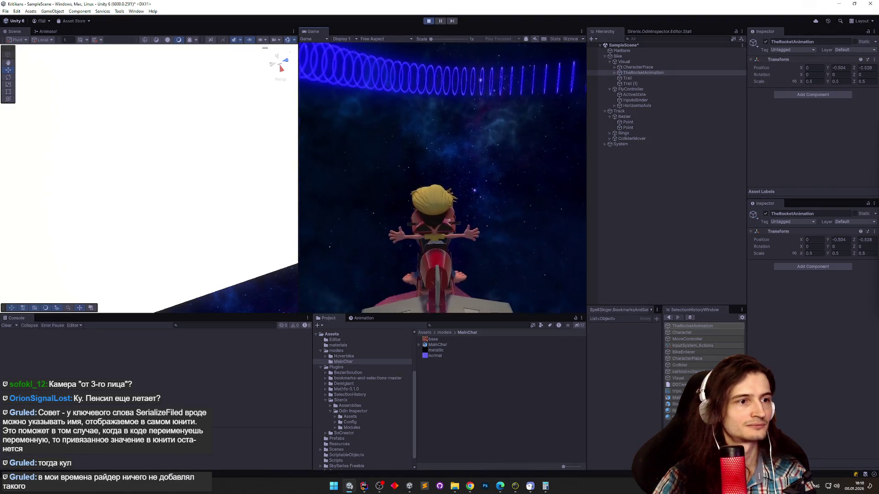
{"action": "key", "text": "space"}
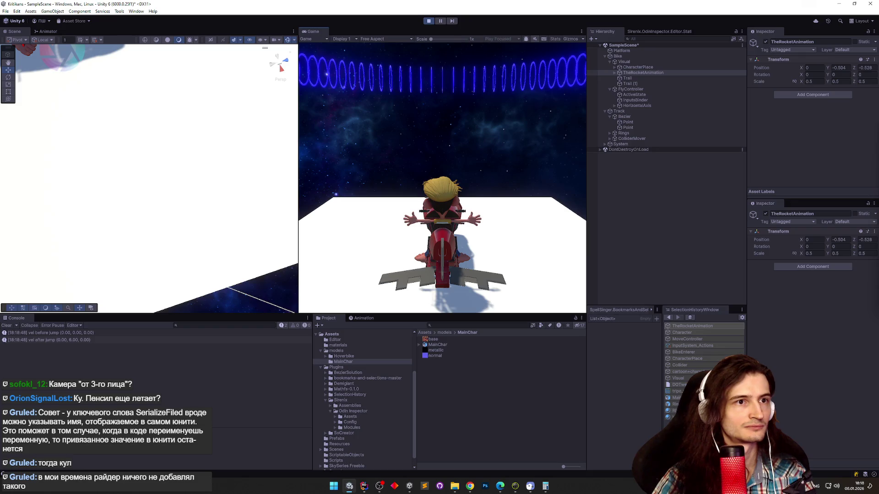
Expand the System group, select ControllerSwitcher and locate its referenced FlyController.
{"action": "key", "text": "super"}
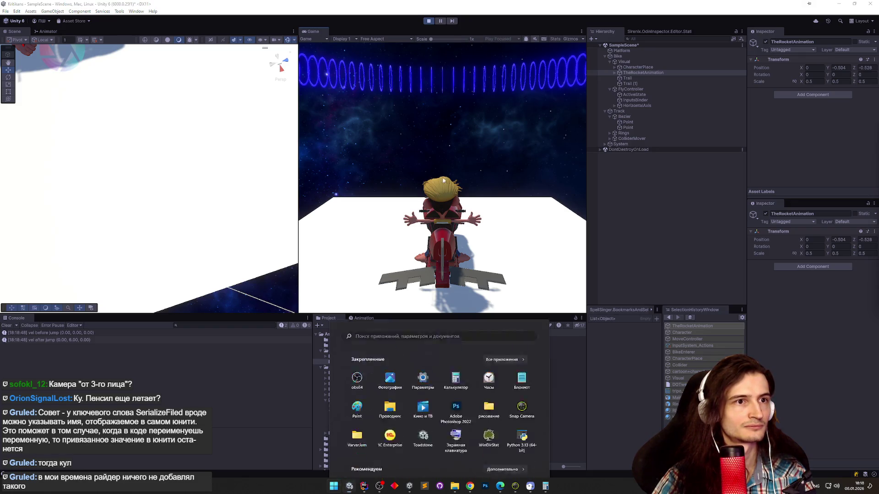
{"action": "left_click", "coordinate": [632, 138]}
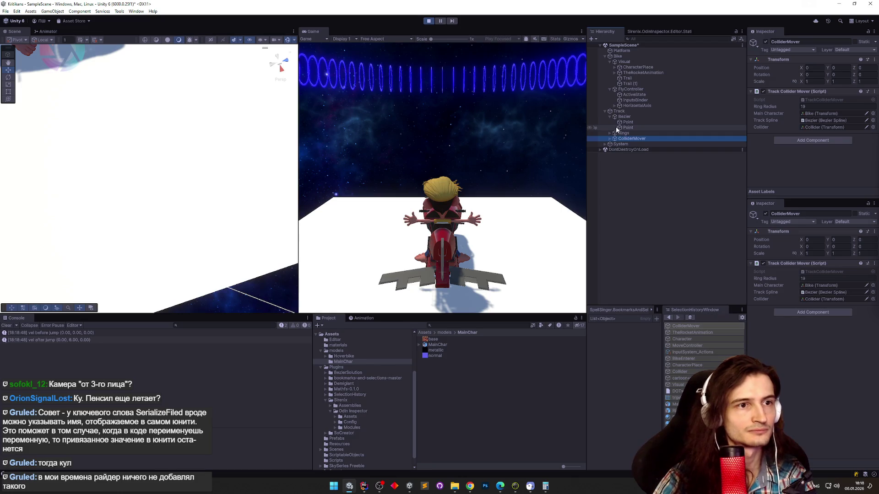
{"action": "left_click", "coordinate": [605, 144]}
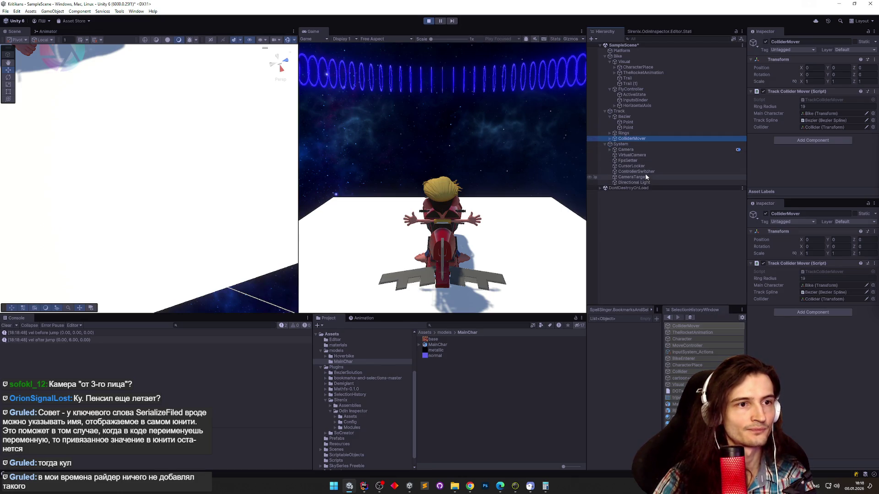
{"action": "left_click", "coordinate": [644, 171]}
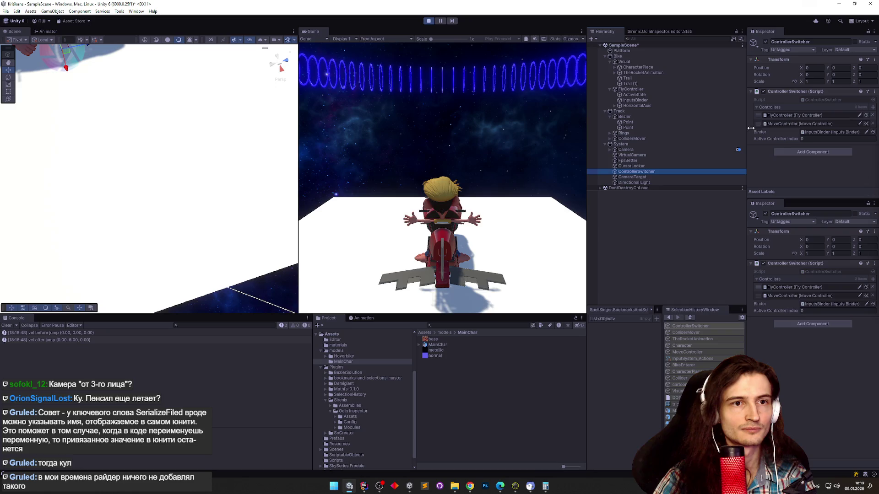
{"action": "left_click", "coordinate": [782, 115]}
{"action": "left_click", "coordinate": [624, 95]}
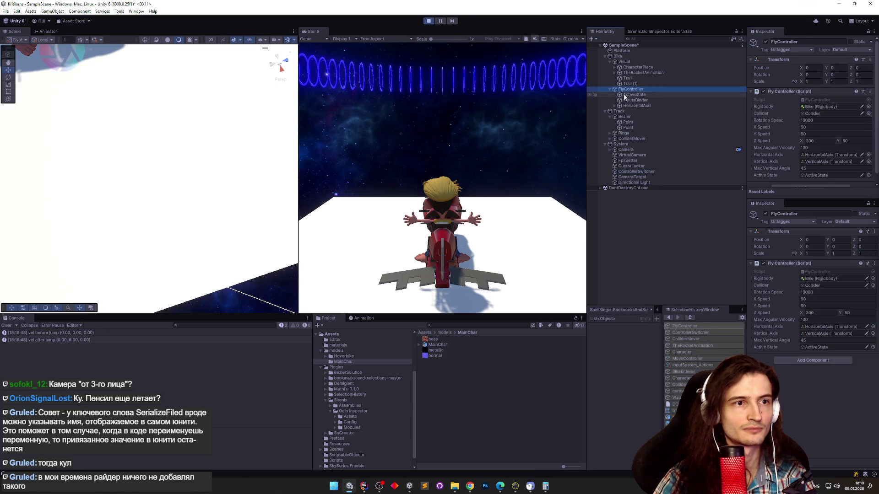
Test a jump off the bike, stop Play mode, and bring Rider forward.
{"action": "left_click", "coordinate": [630, 90]}
{"action": "left_click", "coordinate": [441, 177]}
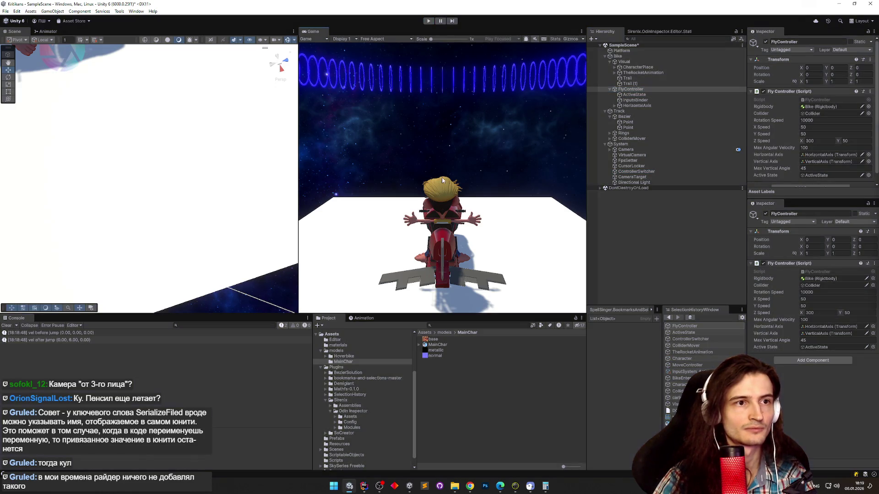
{"action": "key", "text": "space"}
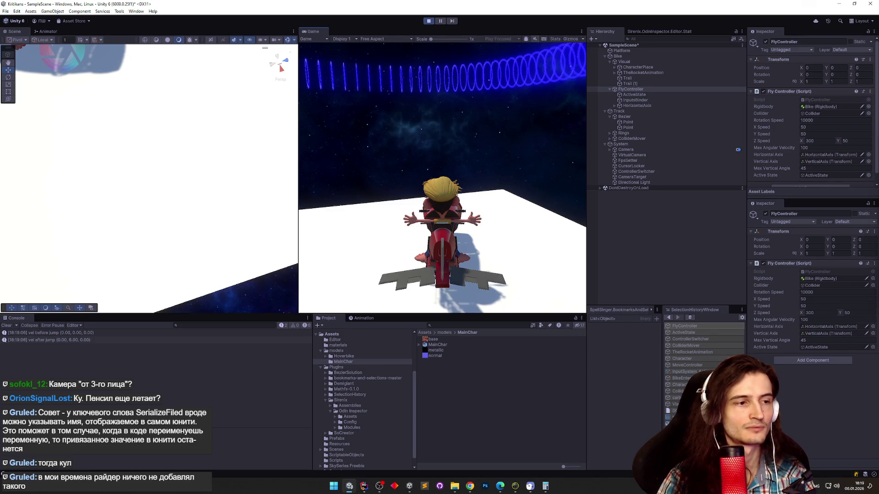
{"action": "key", "text": "ctrl+p"}
{"action": "key", "text": "ctrl+p"}
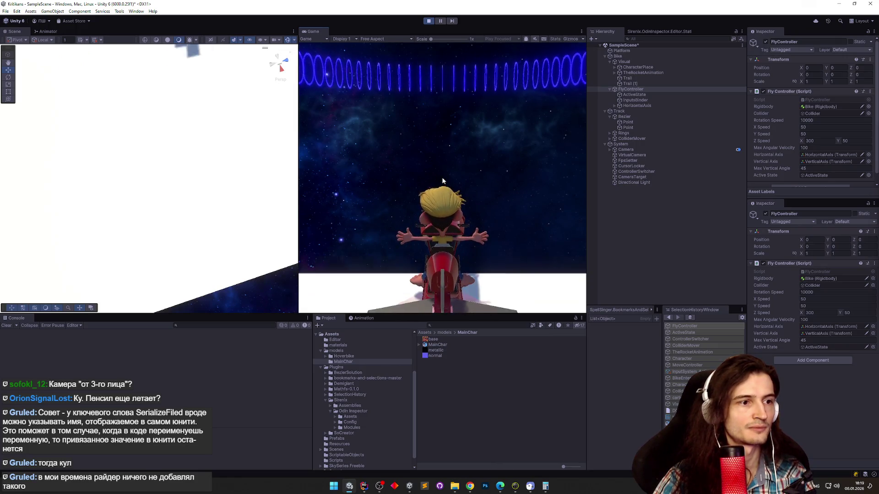
{"action": "key", "text": "super"}
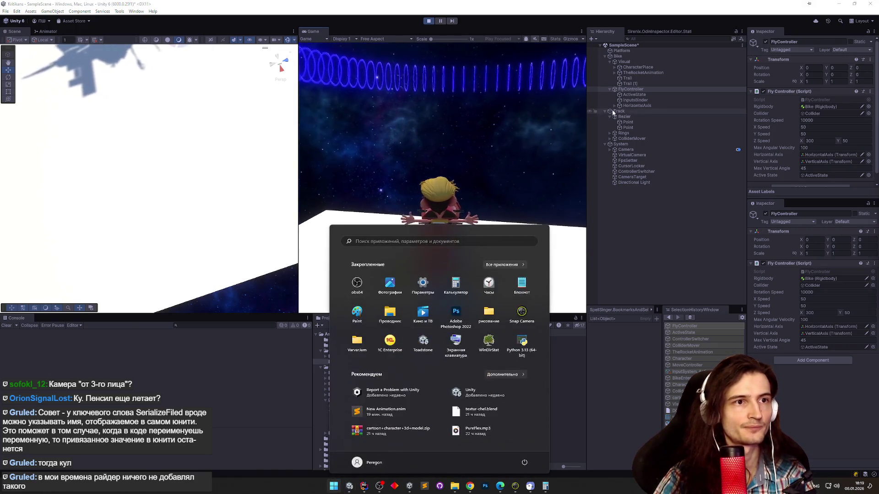
{"action": "key", "text": "super"}
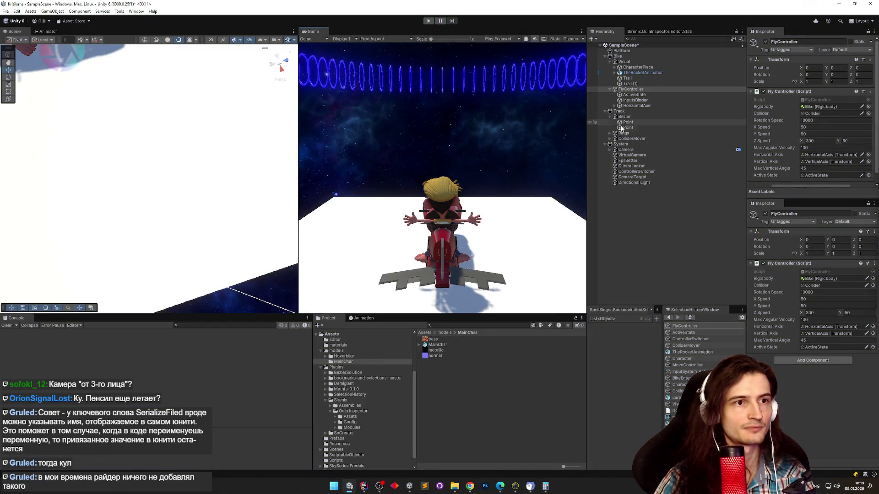
{"action": "key", "text": "alt+Tab"}
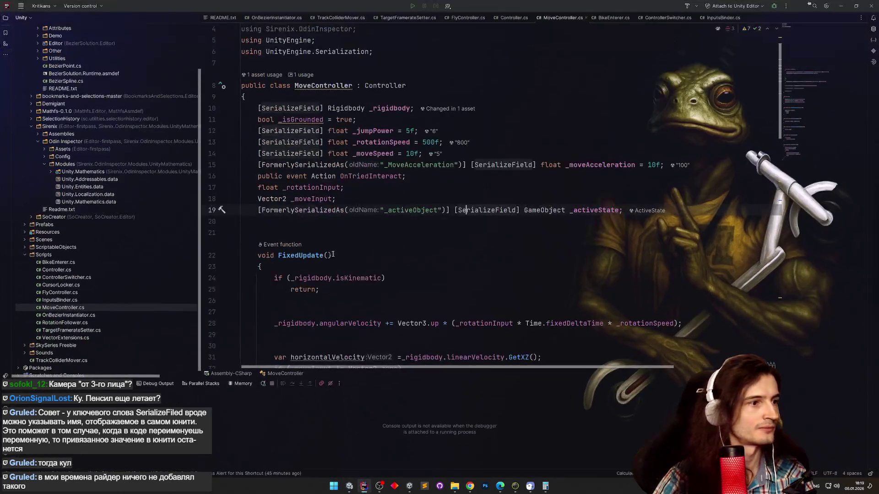
In FlyController's SetActive, move _rigidbody.isKinematic = !value out of the if block, after _activeState.SetActive(value).
{"action": "left_click", "coordinate": [465, 18]}
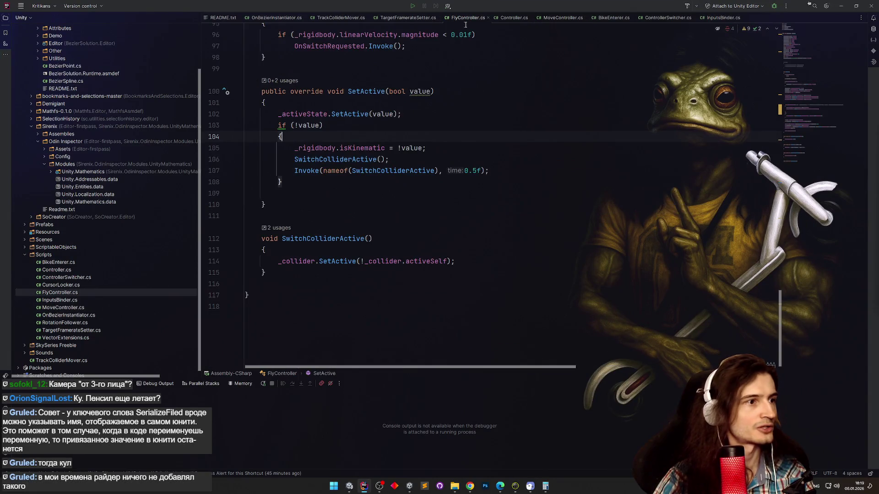
{"action": "scroll", "coordinate": [404, 118], "scroll_direction": "up", "scroll_amount": 3}
{"action": "key", "text": "ctrl+f"}
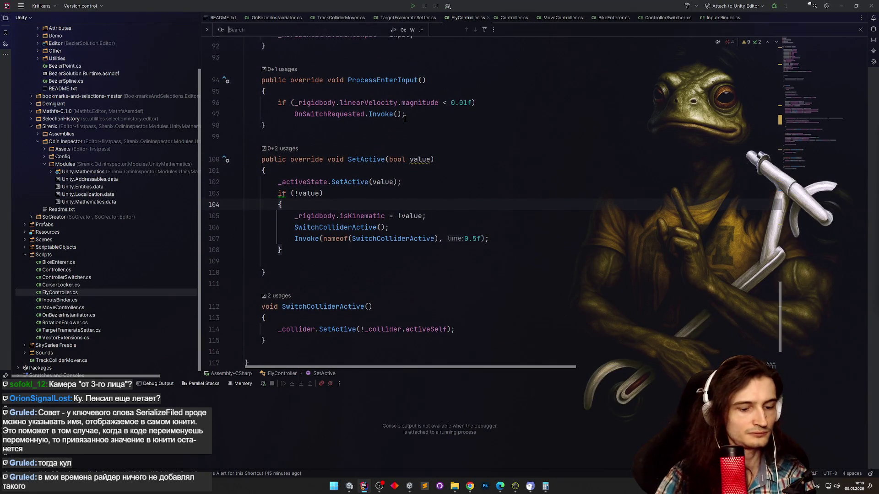
{"action": "type", "text": "kine"}
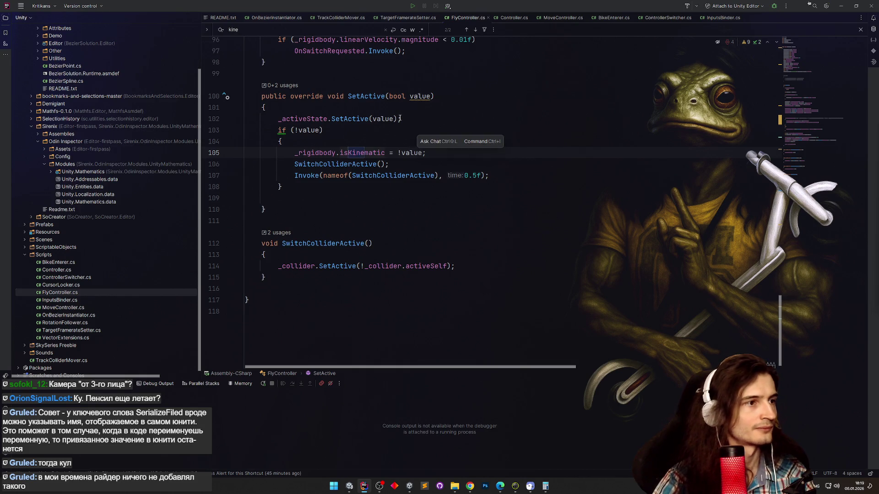
{"action": "scroll", "coordinate": [309, 228], "scroll_direction": "up", "scroll_amount": 3}
{"action": "key", "text": "shift+Home"}
{"action": "key", "text": "BackSpace"}
{"action": "left_click", "coordinate": [437, 186]}
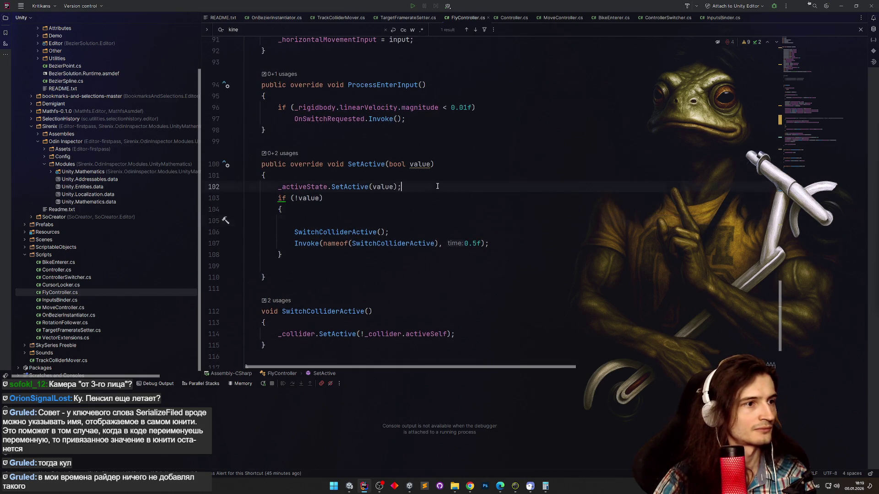
{"action": "key", "text": "Return"}
{"action": "type", "text": "_rigidbody.isKinematic = !value;"}
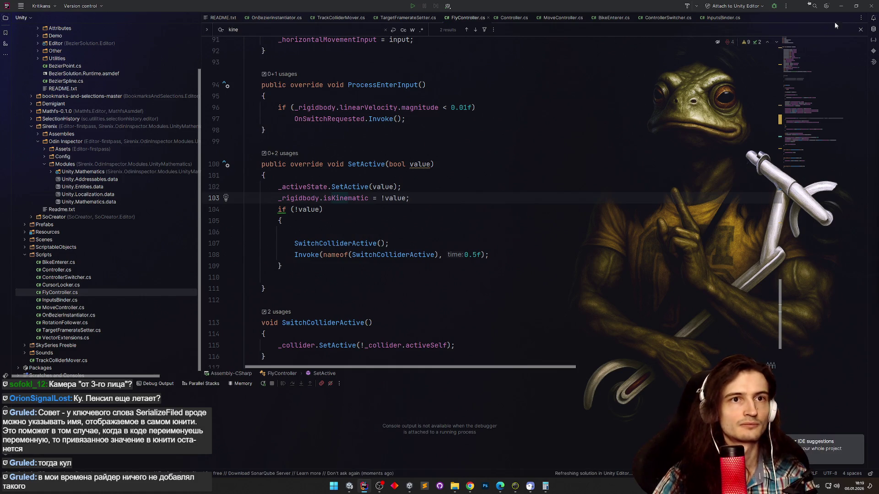
{"action": "left_click", "coordinate": [841, 6]}
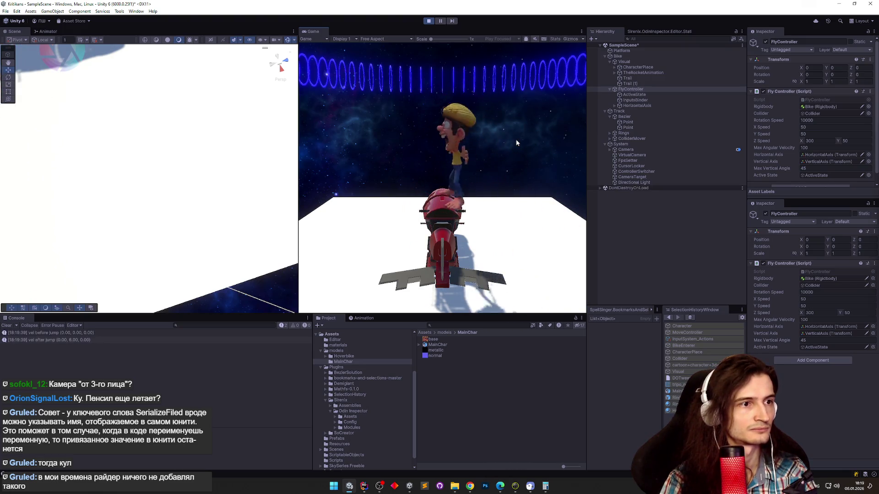
Test mounting and dismounting the bike with repeated jumps, then stop Play mode.
{"action": "key", "text": "space"}
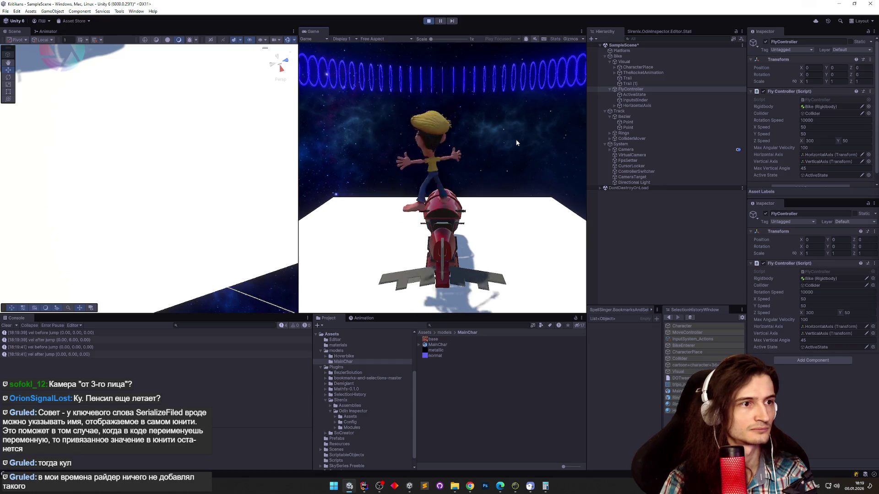
{"action": "key", "text": "space"}
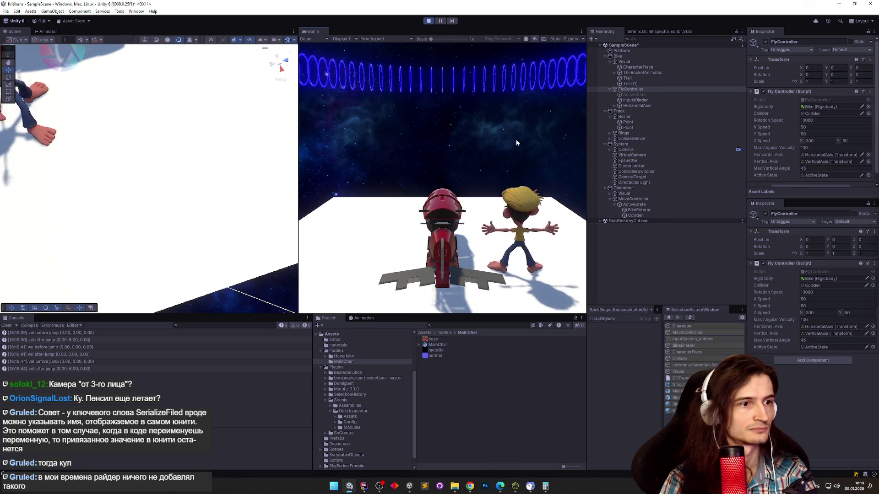
{"action": "key", "text": "space"}
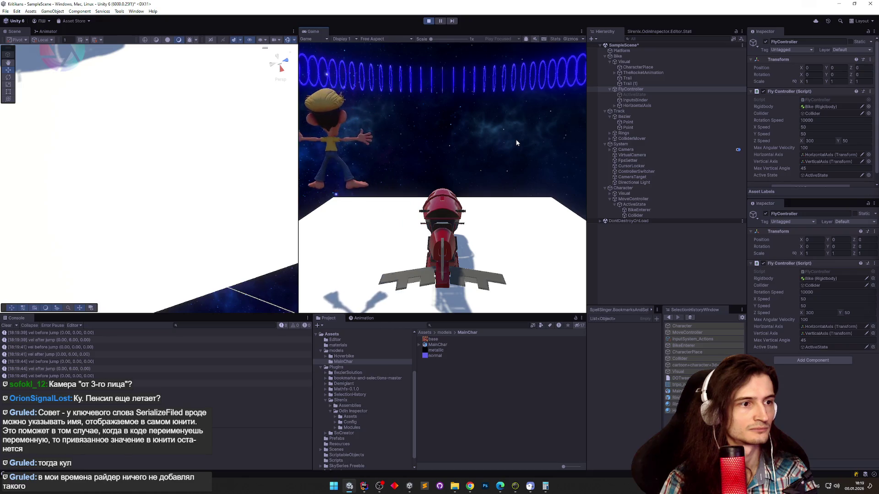
{"action": "key", "text": "space"}
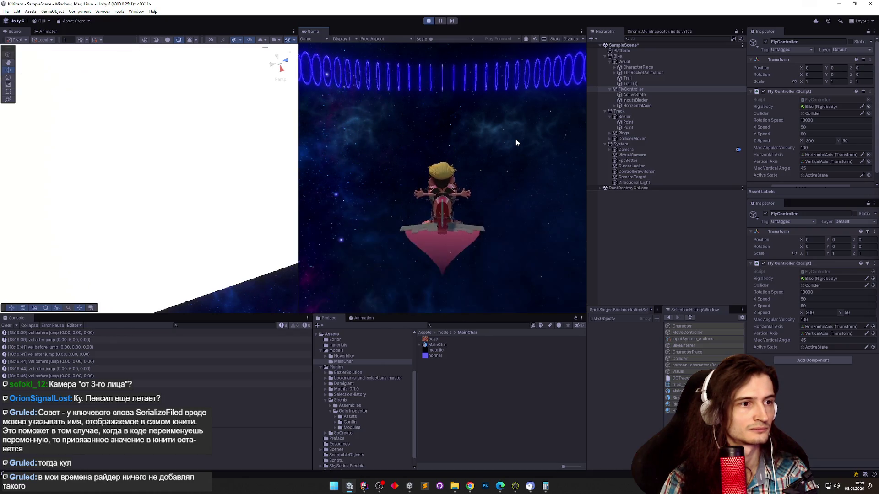
{"action": "key", "text": "ctrl+p"}
{"action": "left_click", "coordinate": [364, 486]}
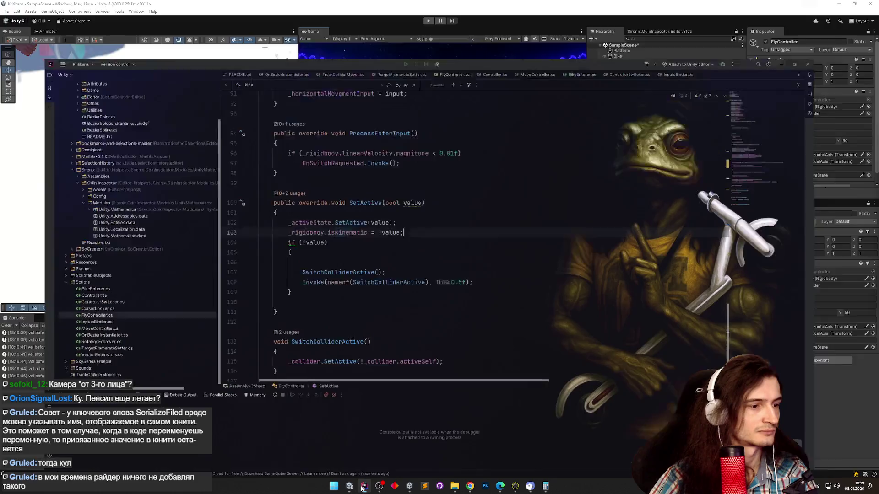
{"action": "scroll", "coordinate": [784, 288], "scroll_direction": "up", "scroll_amount": 15}
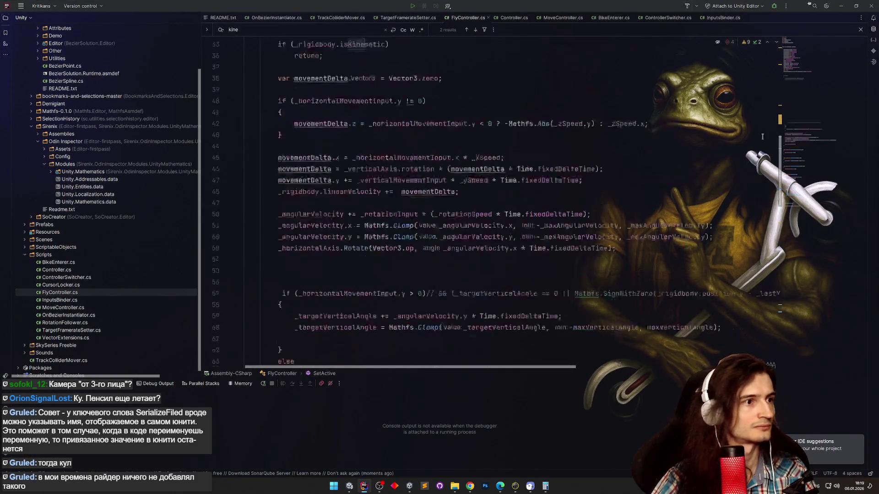
{"action": "scroll", "coordinate": [726, 292], "scroll_direction": "down", "scroll_amount": 12}
{"action": "scroll", "coordinate": [726, 292], "scroll_direction": "up", "scroll_amount": 20}
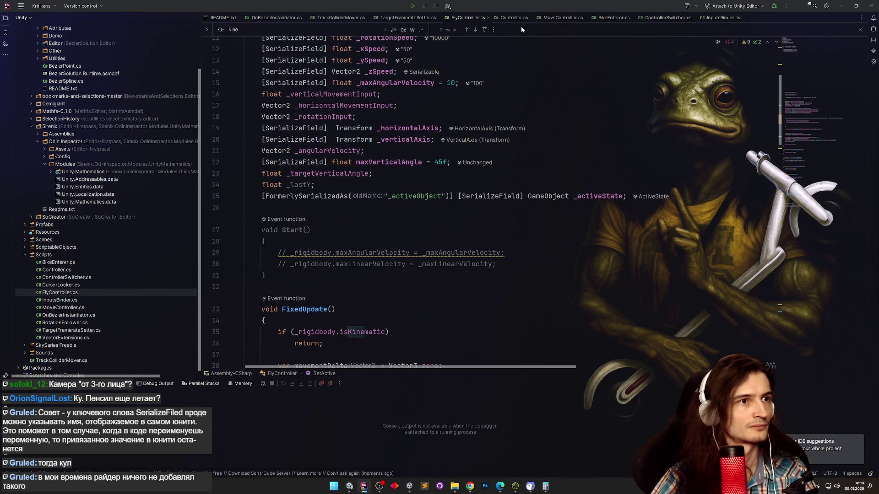
{"action": "left_click", "coordinate": [664, 18]}
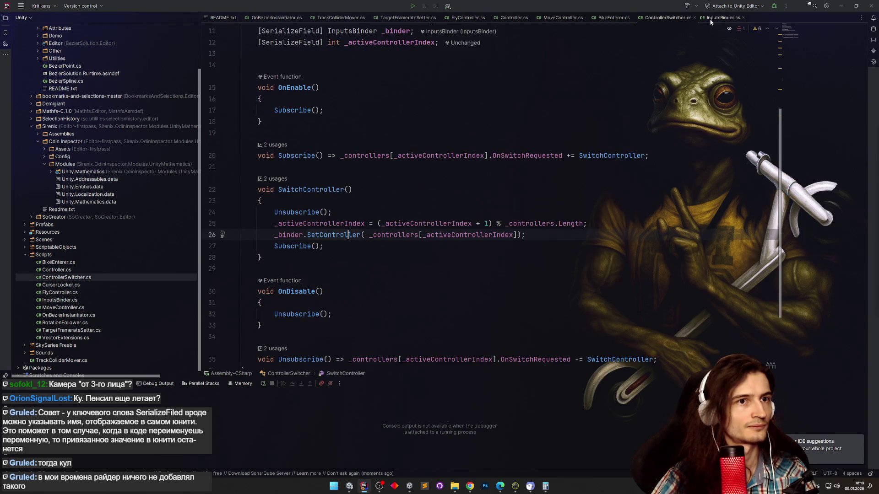
{"action": "left_click", "coordinate": [484, 18]}
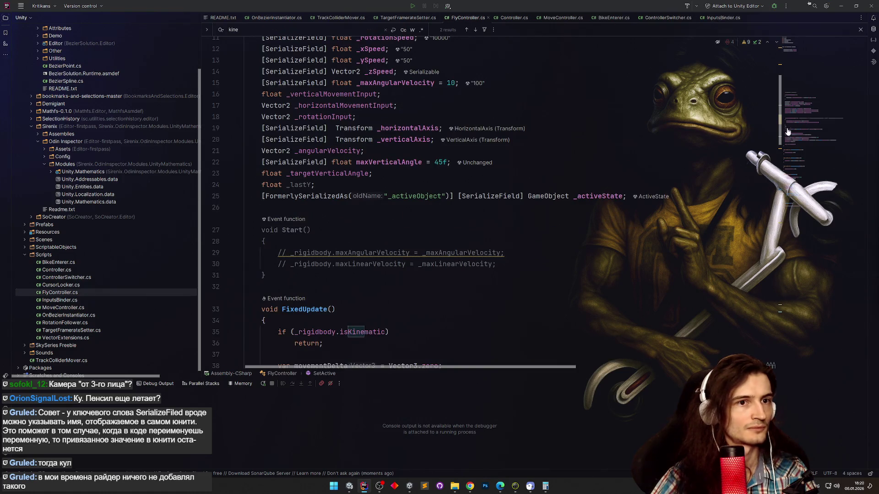
{"action": "key", "text": "F3"}
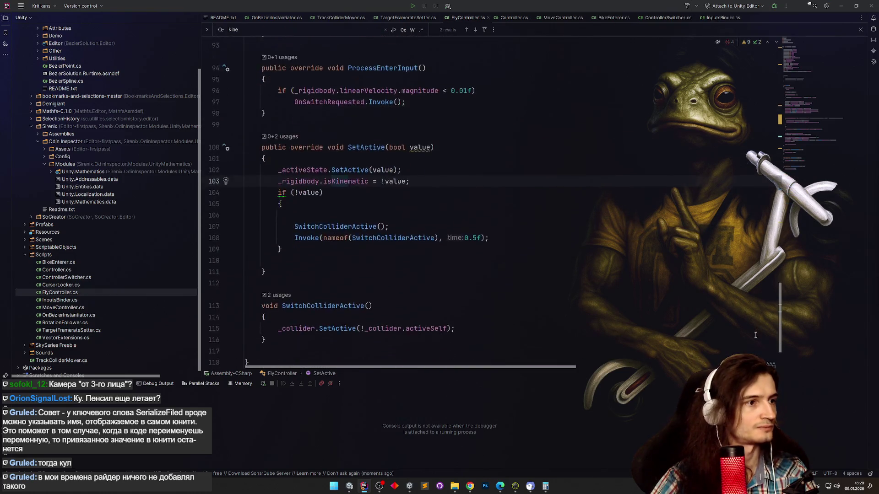
{"action": "scroll", "coordinate": [756, 335], "scroll_direction": "down", "scroll_amount": 2}
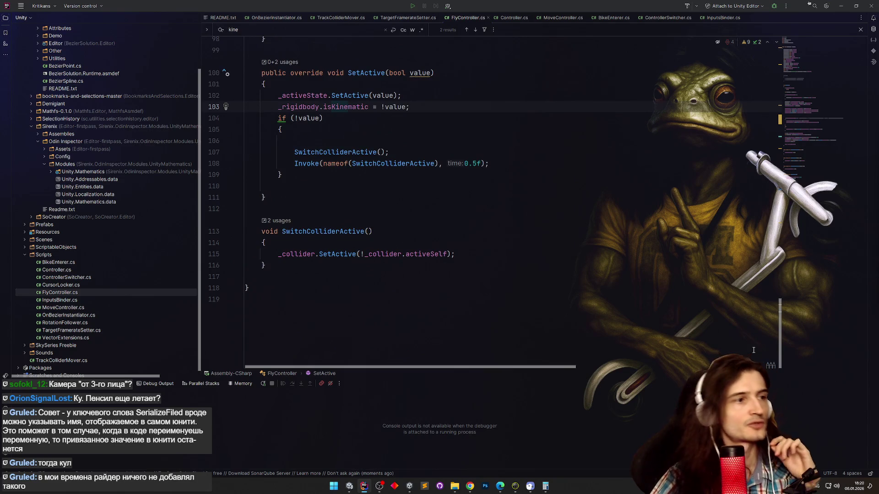
{"action": "scroll", "coordinate": [753, 350], "scroll_direction": "up", "scroll_amount": 1}
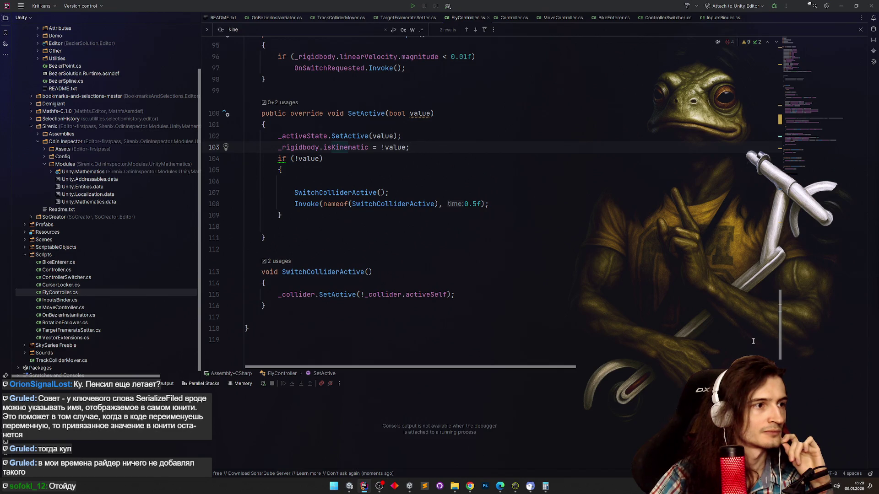
{"action": "left_click", "coordinate": [304, 219]}
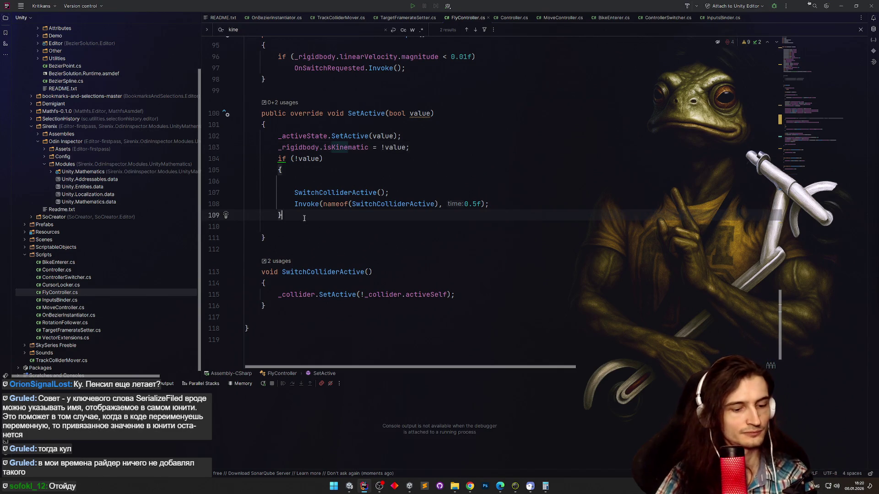
Add an else branch to SetActive and a bool _canRequestSwitch field, set to false there.
{"action": "key", "text": "Return"}
{"action": "type", "text": "els"}
{"action": "key", "text": "Return"}
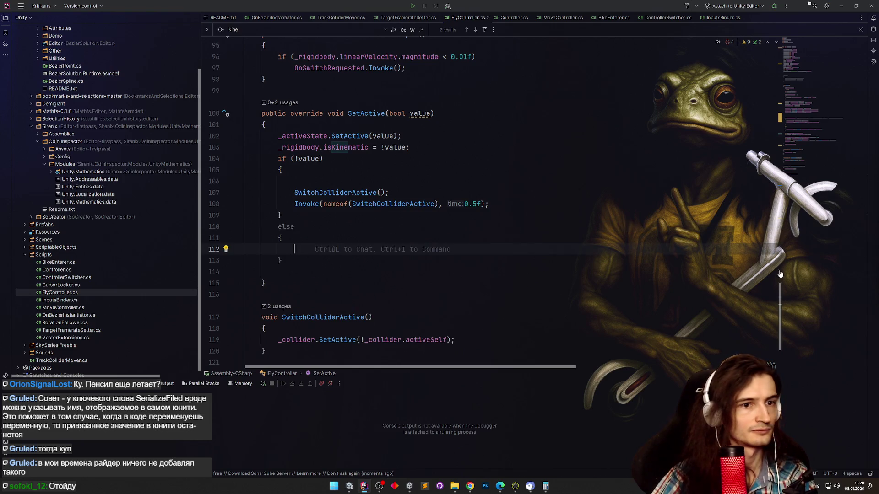
{"action": "scroll", "coordinate": [549, 143], "scroll_direction": "up", "scroll_amount": 15}
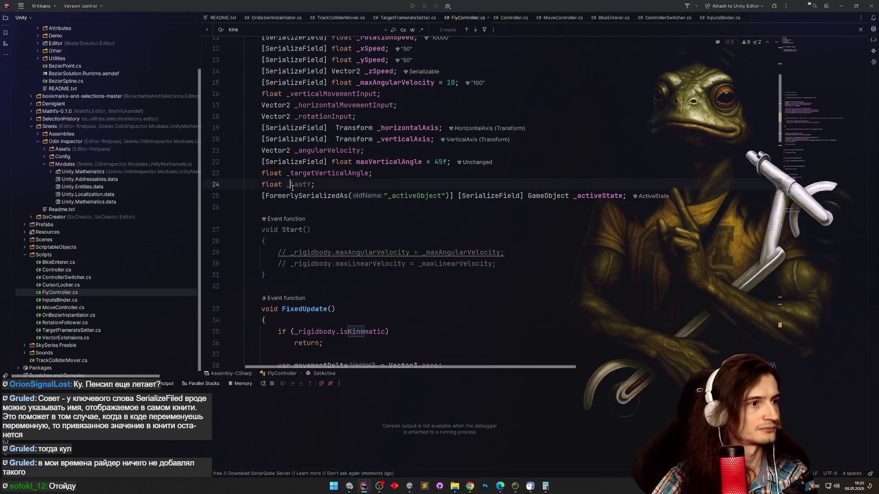
{"action": "key", "text": "ctrl+d"}
{"action": "type", "text": "bo"}
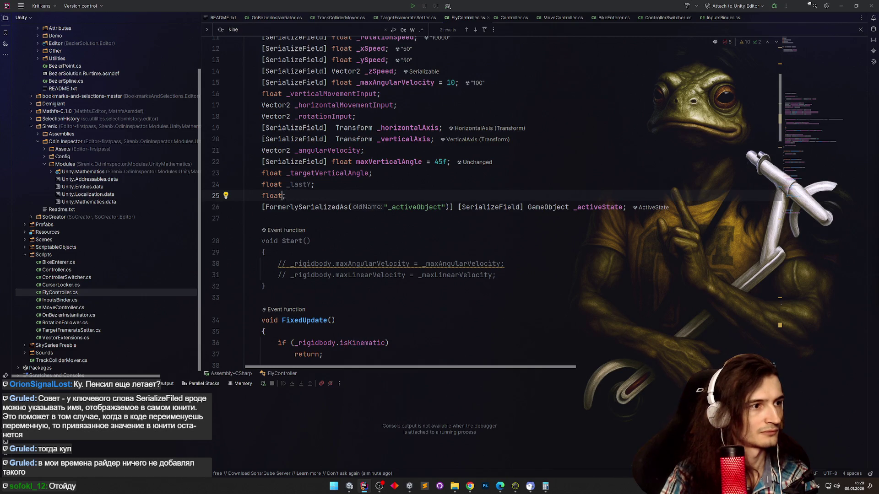
{"action": "type", "text": "bool"}
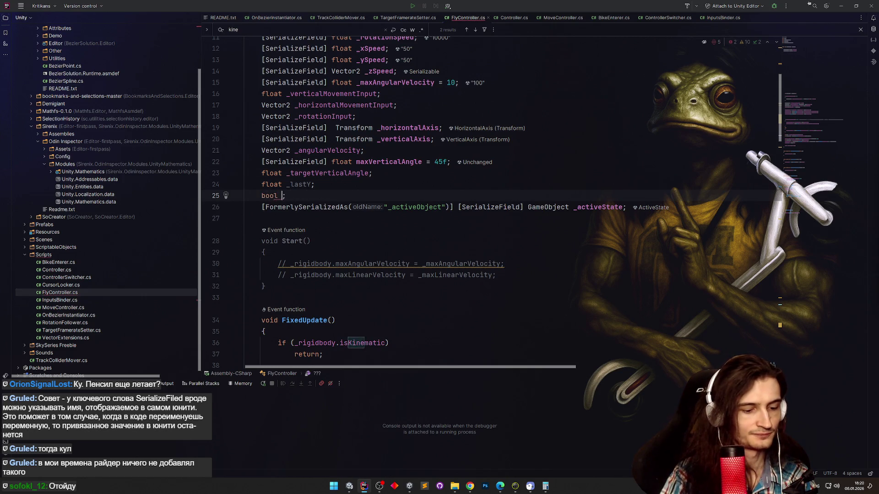
{"action": "type", "text": "RequestSwitch"}
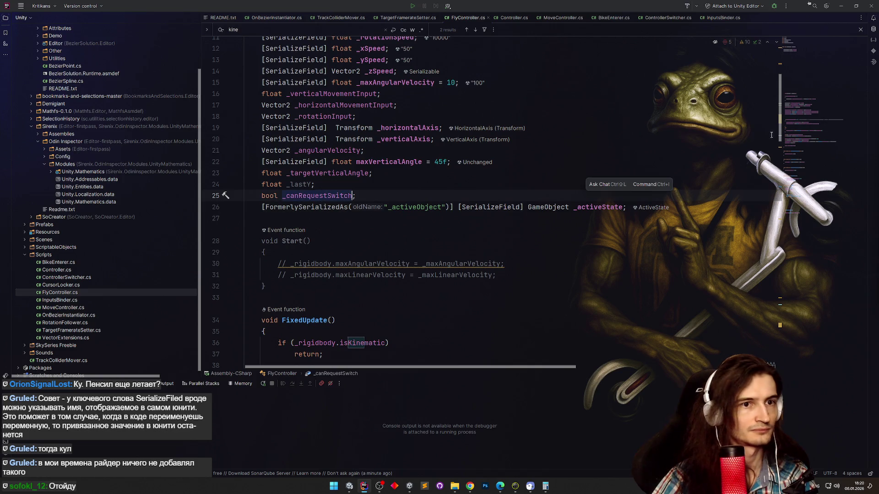
{"action": "scroll", "coordinate": [747, 349], "scroll_direction": "down", "scroll_amount": 15}
{"action": "scroll", "coordinate": [748, 349], "scroll_direction": "up", "scroll_amount": 2}
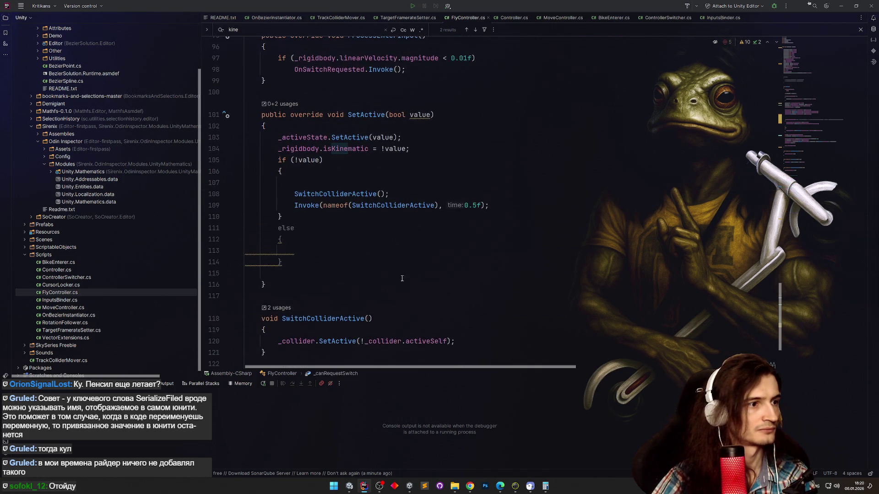
{"action": "left_click", "coordinate": [356, 253]}
{"action": "type", "text": "_canRequestSwitch"}
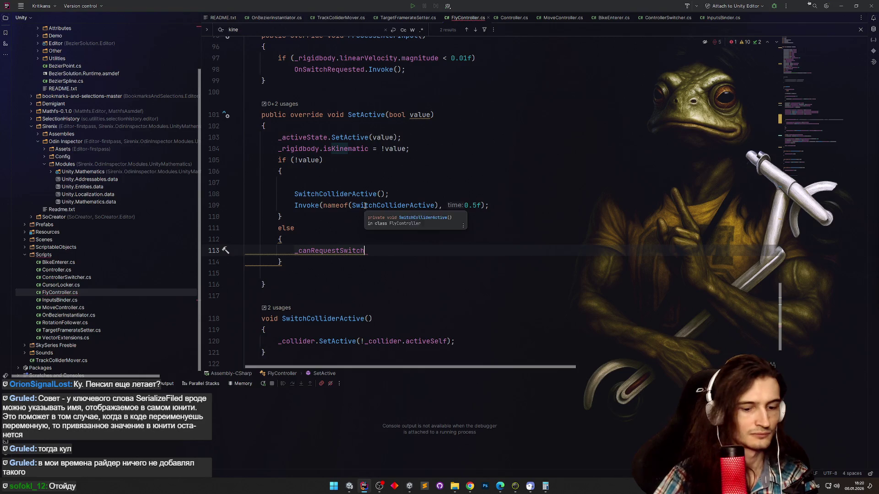
{"action": "type", "text": " = false;"}
{"action": "key", "text": "Return"}
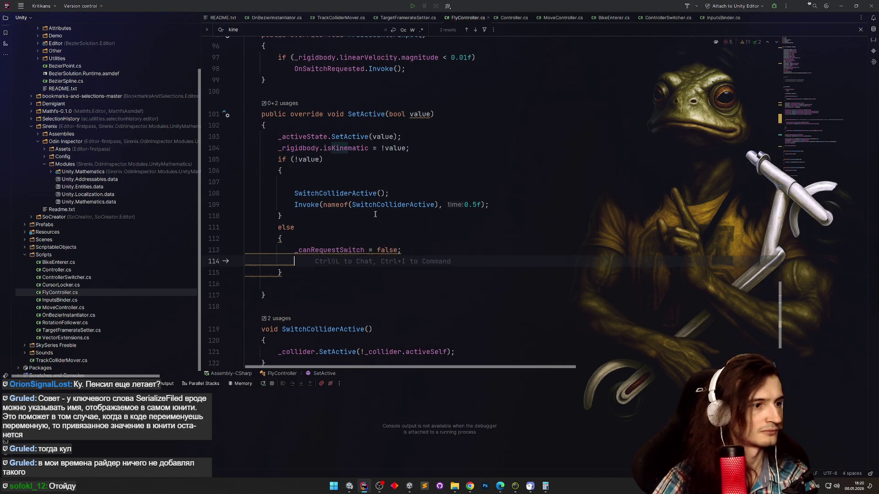
{"action": "scroll", "coordinate": [295, 260], "scroll_direction": "up", "scroll_amount": 1}
{"action": "scroll", "coordinate": [295, 260], "scroll_direction": "down", "scroll_amount": 2}
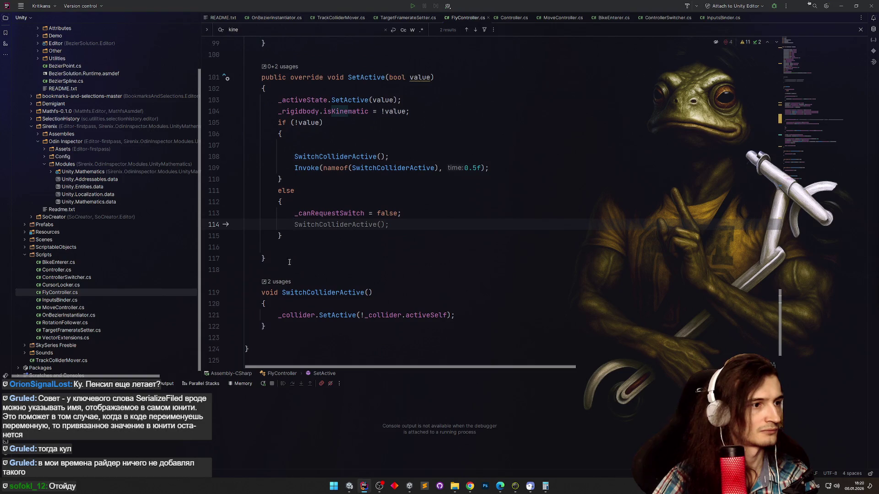
Write a SetCanRequestSwitchTrue method that sets _canRequestSwitch = true.
{"action": "left_click", "coordinate": [278, 261]}
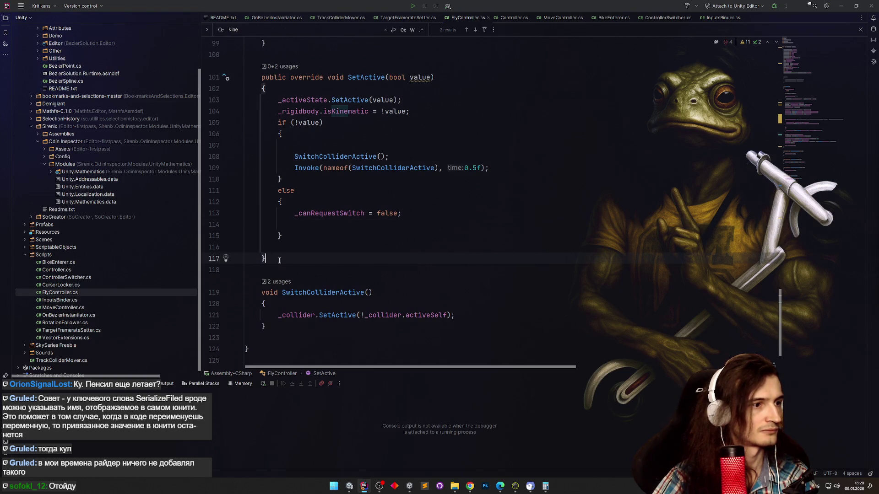
{"action": "key", "text": "Return"}
{"action": "key", "text": "Return"}
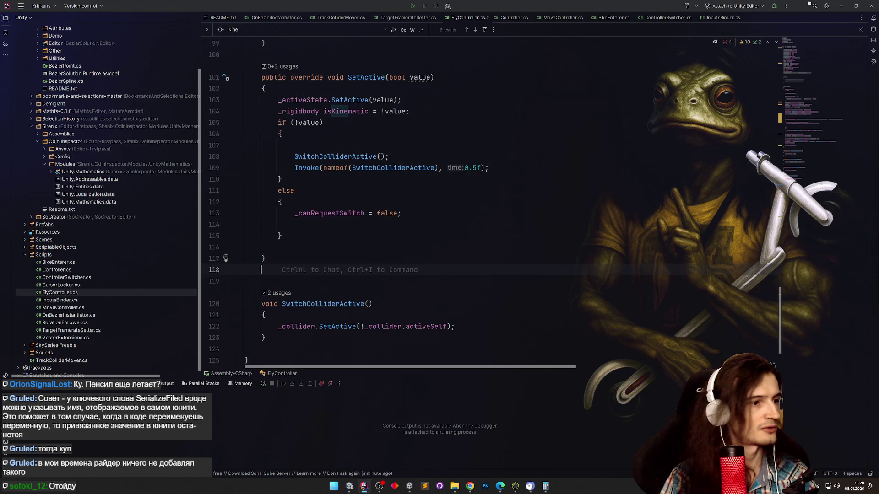
{"action": "type", "text": "void "}
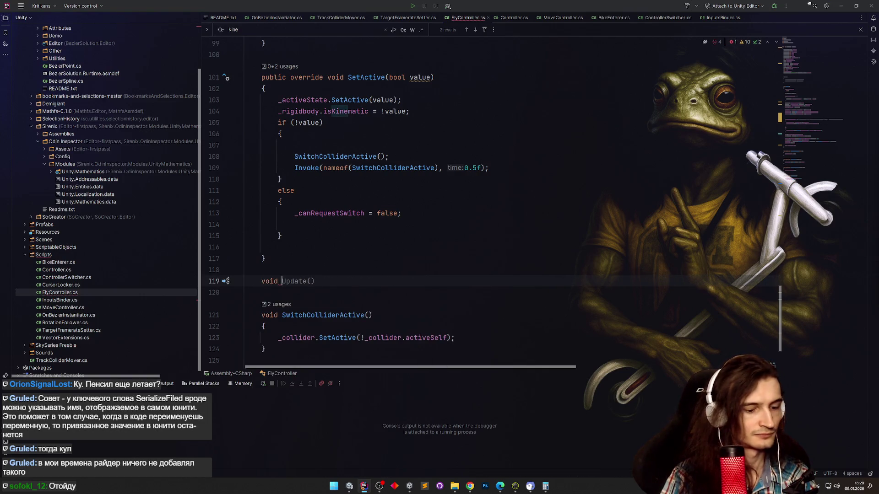
{"action": "type", "text": "SetCanRequestSwi"}
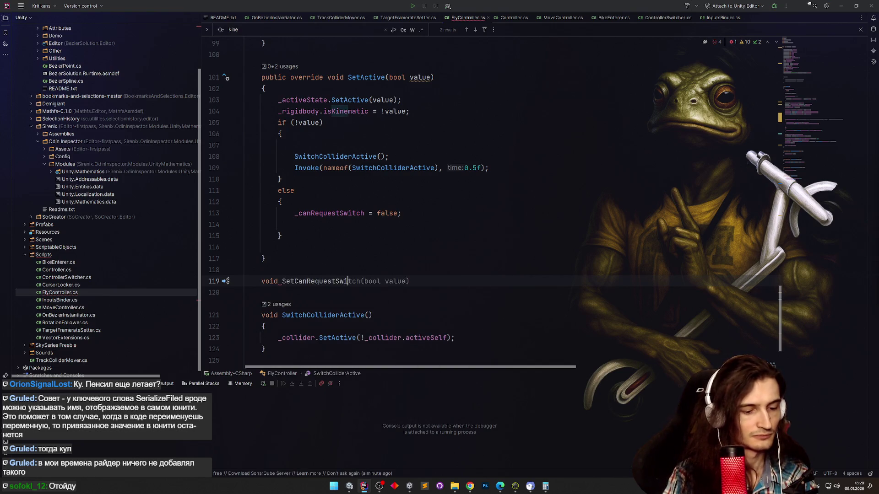
{"action": "type", "text": "tchT"}
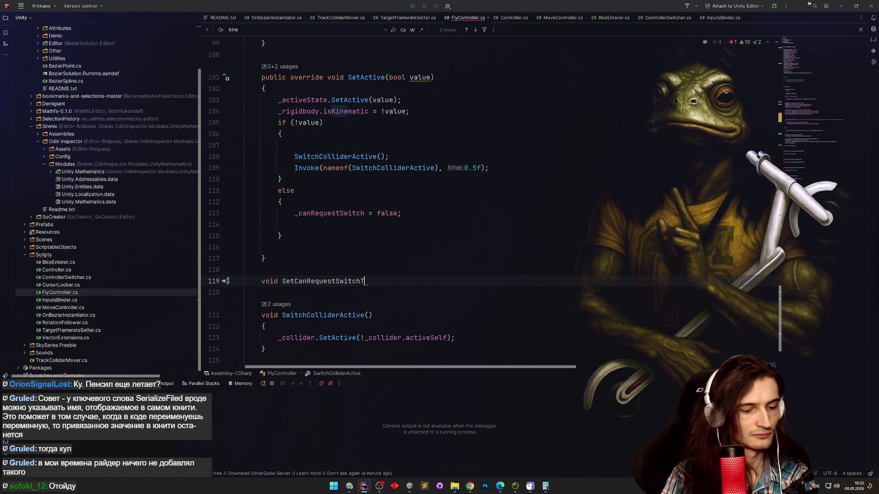
{"action": "type", "text": "()"}
{"action": "key", "text": "ctrl+shift+Return"}
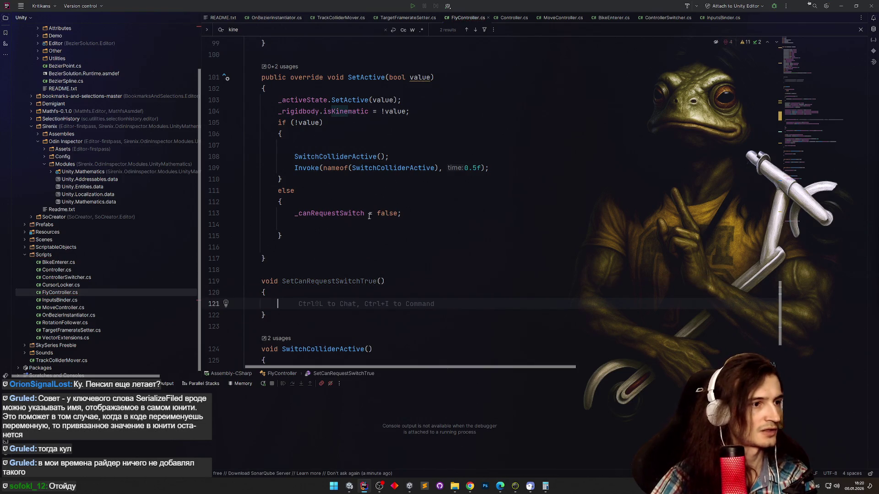
{"action": "double_click", "coordinate": [342, 213]}
{"action": "key", "text": "ctrl+c"}
{"action": "left_click", "coordinate": [277, 304]}
{"action": "key", "text": "ctrl+v"}
{"action": "type", "text": "= "}
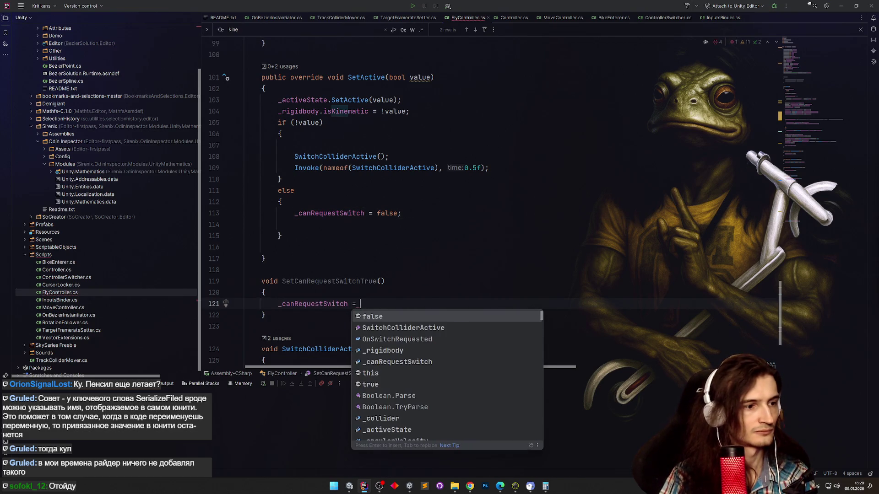
{"action": "type", "text": "tr"}
{"action": "key", "text": "Return"}
{"action": "type", "text": ";"}
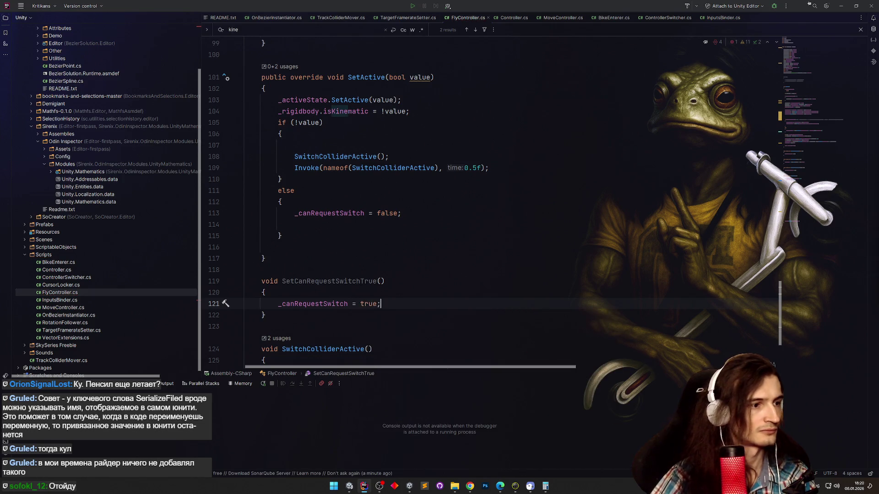
Prefix the ProcessEnterInput condition with _canRequestSwitch &&.
{"action": "scroll", "coordinate": [324, 304], "scroll_direction": "up", "scroll_amount": 10}
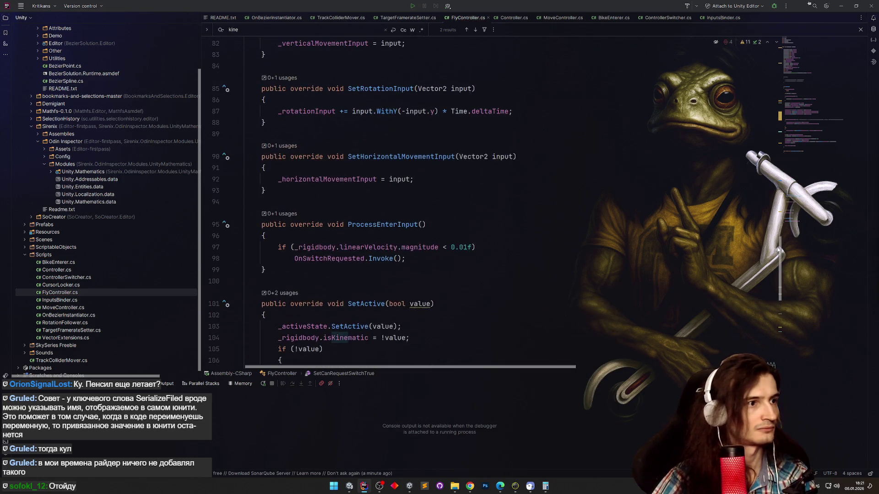
{"action": "scroll", "coordinate": [678, 248], "scroll_direction": "down", "scroll_amount": 7}
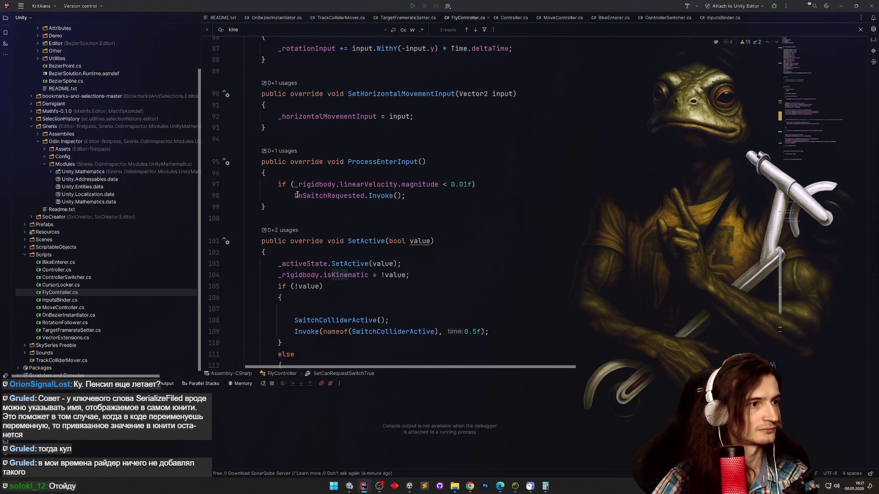
{"action": "left_click", "coordinate": [295, 184]}
{"action": "type", "text": "_canRequestSwitch"}
{"action": "type", "text": "&&"}
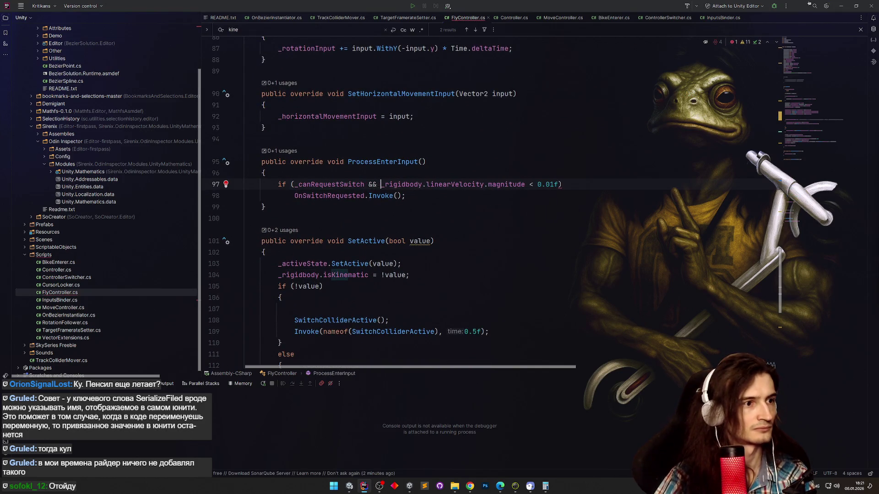
{"action": "key", "text": "Down"}
{"action": "key", "text": "Down"}
{"action": "key", "text": "Down"}
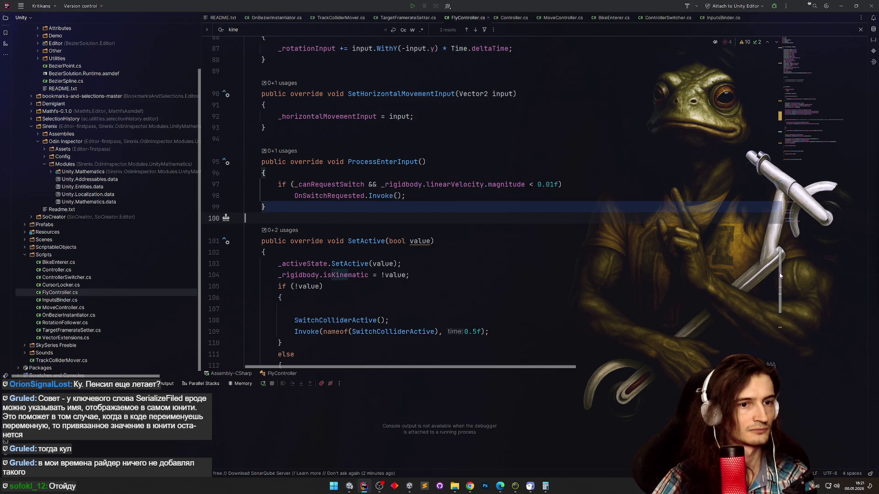
Add an Invoke of SetCanRequestSwitchTrue with a 1f delay to SetActive's else branch.
{"action": "mouse_move", "coordinate": [780, 275]}
{"action": "left_mouse_down"}
{"action": "mouse_move", "coordinate": [779, 332]}
{"action": "mouse_move", "coordinate": [780, 310]}
{"action": "left_mouse_up"}
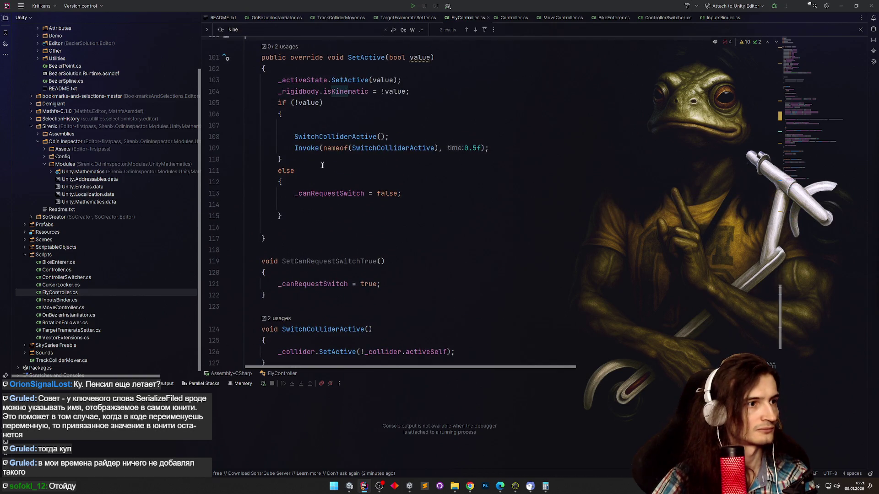
{"action": "left_click_drag", "start_coordinate": [294, 148], "coordinate": [488, 148]}
{"action": "key", "text": "ctrl+c"}
{"action": "left_click", "coordinate": [428, 193]}
{"action": "key", "text": "Return"}
{"action": "key", "text": "ctrl+v"}
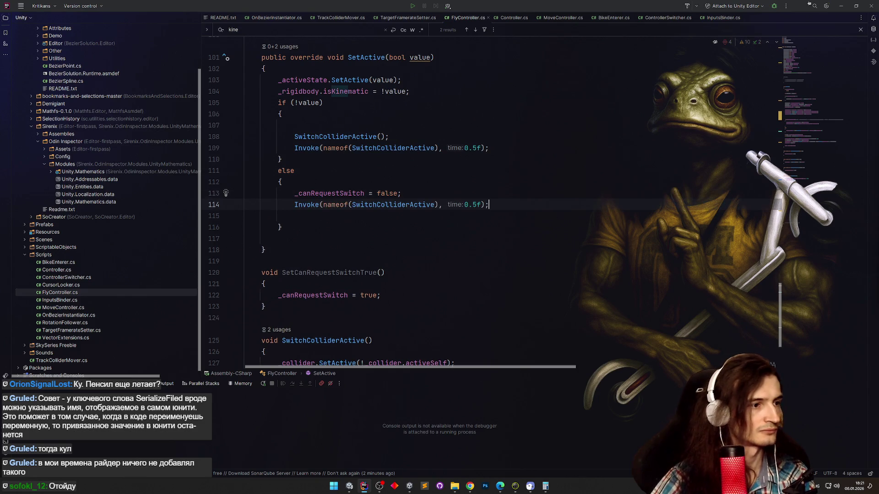
{"action": "double_click", "coordinate": [344, 272]}
{"action": "key", "text": "ctrl+c"}
{"action": "double_click", "coordinate": [392, 204]}
{"action": "key", "text": "ctrl+v"}
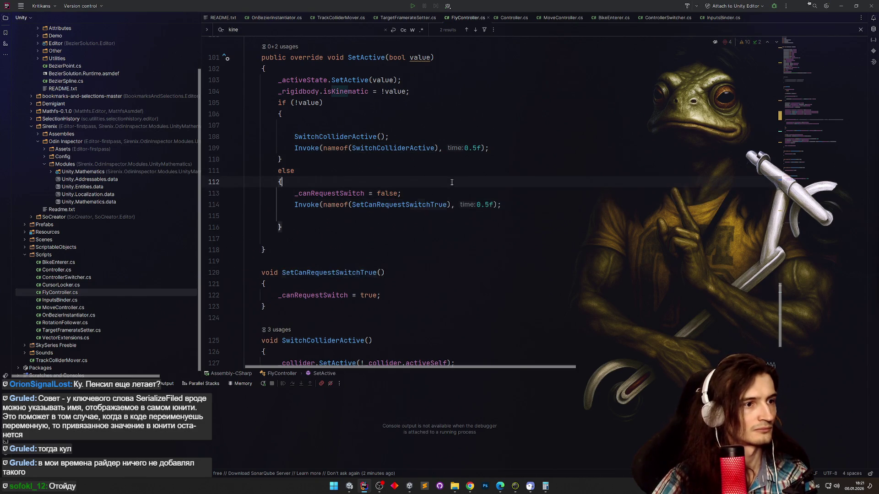
{"action": "left_click", "coordinate": [456, 186]}
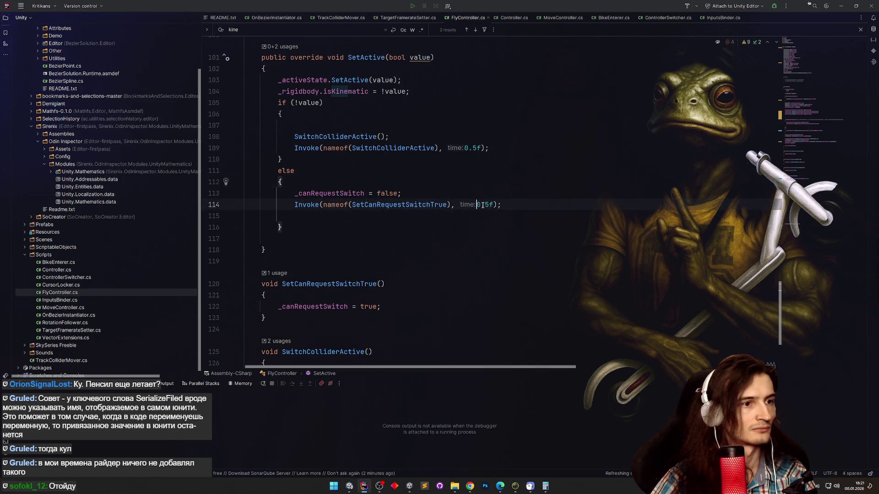
{"action": "double_click", "coordinate": [484, 205]}
{"action": "type", "text": "1f"}
{"action": "left_click", "coordinate": [505, 181]}
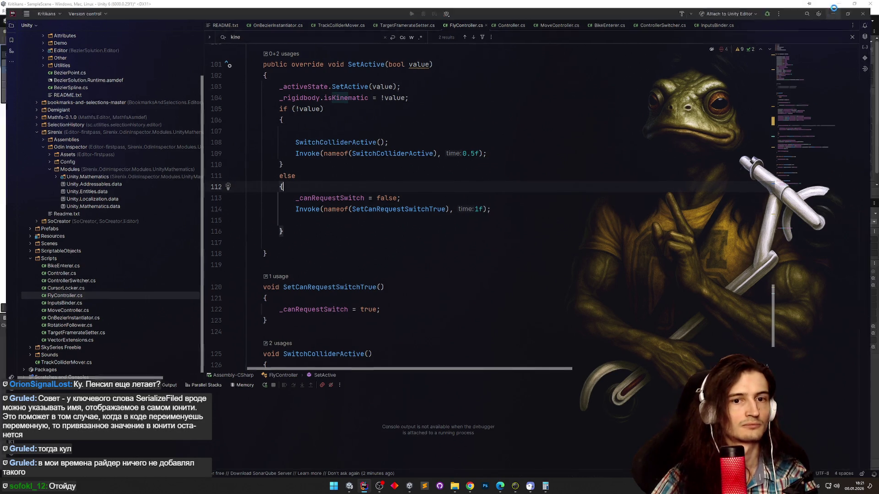
Let Unity import the script changes, then run and stop a maximized Game view play test.
{"action": "key", "text": "alt+Tab"}
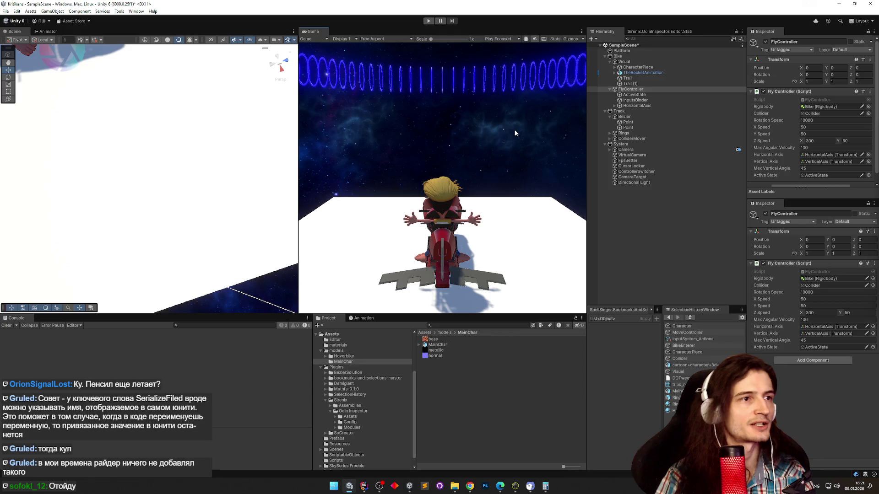
{"action": "key", "text": "ctrl+p"}
{"action": "key", "text": "shift+space"}
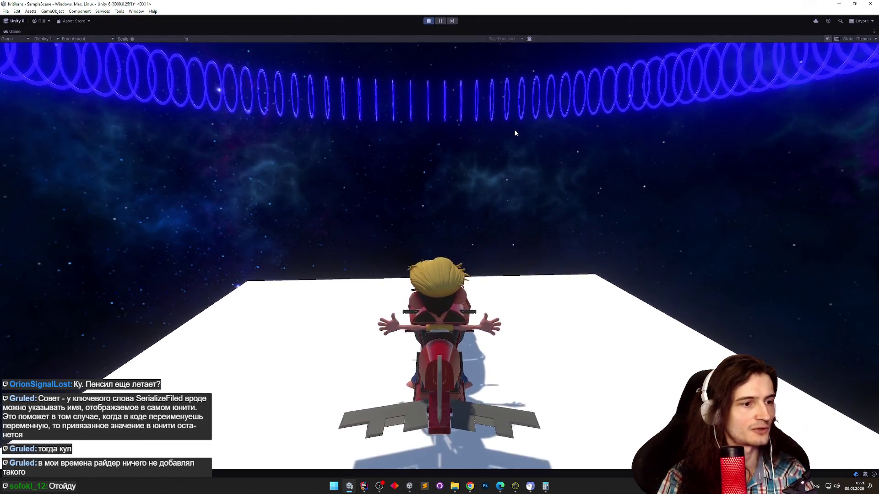
{"action": "key", "text": "ctrl+p"}
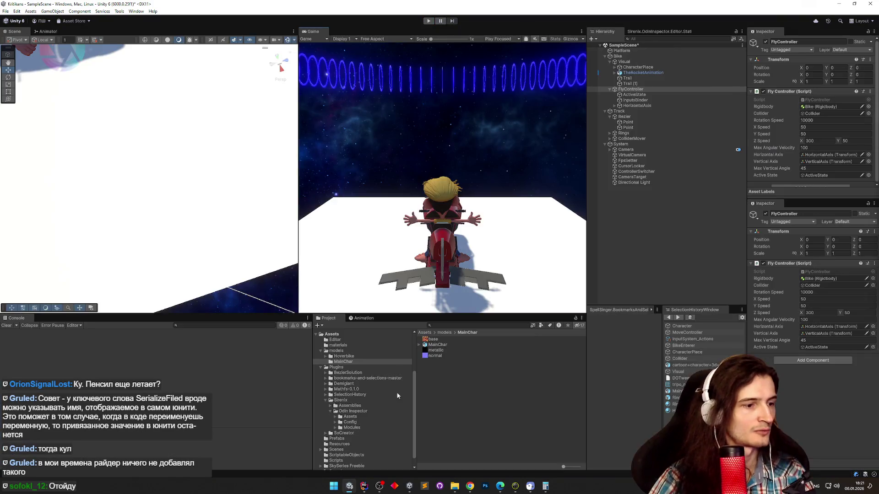
{"action": "left_click", "coordinate": [366, 486]}
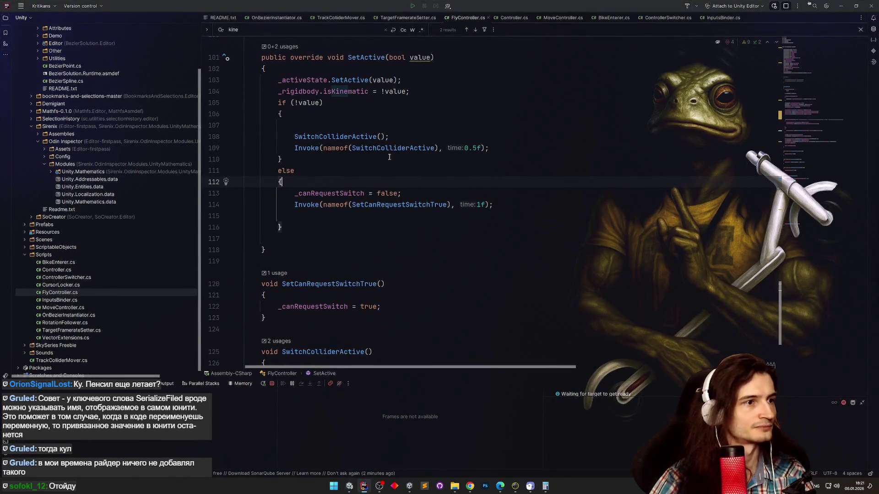
Initialize _canRequestSwitch to true and delete the unused float _lastY field.
{"action": "key", "text": "ctrl+shift+BackSpace"}
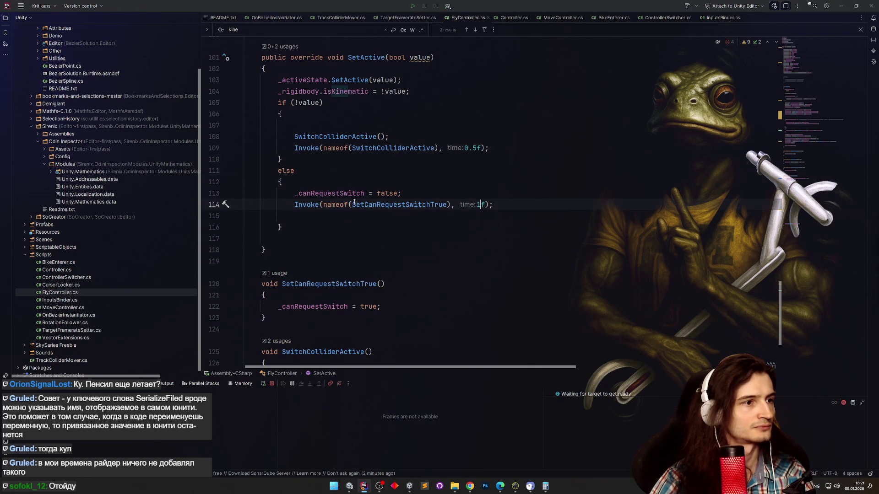
{"action": "left_click", "coordinate": [361, 197], "text": "ctrl"}
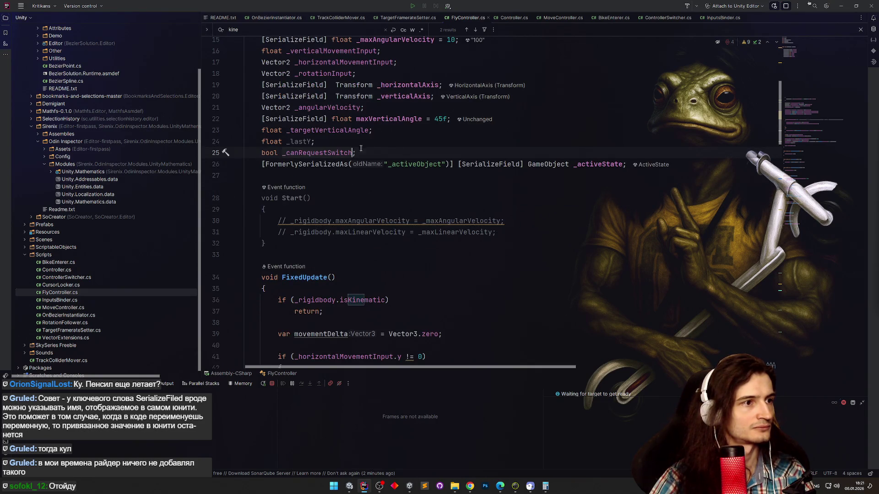
{"action": "type", "text": "= true"}
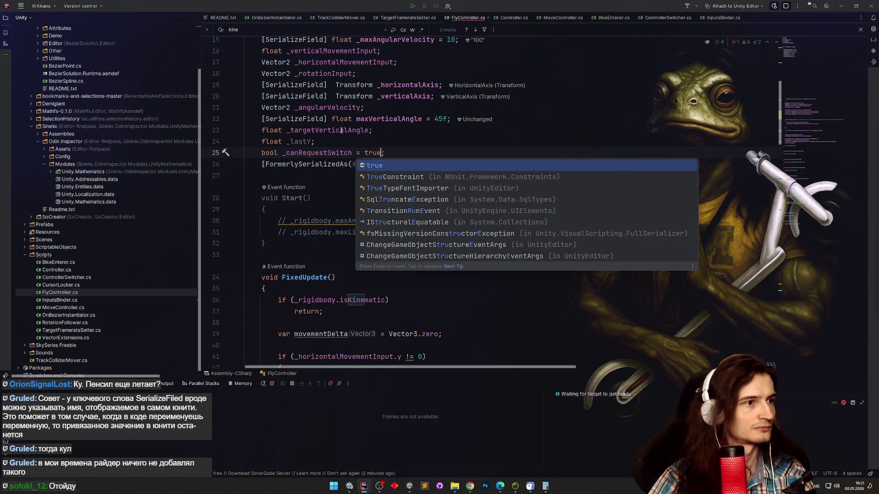
{"action": "key", "text": "Escape"}
{"action": "key", "text": "ctrl+y"}
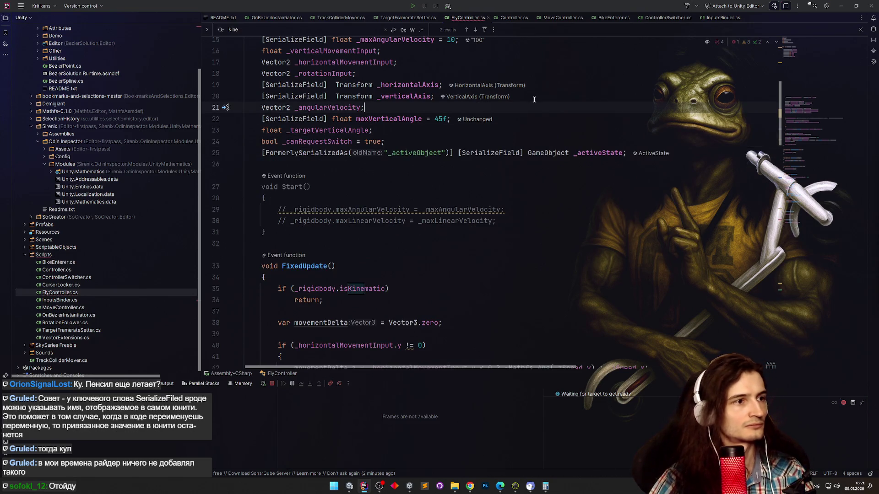
{"action": "key", "text": "alt+Tab"}
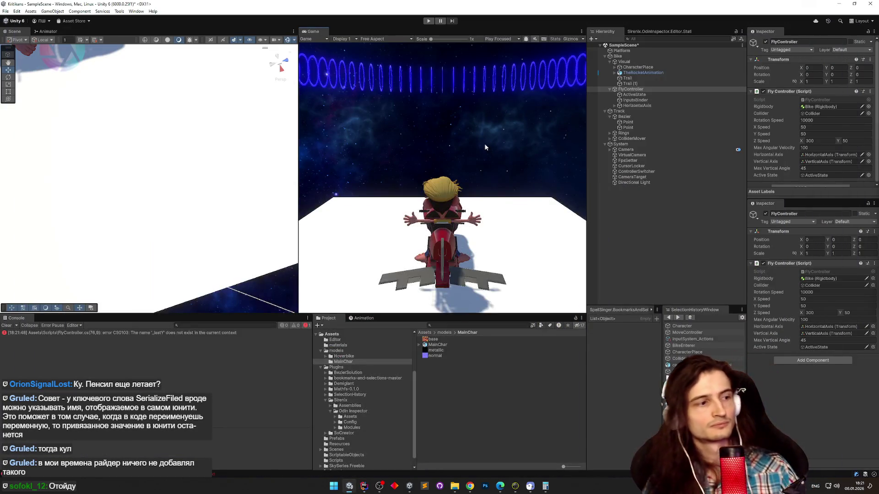
Comment out the leftover _lastY line in FixedUpdate, then run and stop a Unity play test.
{"action": "double_click", "coordinate": [179, 333]}
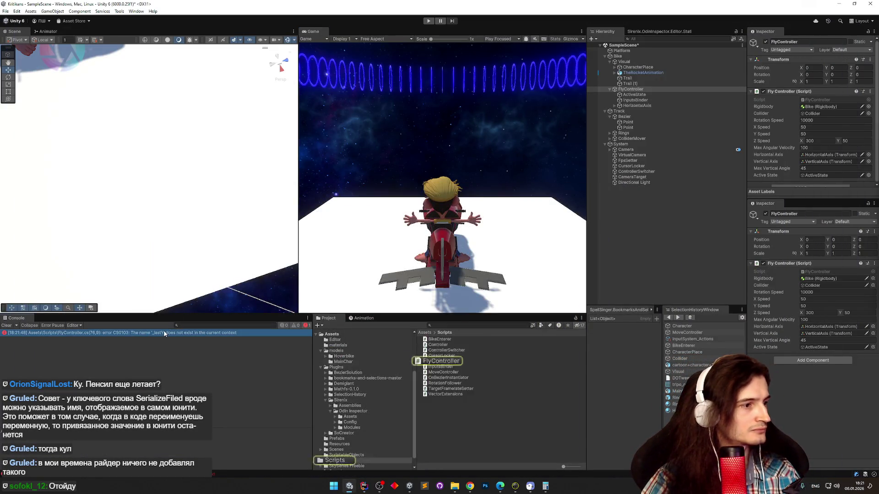
{"action": "key", "text": "ctrl+slash"}
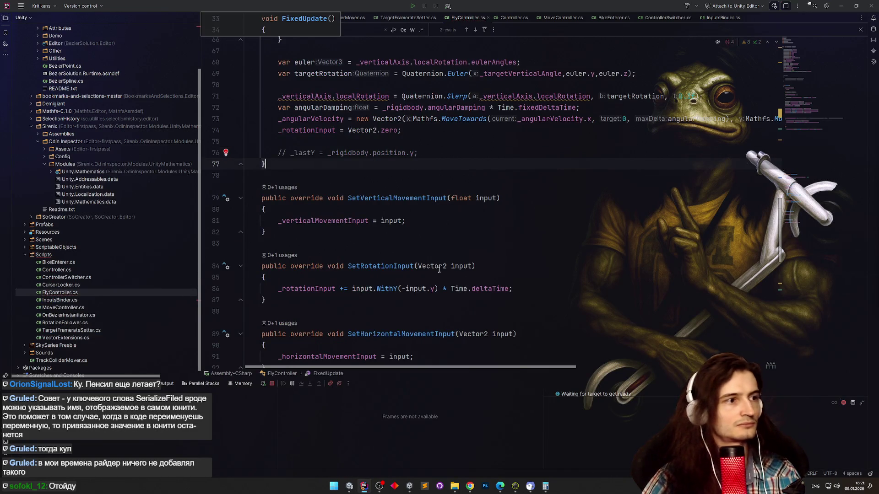
{"action": "key", "text": "alt+Tab"}
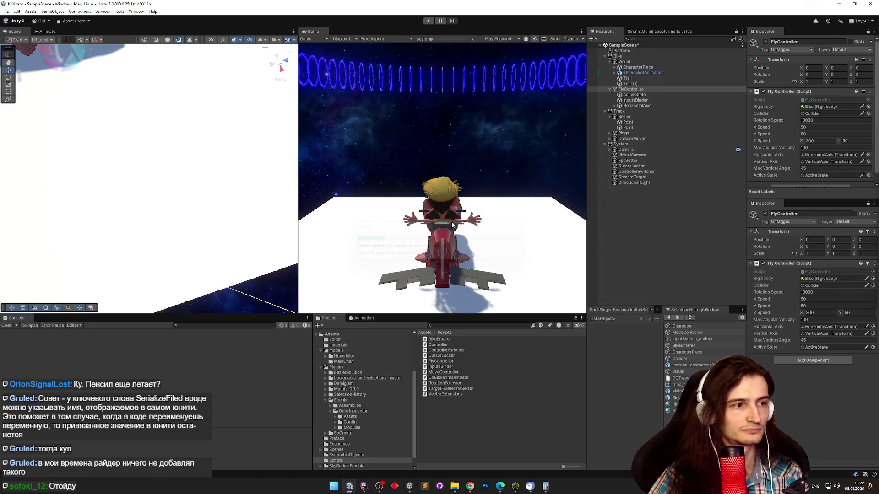
{"action": "key", "text": "ctrl+p"}
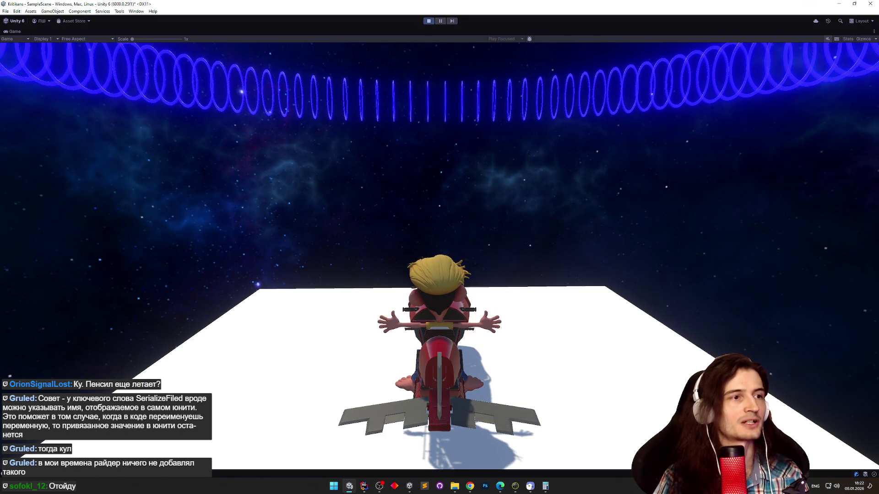
{"action": "key", "text": "ctrl+p"}
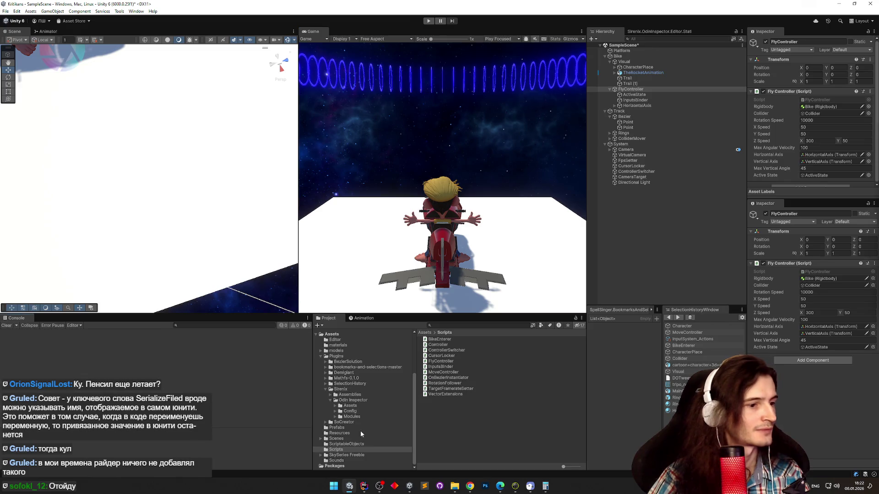
{"action": "left_click", "coordinate": [365, 486]}
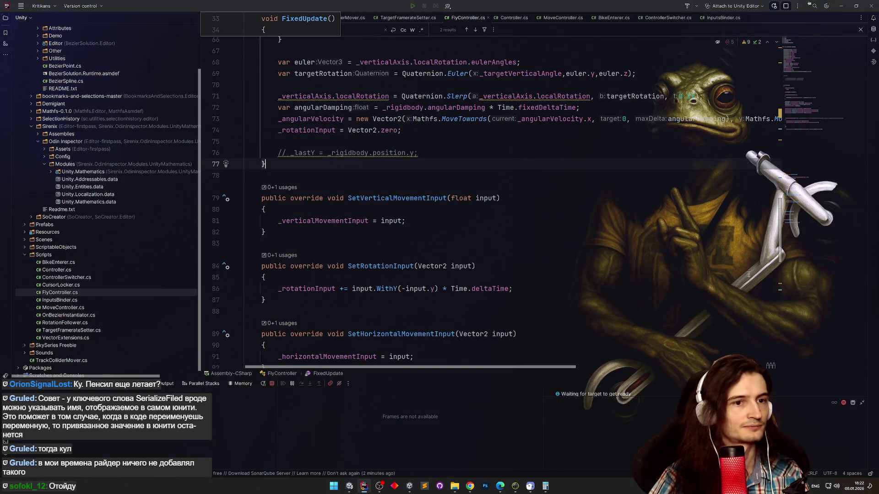
Undo FlyController's switch-cooldown edits, removing SetCanRequestSwitchTrue, and bring up ControllerSwitcher.cs.
{"action": "left_click_drag", "start_coordinate": [780, 256], "coordinate": [781, 249]}
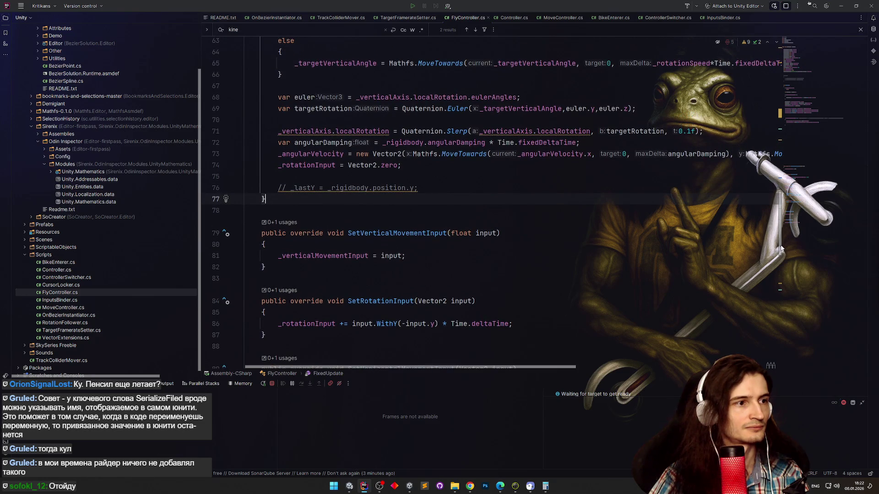
{"action": "key", "text": "ctrl+z"}
{"action": "key", "text": "ctrl+z"}
{"action": "key", "text": "ctrl+z"}
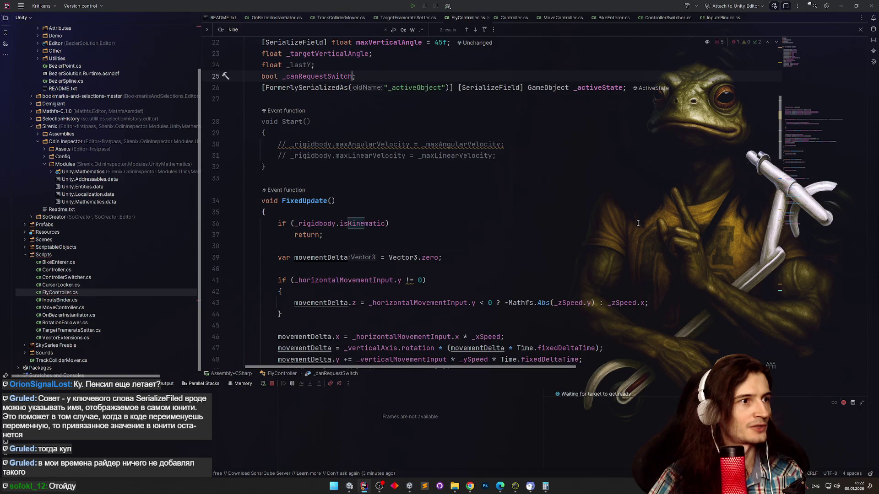
{"action": "key", "text": "ctrl+z"}
{"action": "key", "text": "ctrl+z"}
{"action": "key", "text": "ctrl+z"}
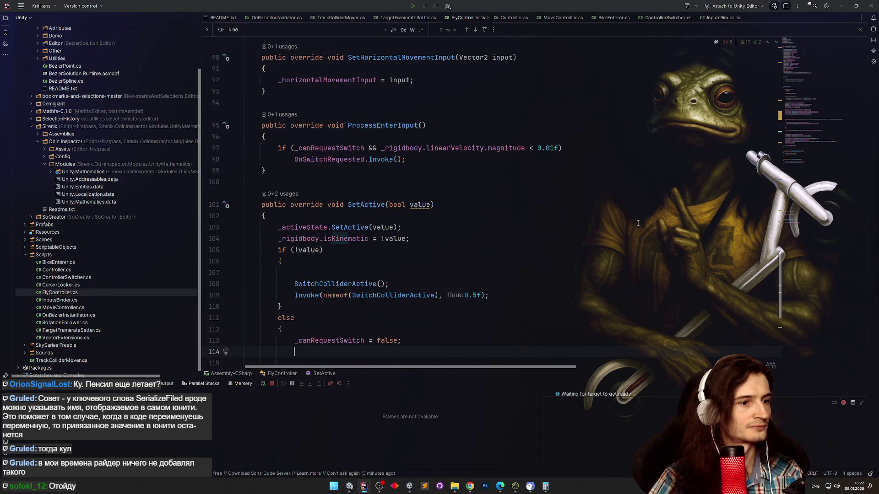
{"action": "key", "text": "ctrl+z"}
{"action": "key", "text": "ctrl+z"}
{"action": "key", "text": "ctrl+z"}
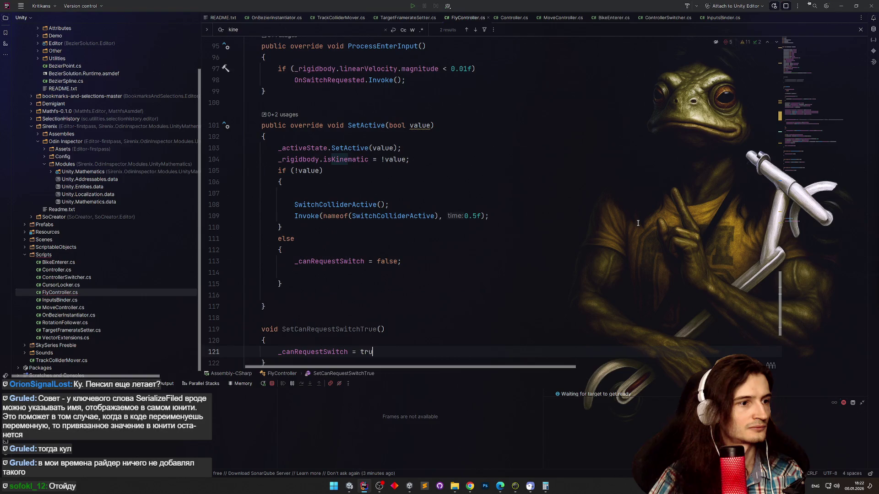
{"action": "key", "text": "ctrl+z"}
{"action": "key", "text": "ctrl+z"}
{"action": "key", "text": "ctrl+z"}
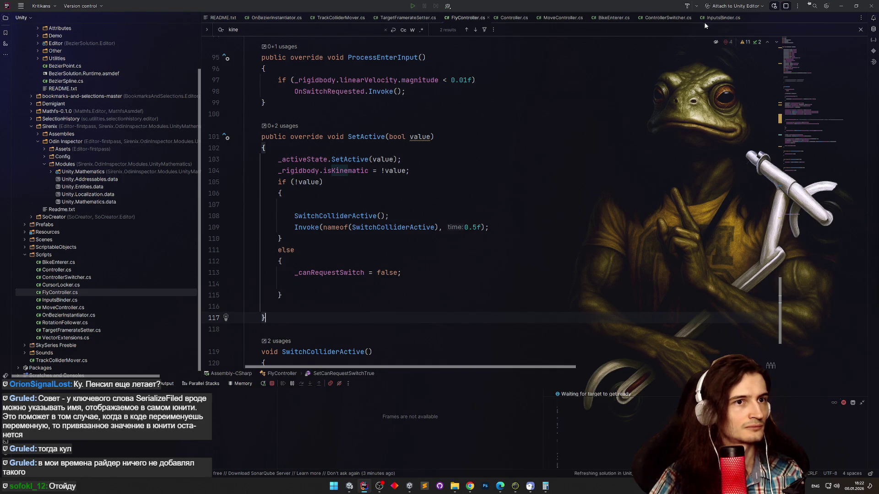
{"action": "left_click", "coordinate": [679, 19]}
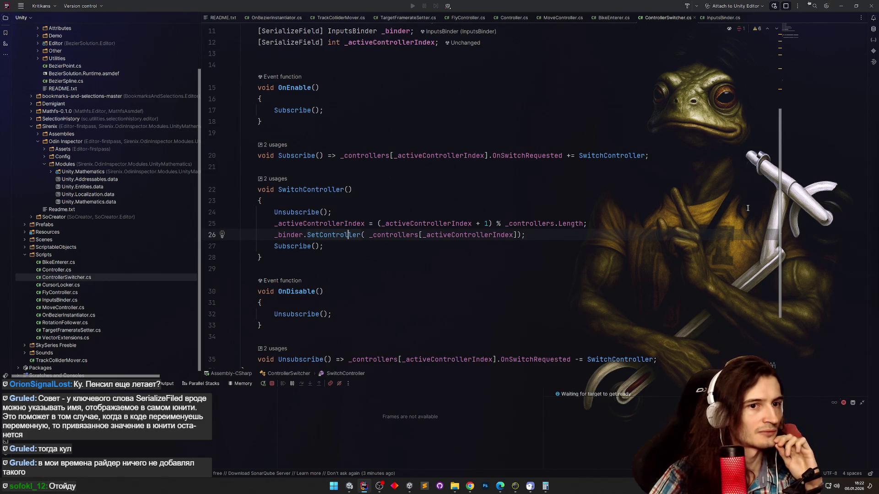
Duplicate the _activeControllerIndex field line in ControllerSwitcher.
{"action": "mouse_move", "coordinate": [781, 209]}
{"action": "left_mouse_down"}
{"action": "mouse_move", "coordinate": [769, 230]}
{"action": "mouse_move", "coordinate": [755, 232]}
{"action": "left_mouse_up"}
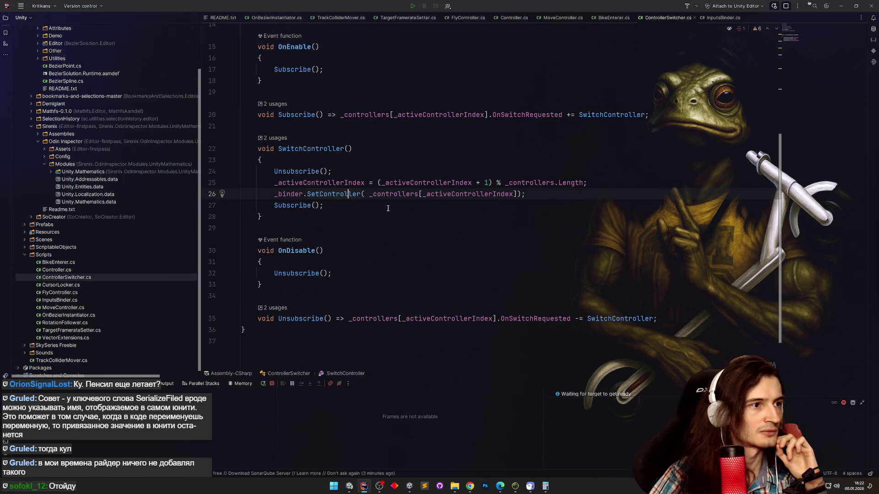
{"action": "left_click", "coordinate": [617, 183]}
{"action": "scroll", "coordinate": [761, 89], "scroll_direction": "up", "scroll_amount": 5}
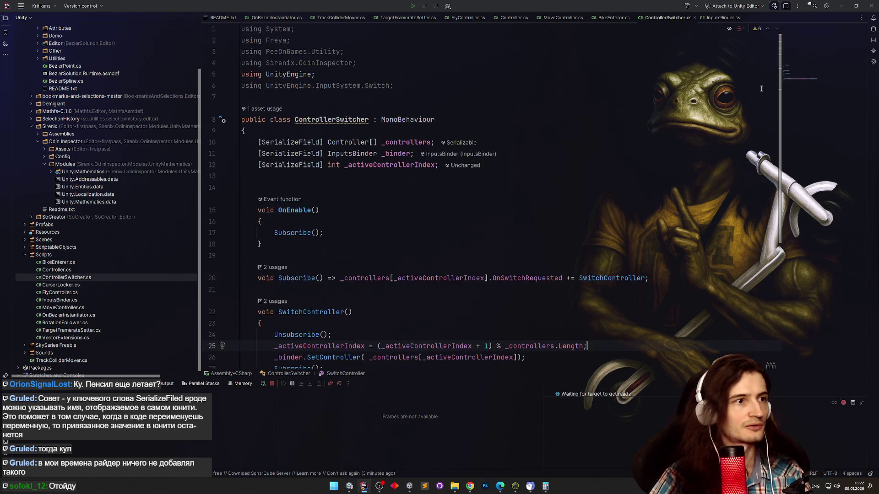
{"action": "left_click", "coordinate": [522, 164]}
{"action": "key", "text": "ctrl+d"}
Turn the copy into a float field named _delay initialized to 1f.
{"action": "double_click", "coordinate": [334, 176]}
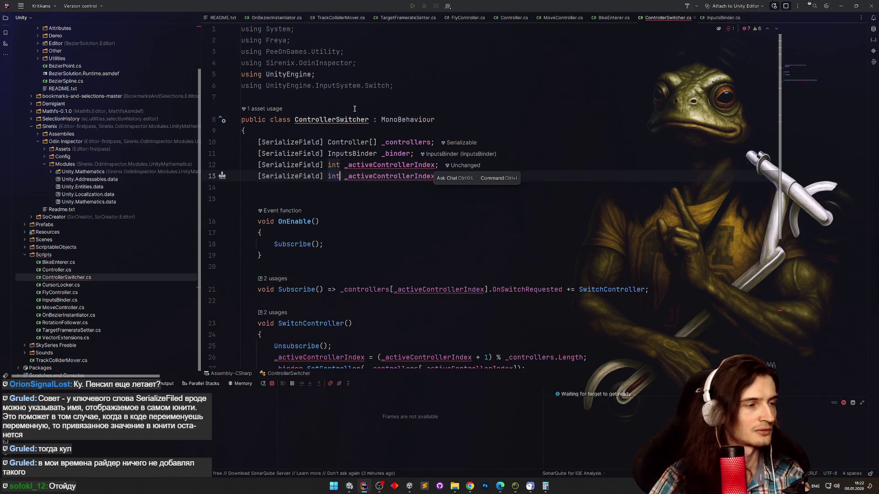
{"action": "type", "text": "float"}
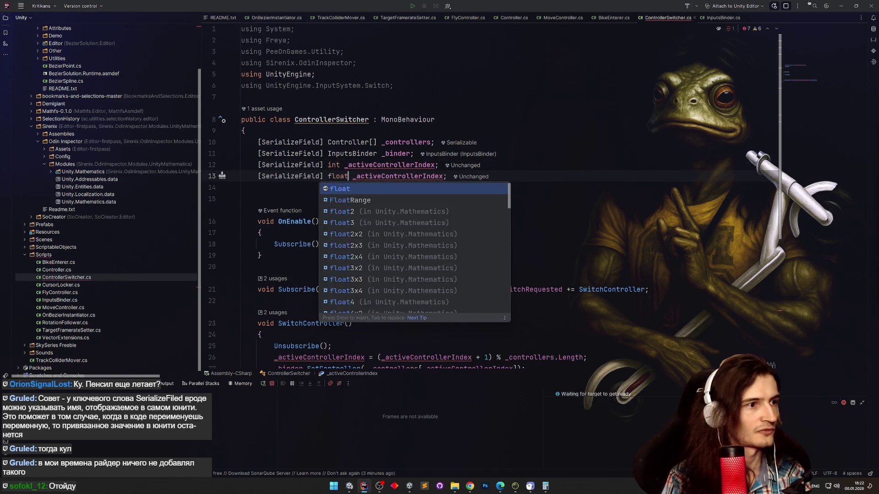
{"action": "key", "text": "Return"}
{"action": "type", "text": "_pau"}
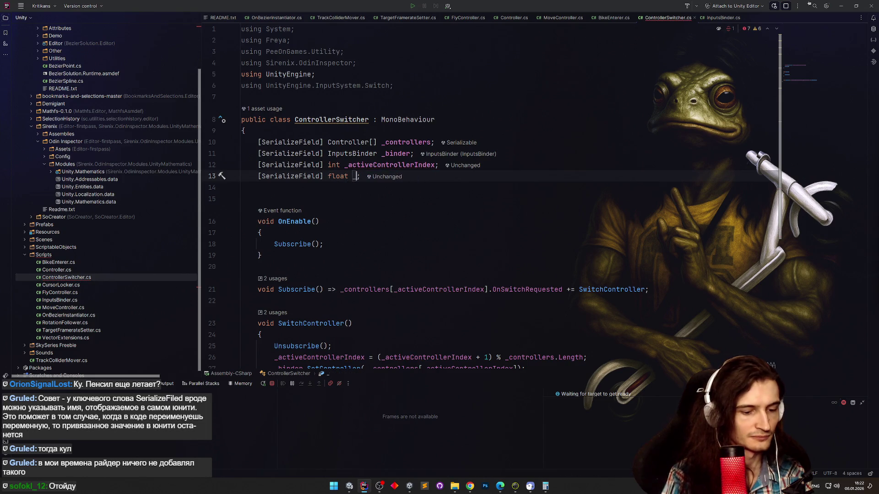
{"action": "type", "text": "se"}
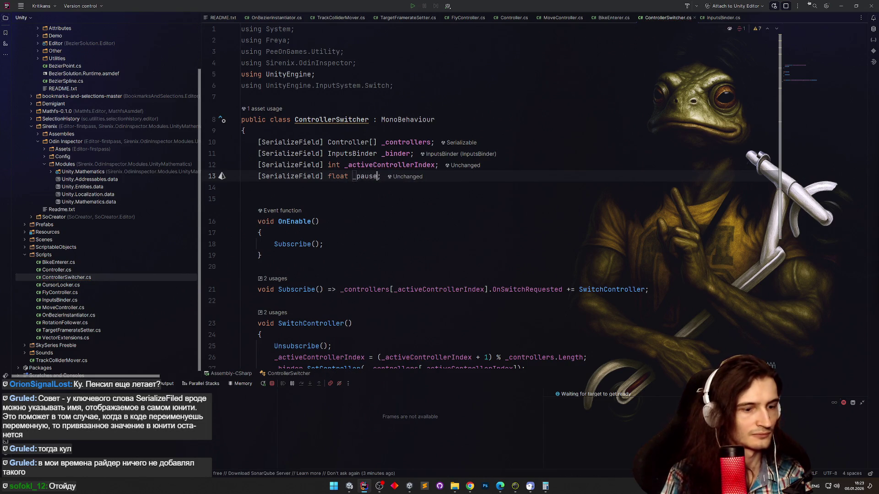
{"action": "key", "text": "BackSpace"}
{"action": "key", "text": "BackSpace"}
{"action": "key", "text": "BackSpace"}
{"action": "type", "text": "dela"}
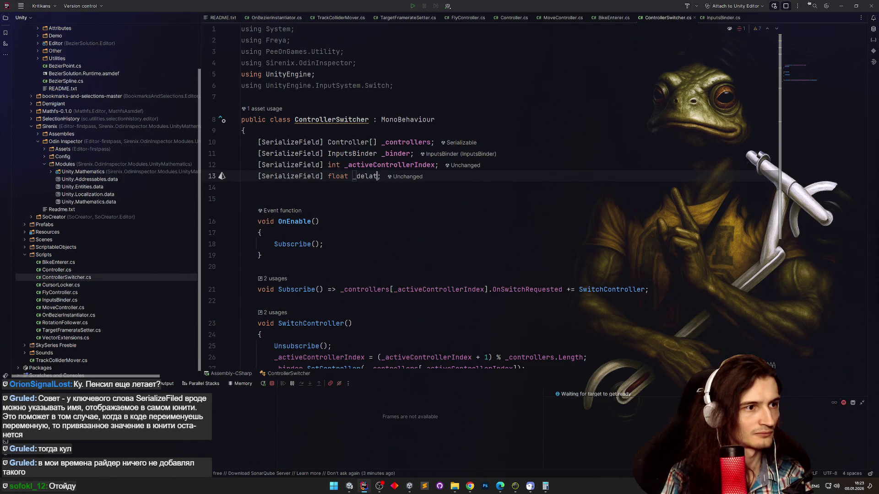
{"action": "type", "text": "y = 1f"}
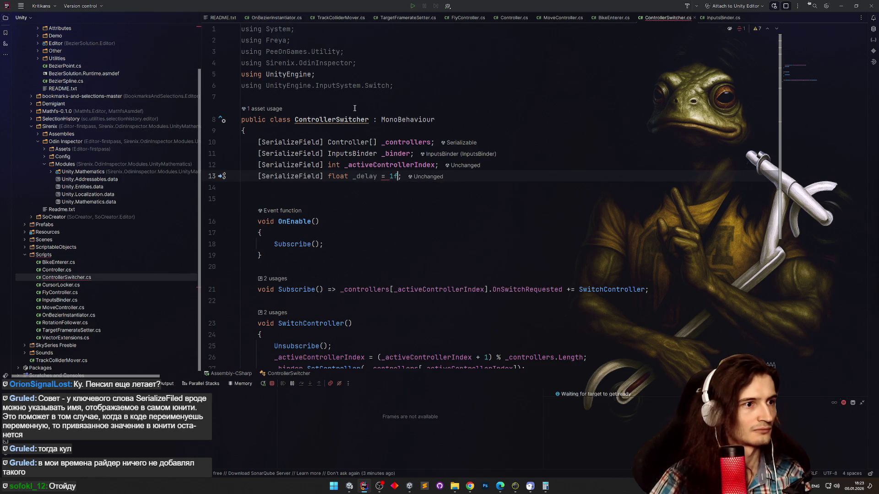
{"action": "left_click", "coordinate": [348, 165]}
{"action": "key", "text": "Down"}
{"action": "scroll", "coordinate": [755, 234], "scroll_direction": "down", "scroll_amount": 5}
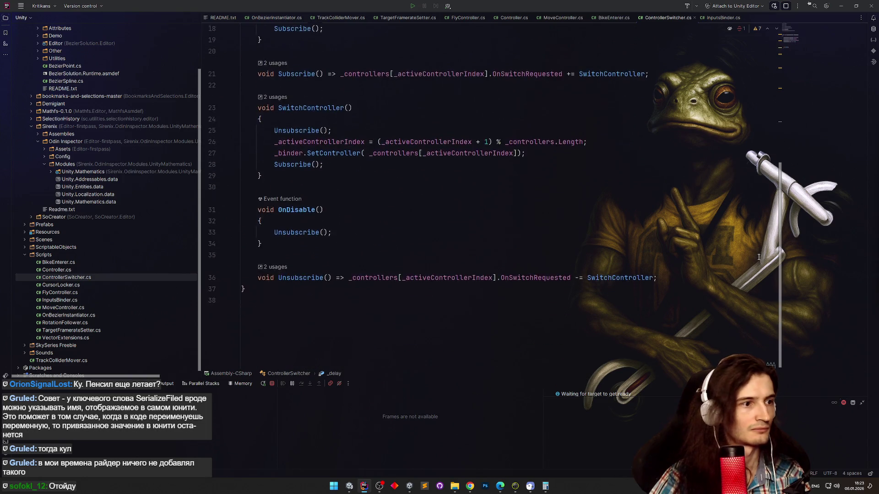
{"action": "scroll", "coordinate": [755, 234], "scroll_direction": "up", "scroll_amount": 5}
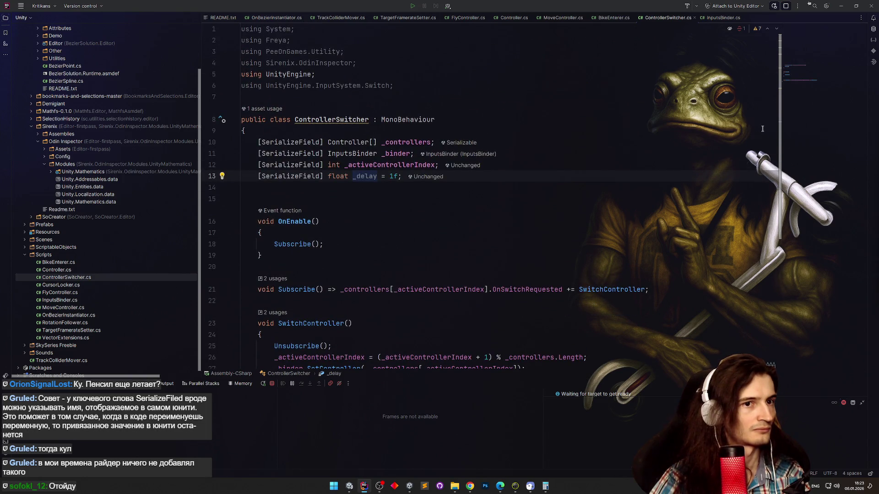
{"action": "scroll", "coordinate": [762, 129], "scroll_direction": "down", "scroll_amount": 5}
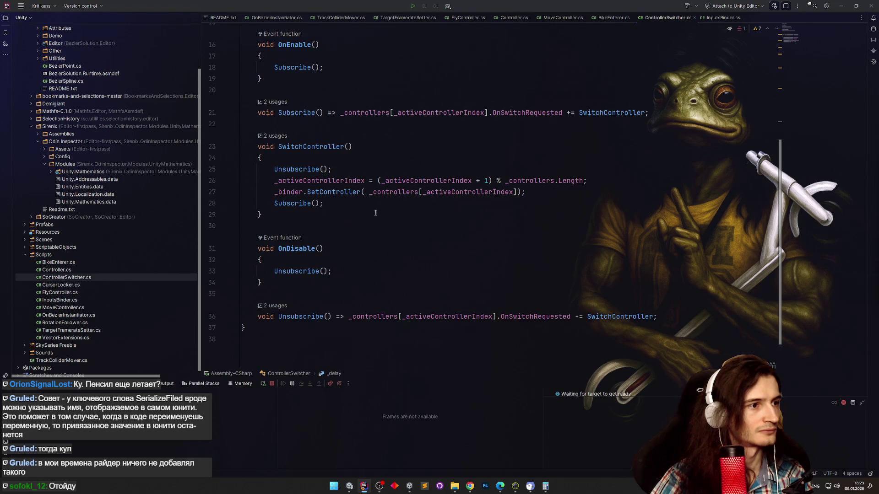
Extract the binder call and resubscribe lines into a new SetController method.
{"action": "left_click_drag", "start_coordinate": [350, 205], "coordinate": [274, 192]}
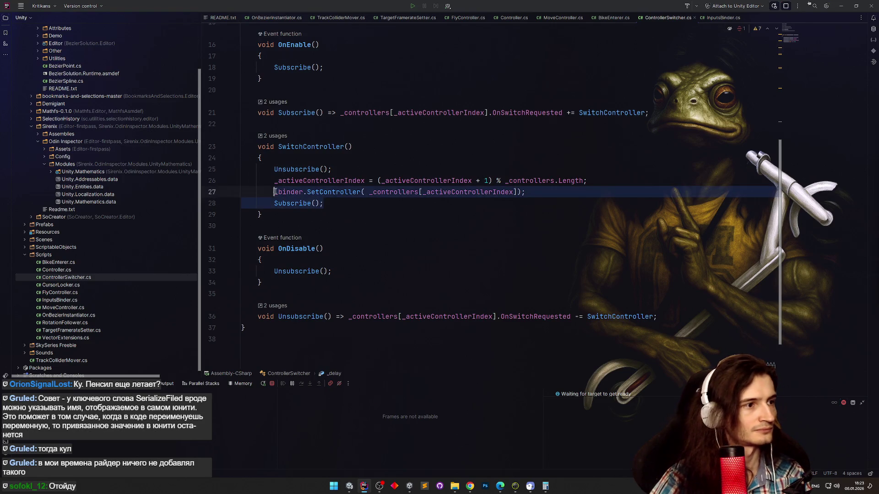
{"action": "key", "text": "alt+Return"}
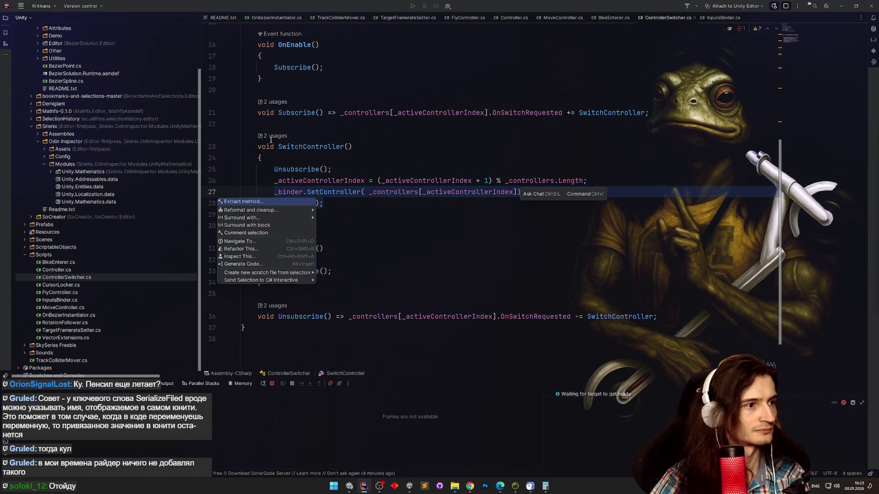
{"action": "key", "text": "Return"}
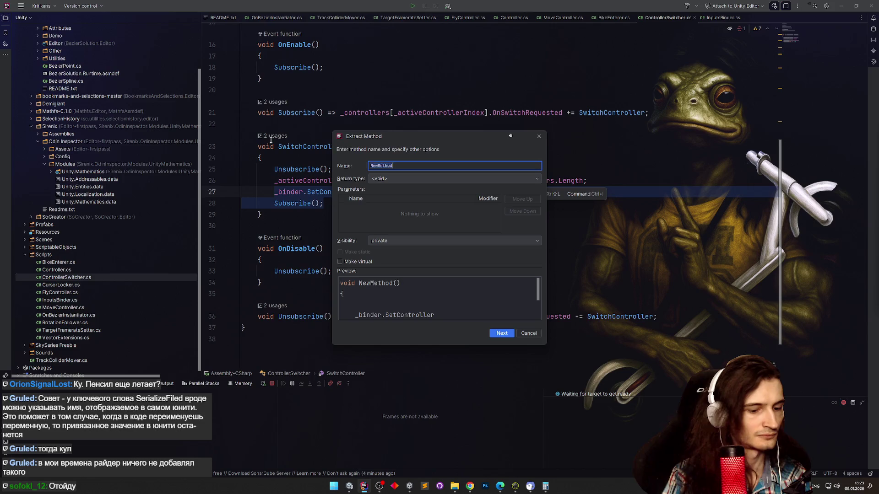
{"action": "type", "text": "B"}
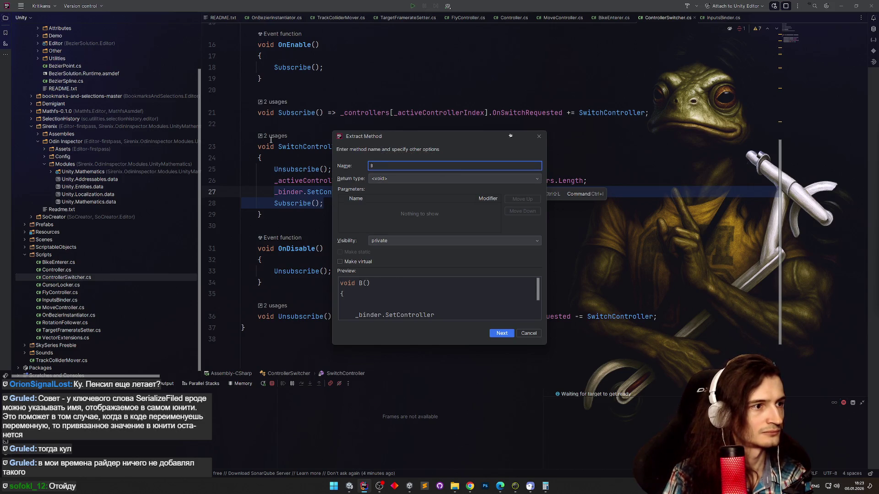
{"action": "key", "text": "BackSpace"}
{"action": "type", "text": "SetCon"}
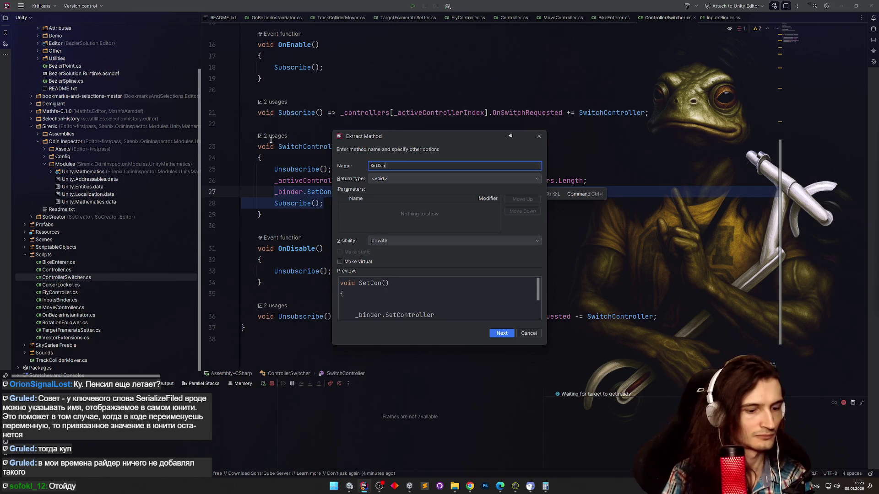
{"action": "type", "text": "er"}
{"action": "key", "text": "Return"}
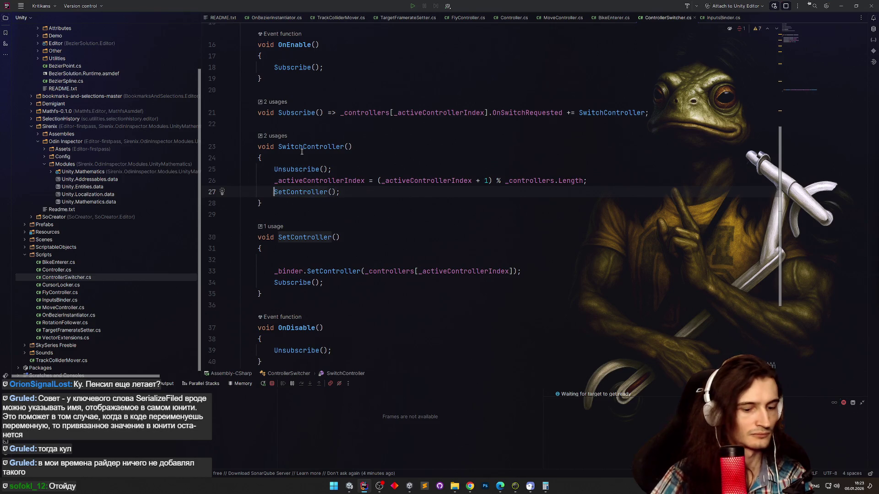
Replace the direct SetController() call with Invoke(nameof(SetController), _delay).
{"action": "type", "text": "Invoke();"}
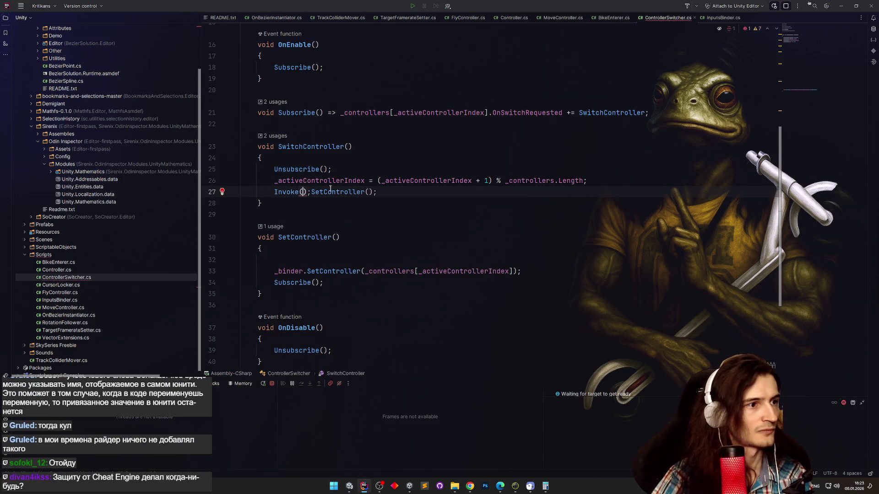
{"action": "key", "text": "ctrl+x"}
{"action": "key", "text": "Left"}
{"action": "key", "text": "ctrl+v"}
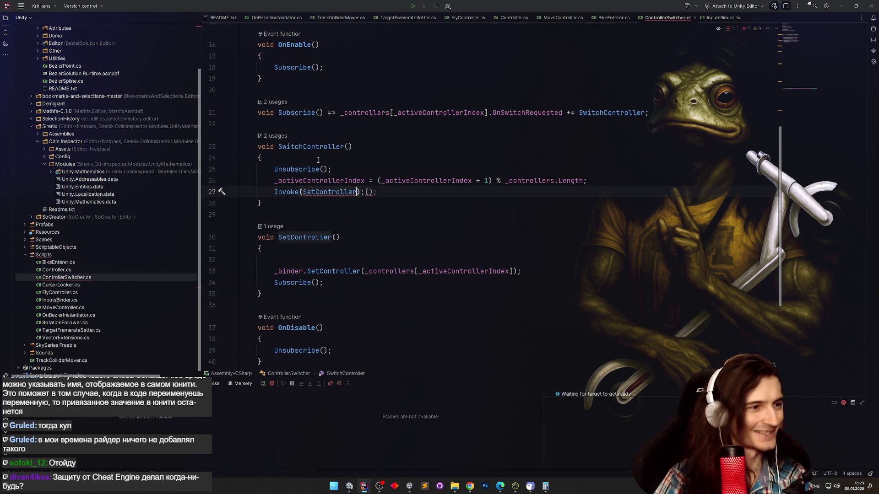
{"action": "key", "text": "ctrl+w"}
{"action": "key", "text": "ctrl+x"}
{"action": "type", "text": "nameof"}
{"action": "key", "text": "Return"}
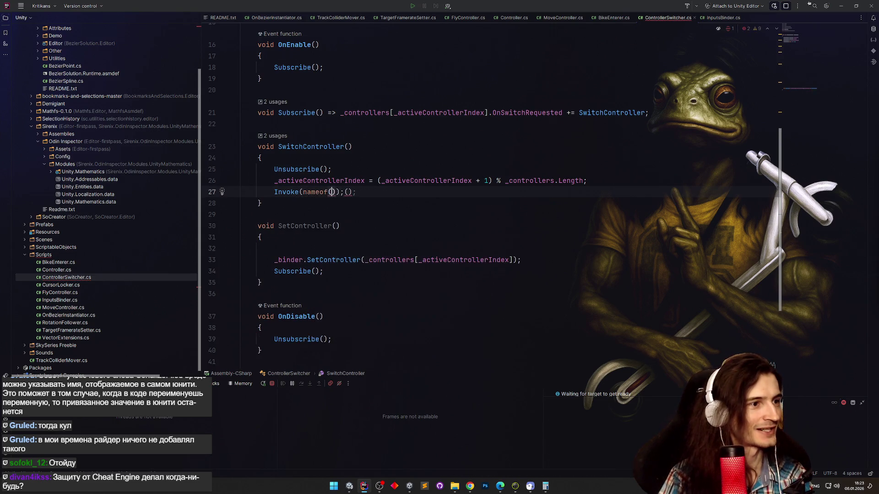
{"action": "key", "text": "ctrl+v"}
{"action": "key", "text": "Right"}
{"action": "type", "text": ","}
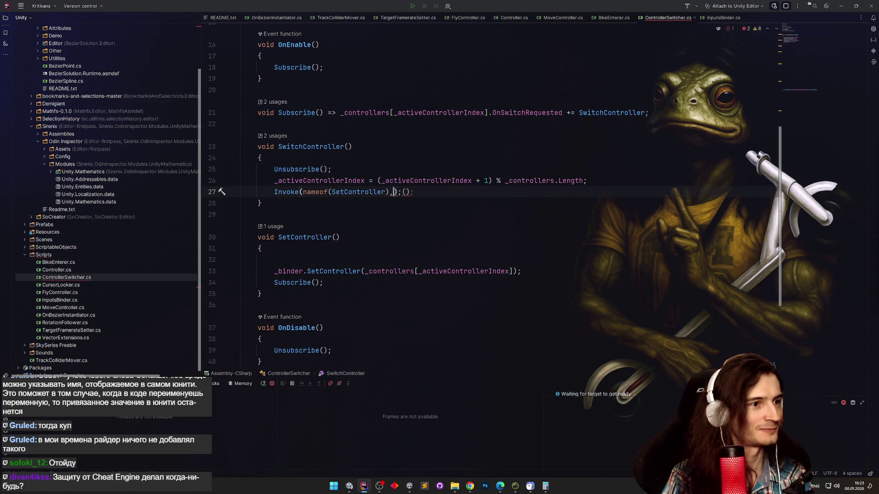
{"action": "key", "text": "Tab"}
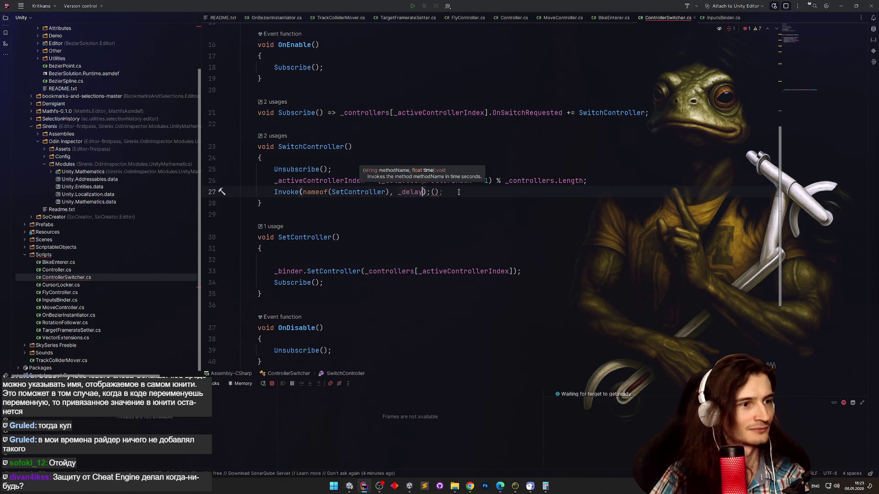
{"action": "left_click", "coordinate": [490, 154]}
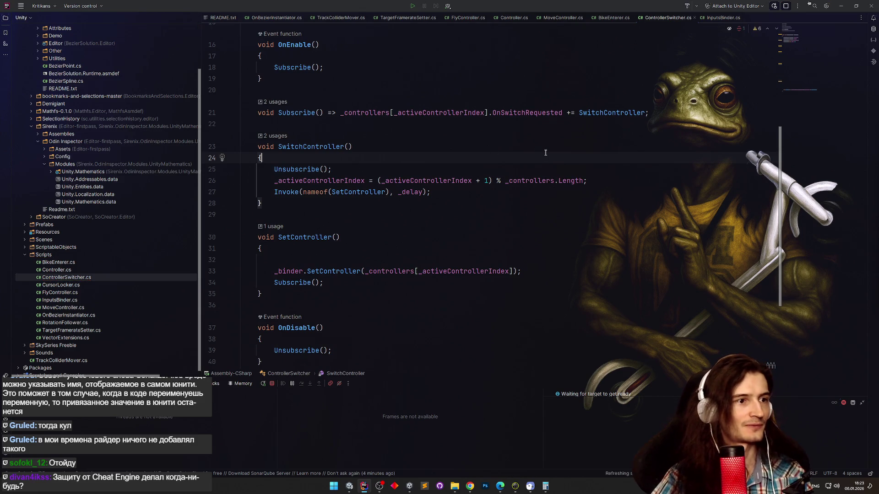
Play-test the hoverbike in Unity, dismounting and remounting the rider, then return to Rider.
{"action": "left_click", "coordinate": [841, 6]}
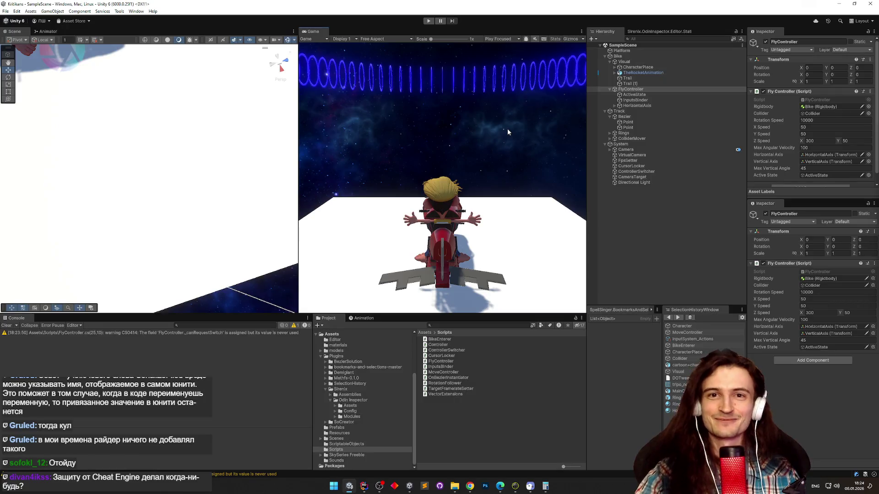
{"action": "key", "text": "ctrl+p"}
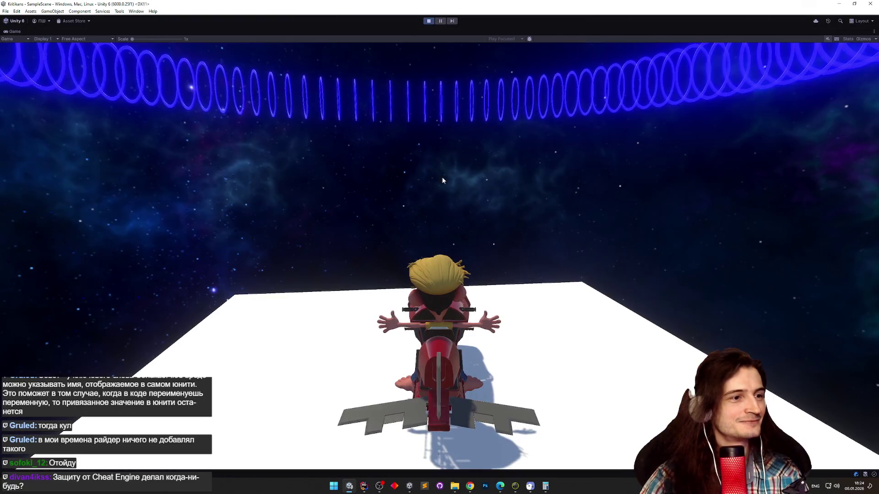
{"action": "left_click", "coordinate": [442, 180]}
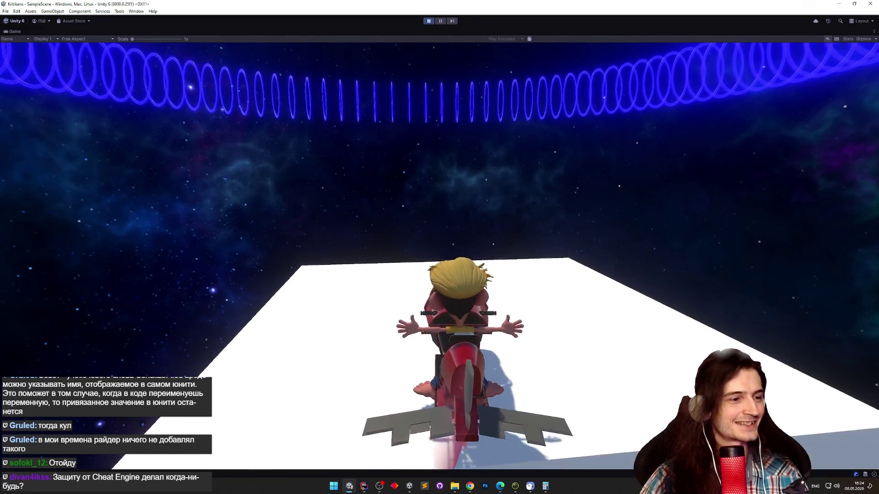
{"action": "key", "text": "space"}
{"action": "key", "text": "space"}
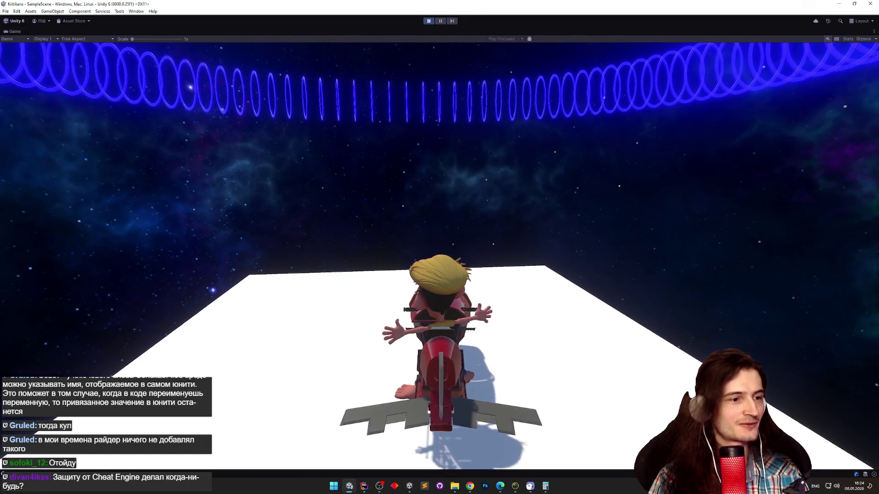
{"action": "key", "text": "space"}
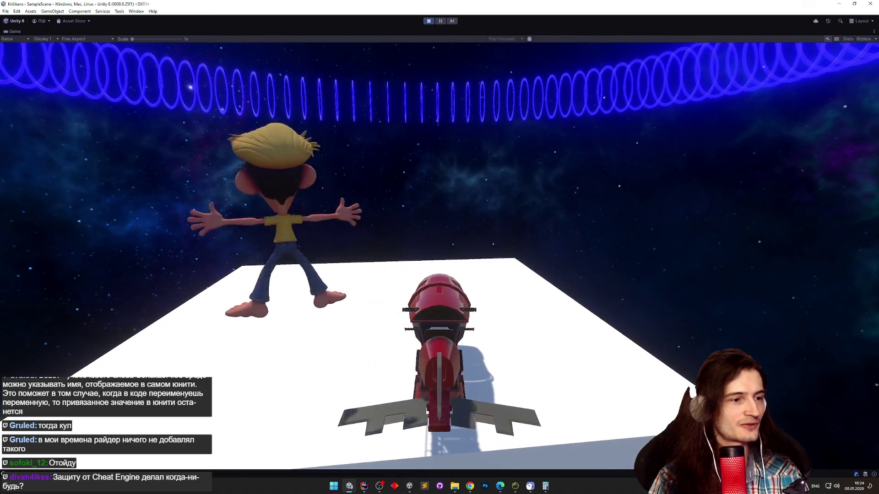
{"action": "key", "text": "shift+space"}
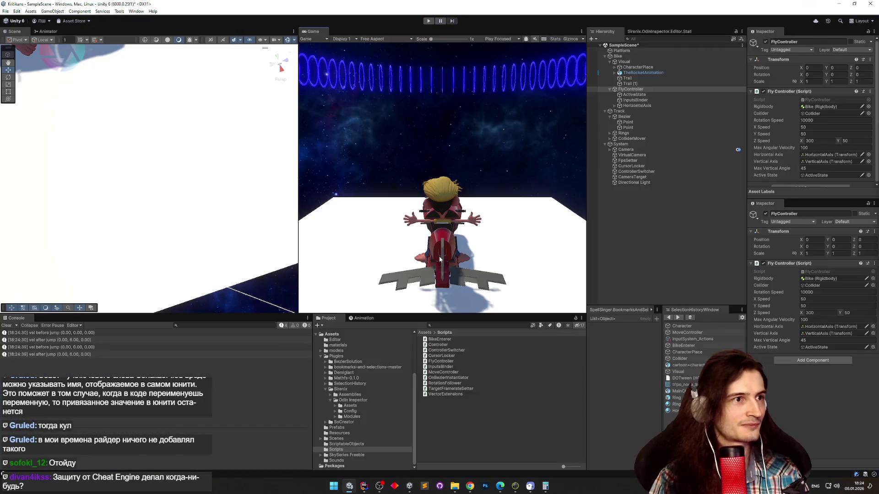
{"action": "key", "text": "shift+space"}
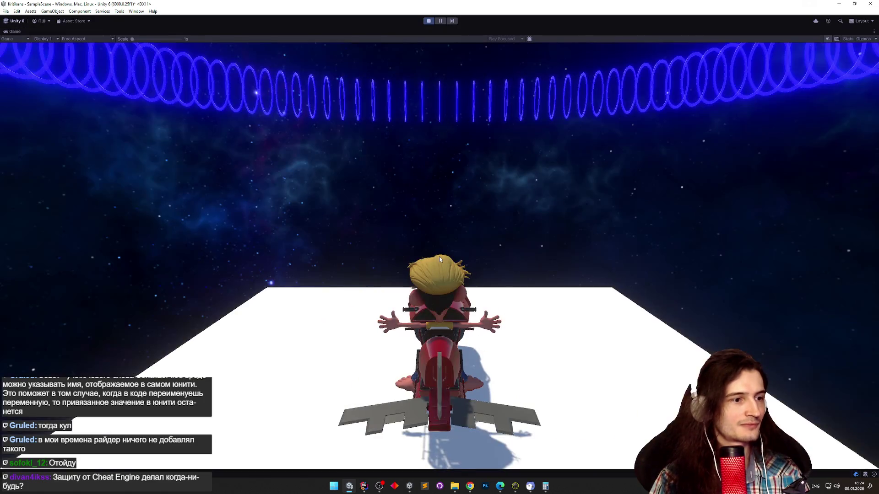
{"action": "key", "text": "space"}
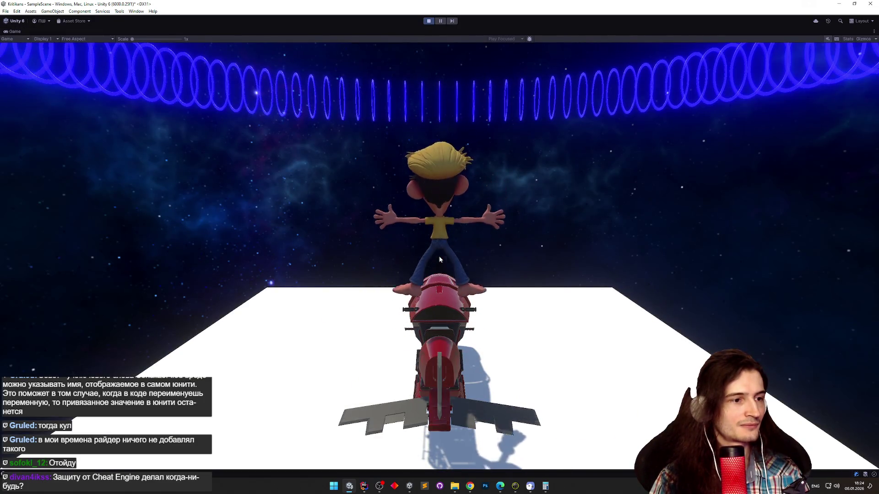
{"action": "key", "text": "shift+space"}
{"action": "key", "text": "alt+Tab"}
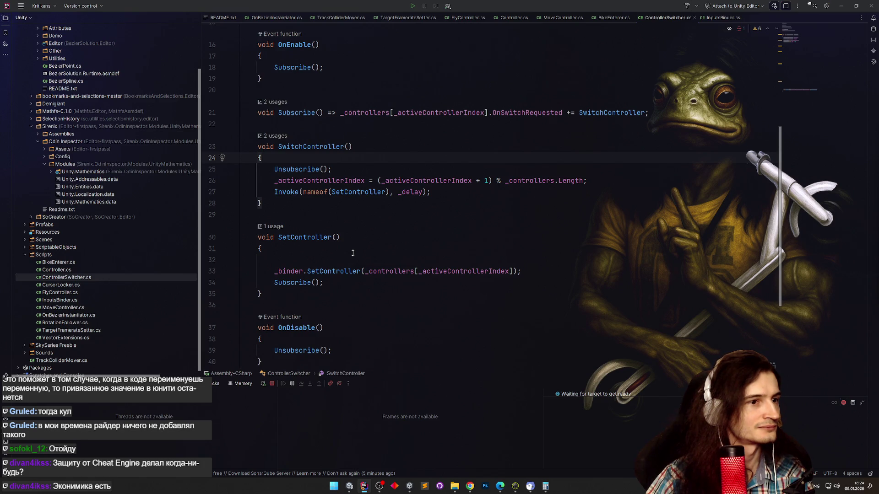
Add _binder.SetController(null); after line 26, then go to InputsBinder's SetController definition.
{"action": "left_click_drag", "start_coordinate": [274, 271], "coordinate": [365, 271]}
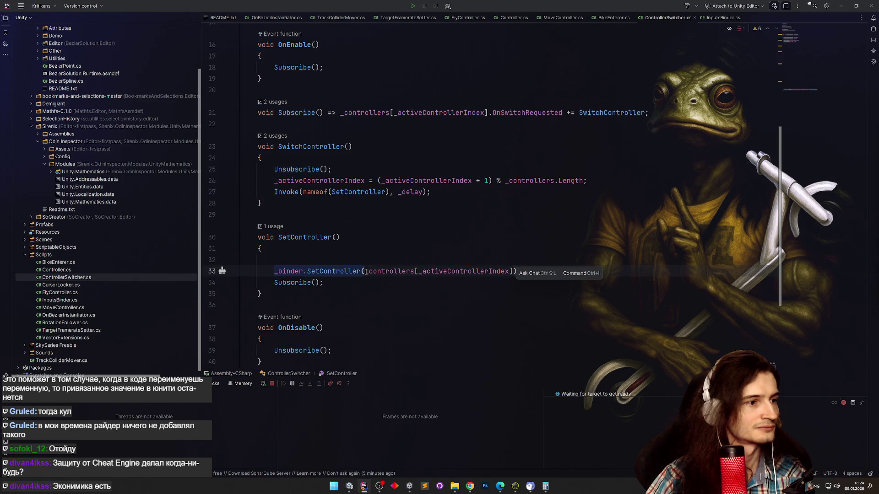
{"action": "left_click", "coordinate": [338, 180]}
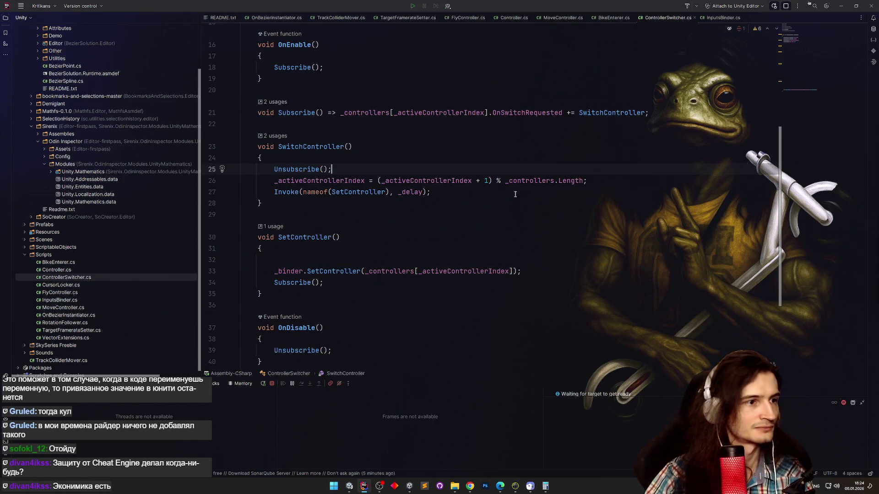
{"action": "left_click", "coordinate": [604, 178]}
{"action": "key", "text": "Return"}
{"action": "key", "text": "ctrl+v"}
{"action": "type", "text": "n"}
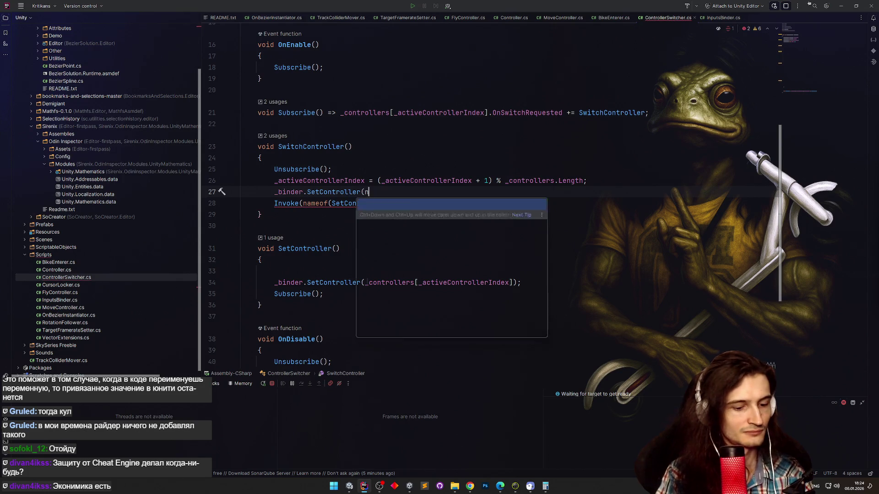
{"action": "type", "text": "ull);"}
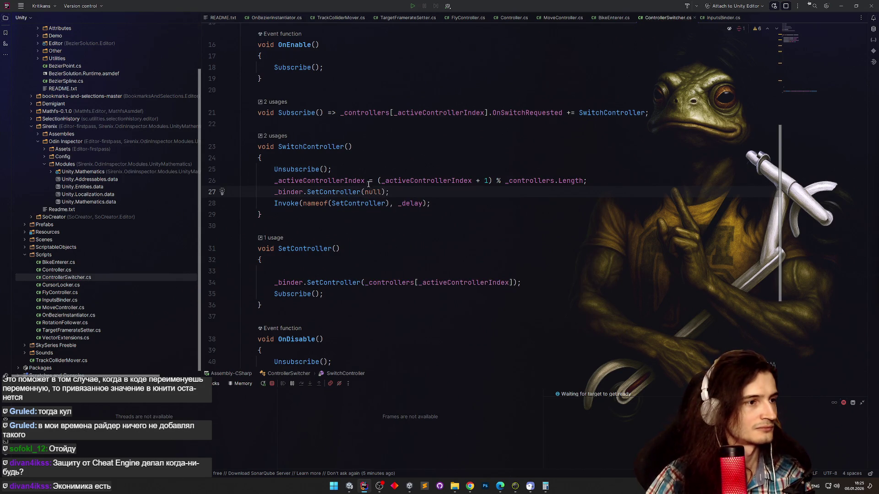
{"action": "left_click", "coordinate": [350, 192], "text": "ctrl"}
{"action": "left_click", "coordinate": [354, 207]}
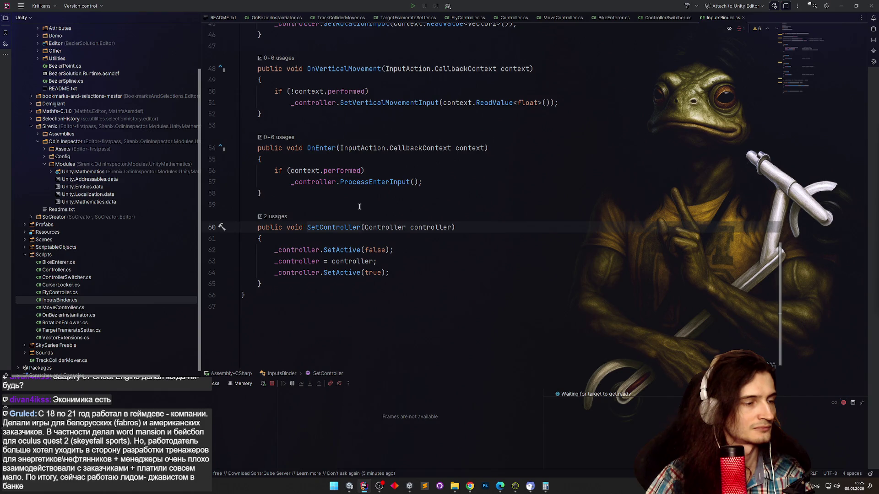
Drop the null-conditional so line 64 reads _controller.SetActive(true).
{"action": "left_click", "coordinate": [323, 272]}
{"action": "type", "text": "?"}
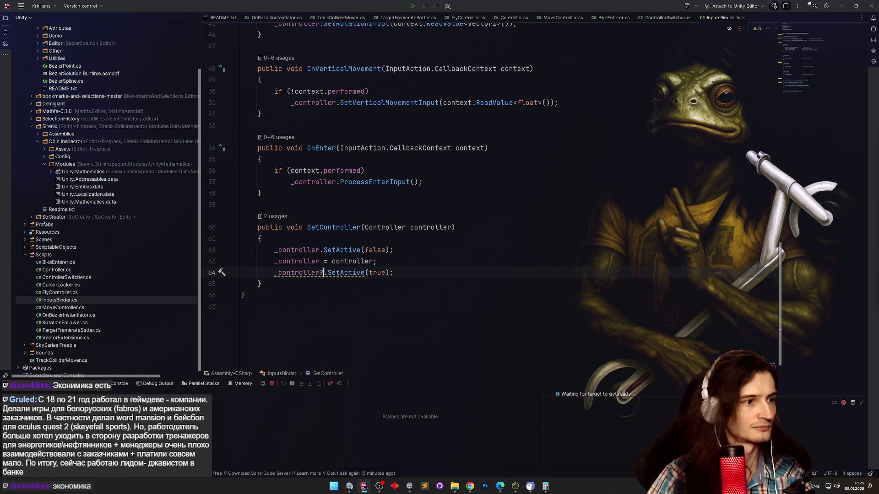
{"action": "mouse_move", "coordinate": [318, 277]}
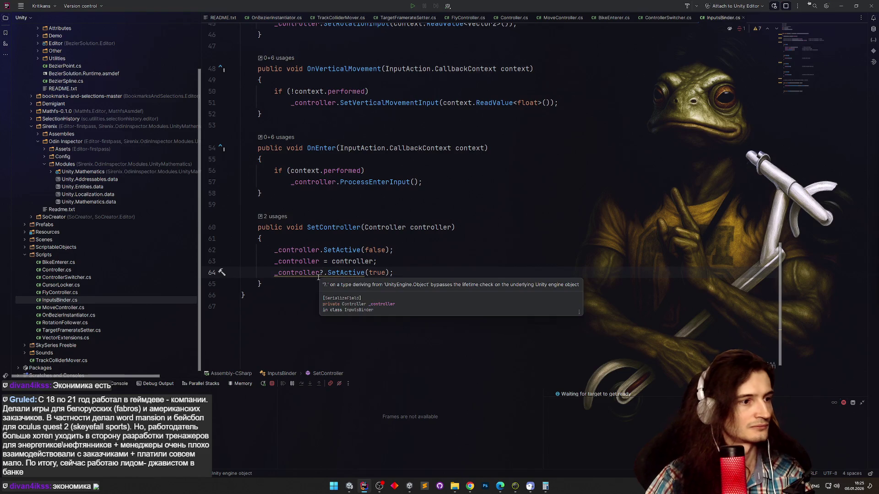
{"action": "key", "text": "alt+Return"}
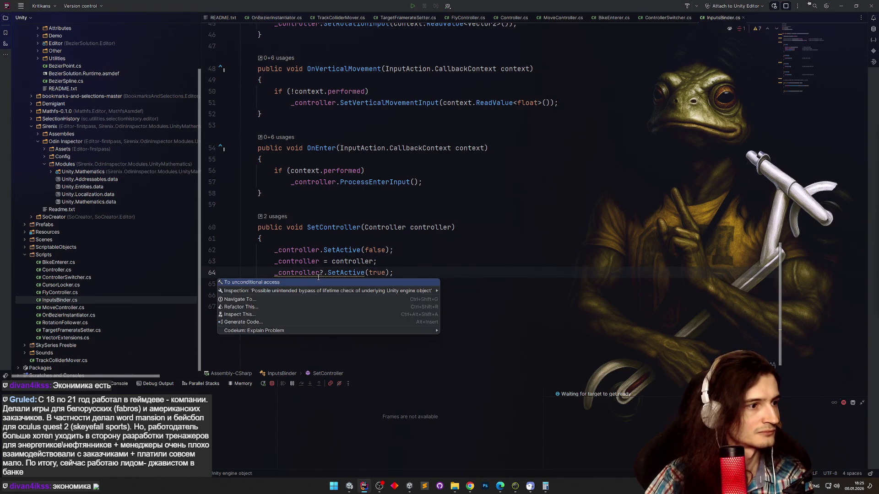
{"action": "key", "text": "Return"}
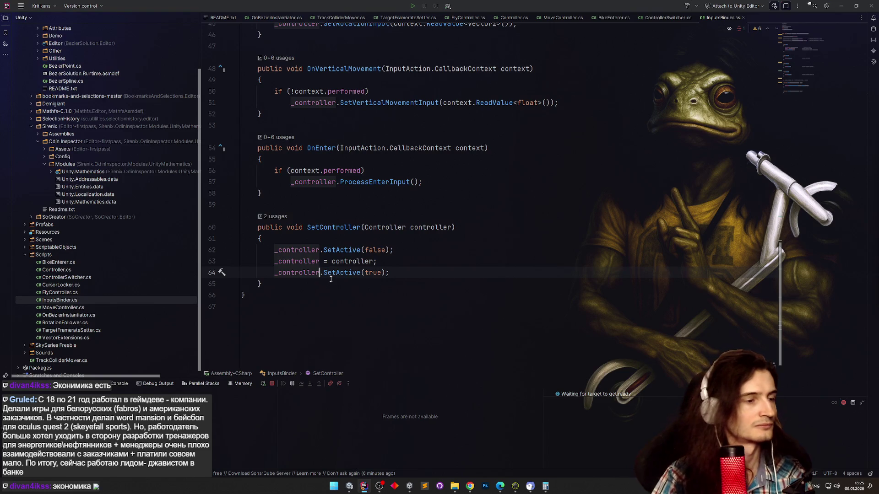
{"action": "key", "text": "ctrl+z"}
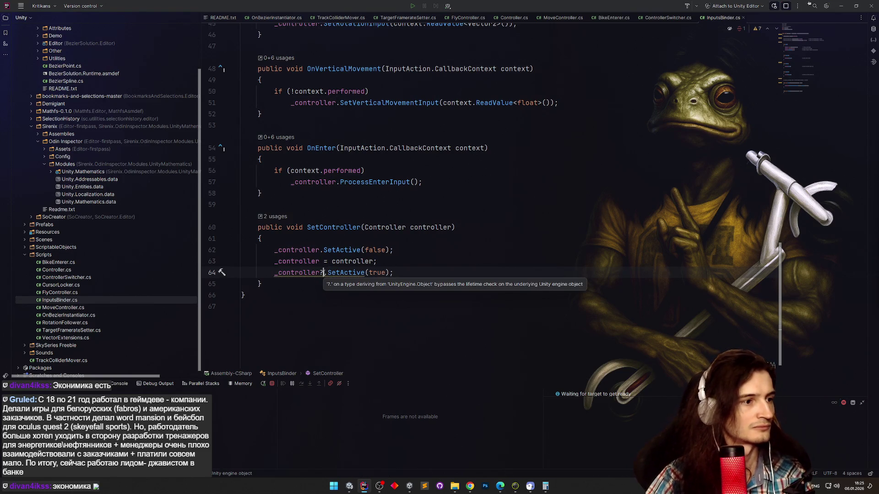
{"action": "key", "text": "ctrl+shift+z"}
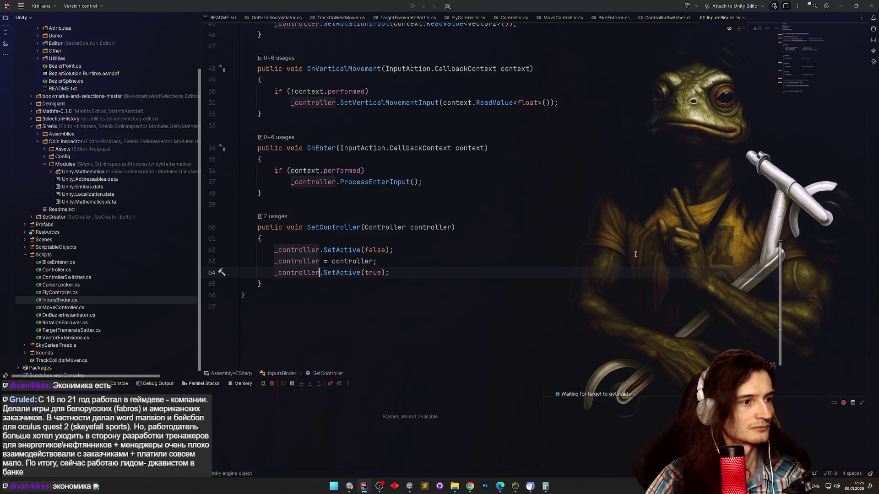
Check SetController's usages, then scroll to the top of InputsBinder.cs.
{"action": "key", "text": "ctrl+minus"}
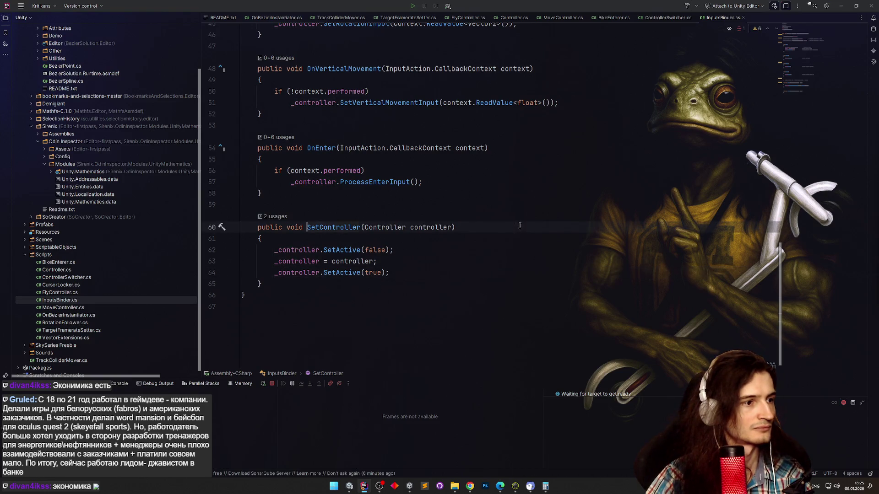
{"action": "key", "text": "ctrl+minus"}
{"action": "key", "text": "ctrl+shift+minus"}
{"action": "key", "text": "ctrl+shift+minus"}
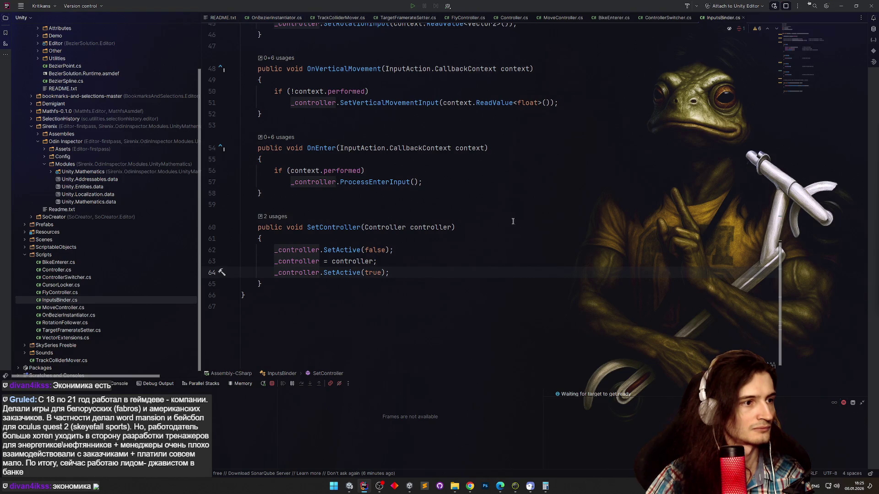
{"action": "key", "text": "ctrl+minus"}
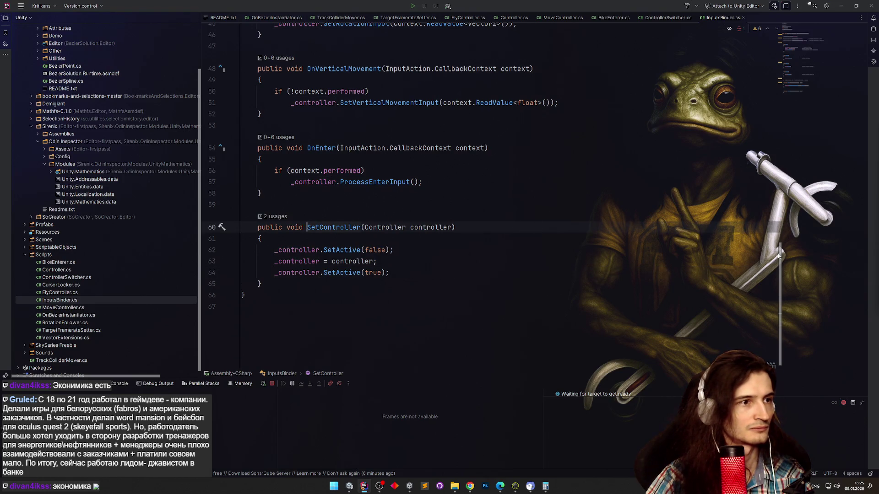
{"action": "mouse_move", "coordinate": [778, 255]}
{"action": "left_mouse_down"}
{"action": "mouse_move", "coordinate": [764, 48]}
{"action": "mouse_move", "coordinate": [714, 298]}
{"action": "mouse_move", "coordinate": [593, 145]}
{"action": "left_mouse_up"}
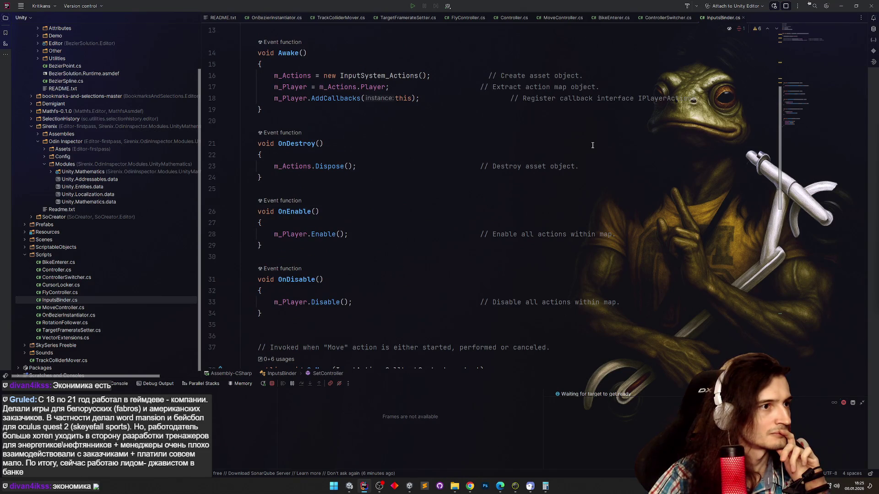
Replace the delayed Invoke with a direct SetController() call and inline that method.
{"action": "scroll", "coordinate": [592, 145], "scroll_direction": "up", "scroll_amount": 3}
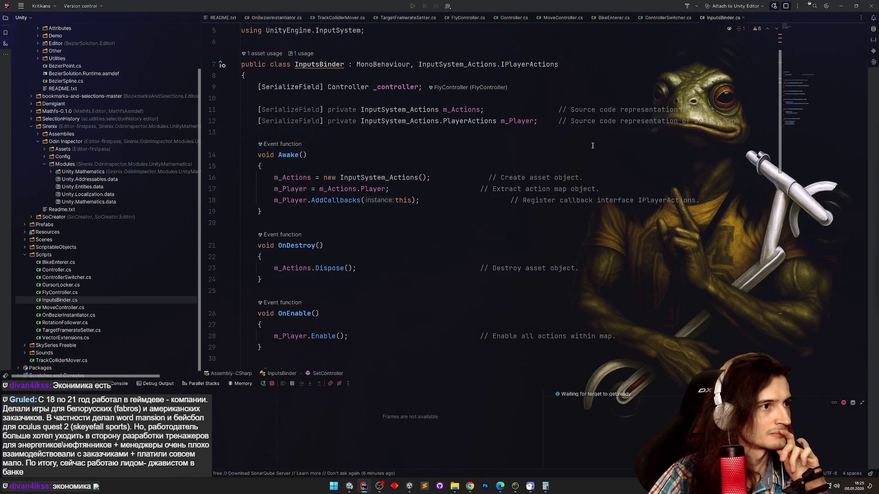
{"action": "key", "text": "ctrl+Tab"}
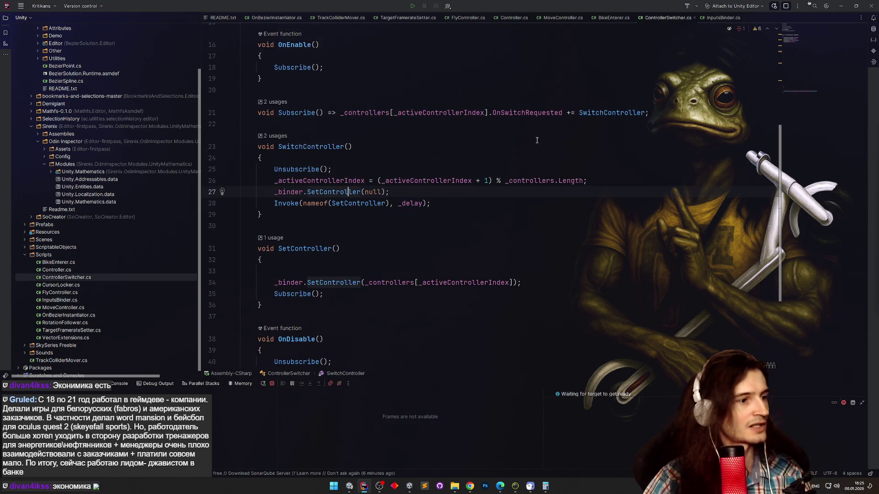
{"action": "key", "text": "Down"}
{"action": "key", "text": "BackSpace"}
{"action": "key", "text": "BackSpace"}
{"action": "key", "text": "BackSpace"}
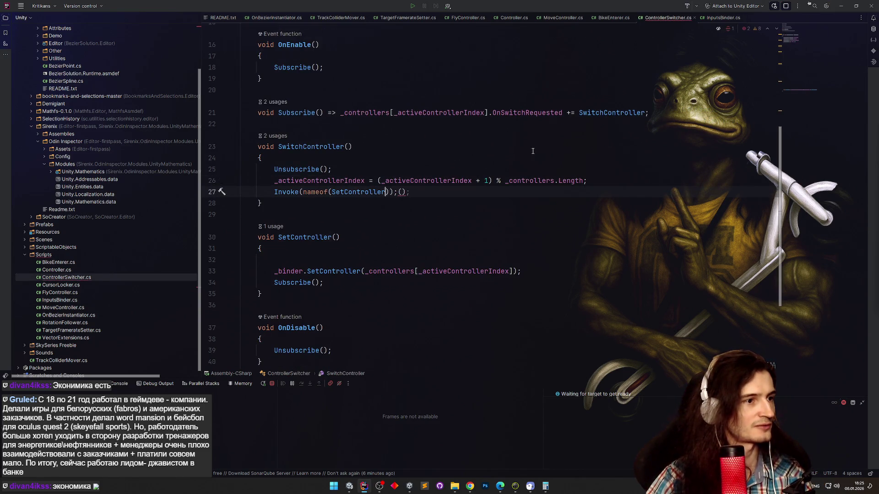
{"action": "type", "text": "();"}
{"action": "key", "text": "ctrl+Left"}
{"action": "key", "text": "ctrl+Left"}
{"action": "key", "text": "BackSpace"}
{"action": "key", "text": "BackSpace"}
{"action": "key", "text": "BackSpace"}
{"action": "key", "text": "BackSpace"}
{"action": "key", "text": "BackSpace"}
{"action": "key", "text": "BackSpace"}
{"action": "key", "text": "ctrl+alt+n"}
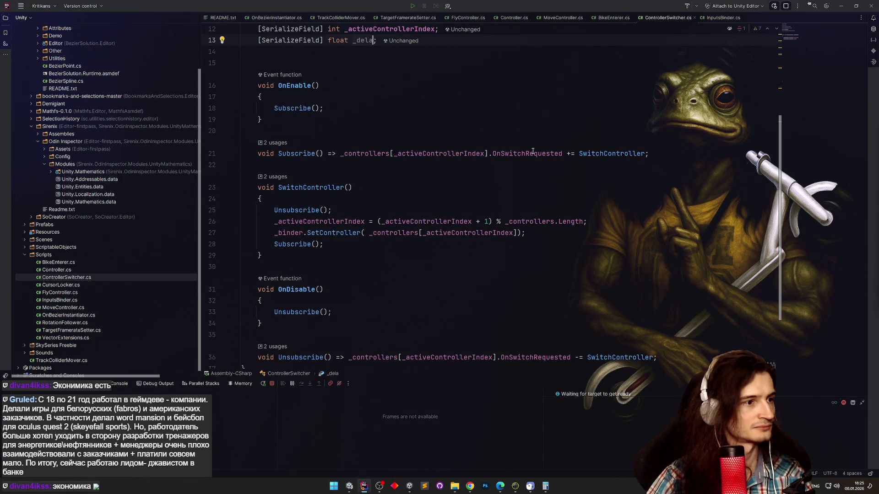
Confirm the inlined call targets InputsBinder's SetController.
{"action": "scroll", "coordinate": [408, 198], "scroll_direction": "down", "scroll_amount": 1}
{"action": "scroll", "coordinate": [370, 202], "scroll_direction": "up", "scroll_amount": 1}
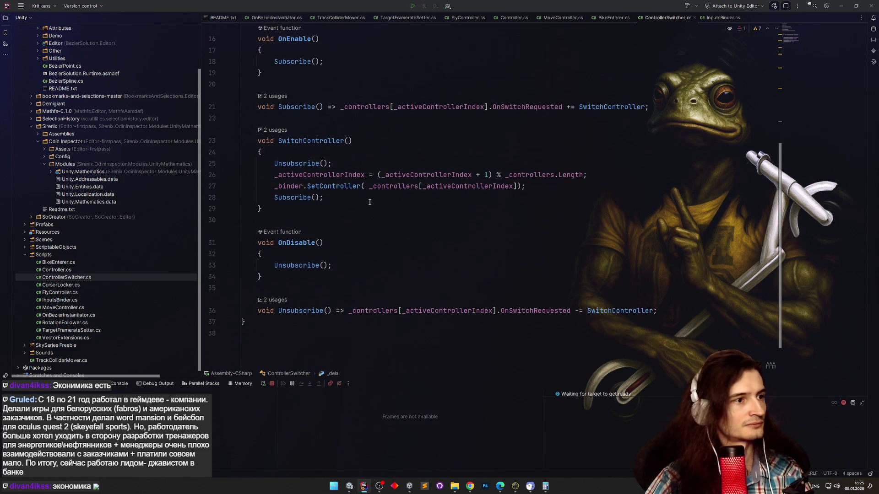
{"action": "left_click", "coordinate": [357, 186], "text": "ctrl"}
{"action": "left_click", "coordinate": [358, 202]}
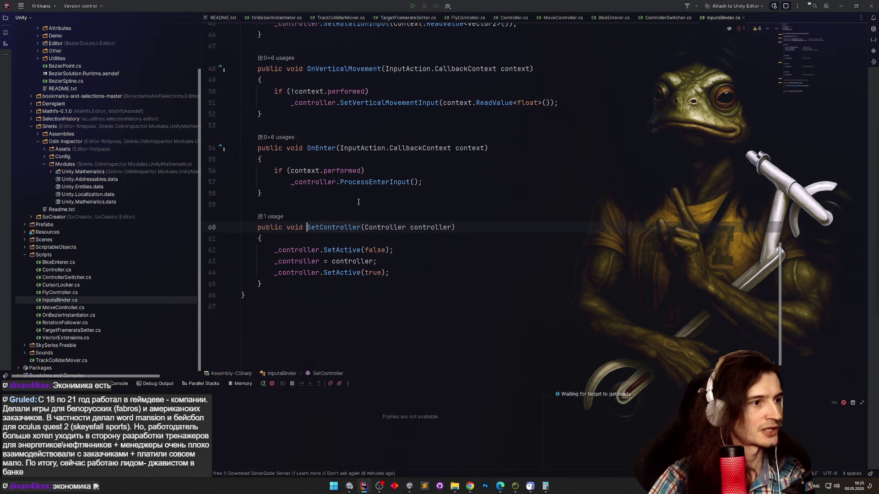
{"action": "key", "text": "ctrl+alt+Left"}
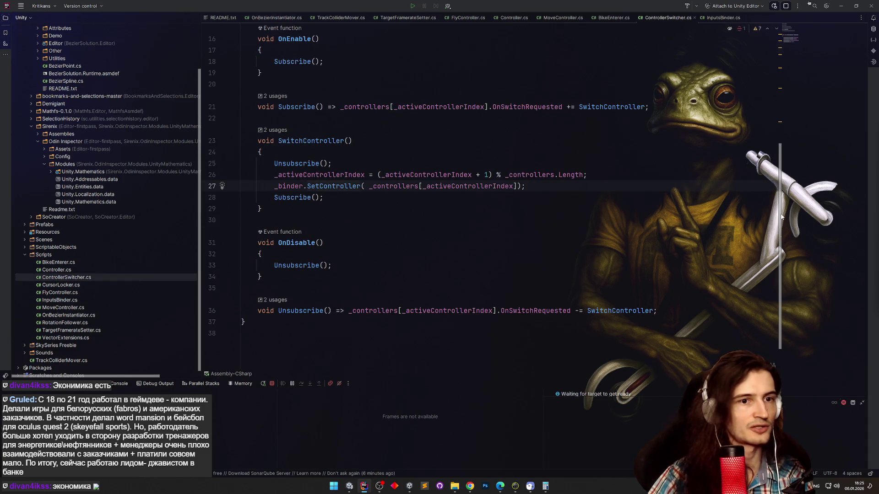
{"action": "left_click_drag", "start_coordinate": [781, 217], "coordinate": [771, 180]}
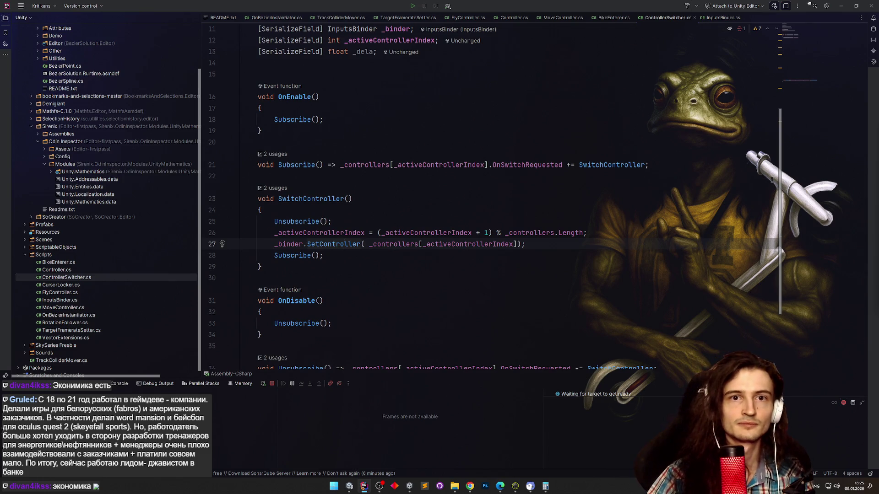
{"action": "left_click_drag", "start_coordinate": [771, 179], "coordinate": [759, 149]}
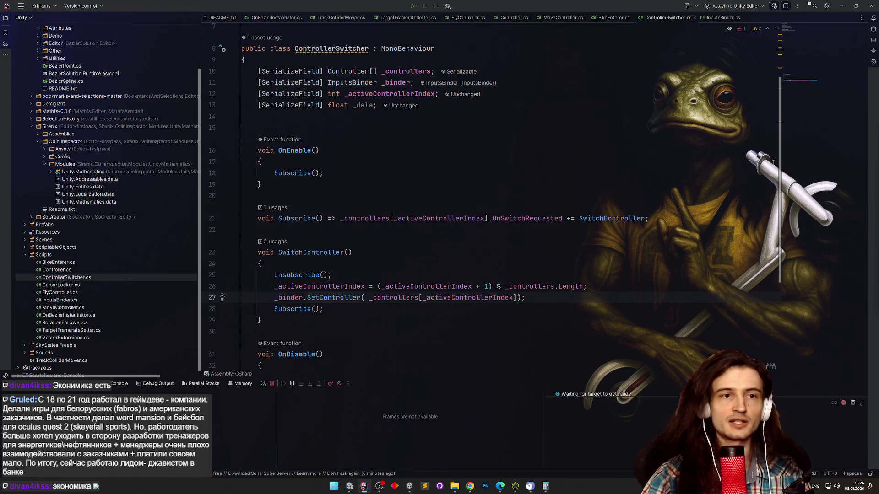
{"action": "scroll", "coordinate": [780, 169], "scroll_direction": "up", "scroll_amount": 3}
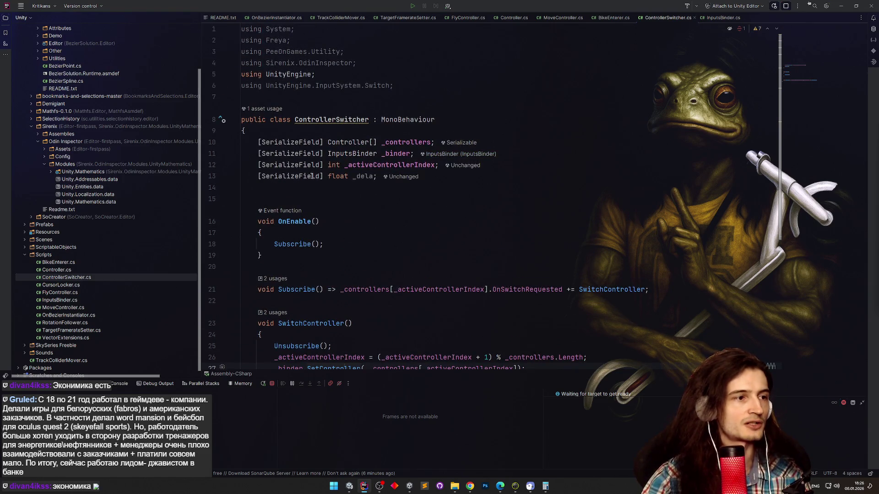
Delete the unused _dela field and return to InputsBinder.cs.
{"action": "left_click_drag", "start_coordinate": [248, 175], "coordinate": [379, 176]}
{"action": "key", "text": "BackSpace"}
{"action": "key", "text": "BackSpace"}
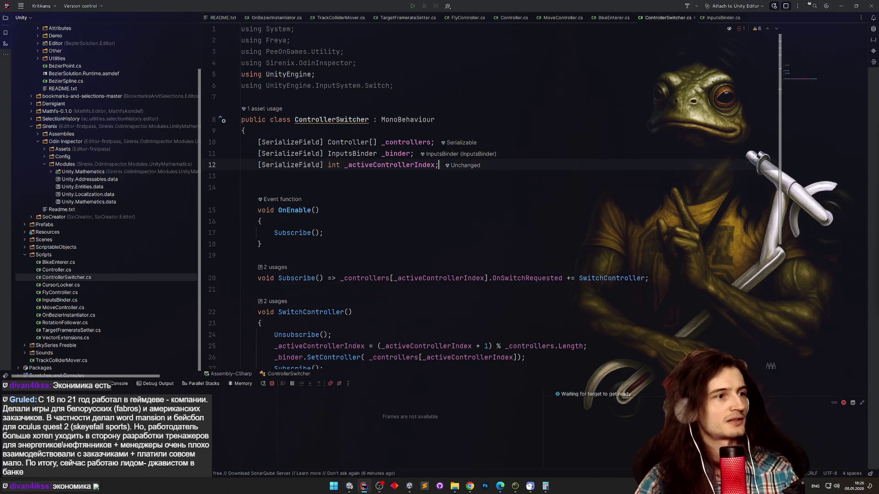
{"action": "left_click", "coordinate": [721, 19]}
{"action": "left_click_drag", "start_coordinate": [781, 253], "coordinate": [774, 113]}
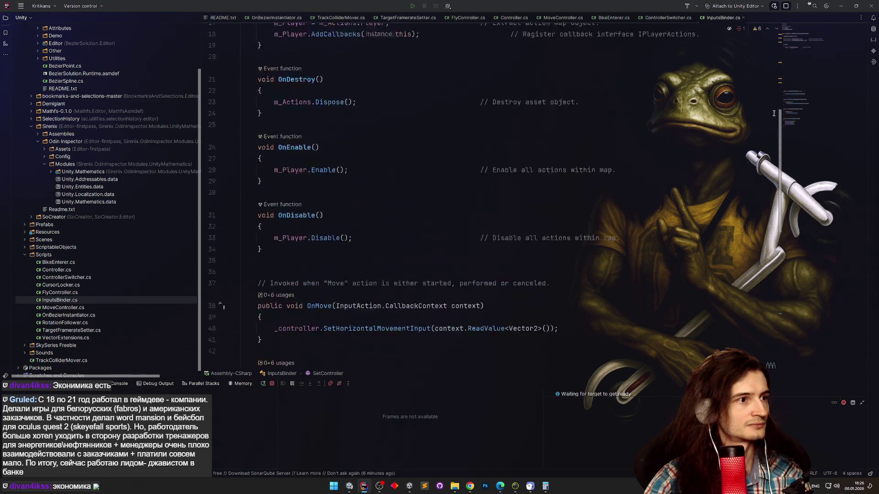
Add [SerializeField] float _delayBetweenSwitchControllers = 1f below m_Player via the sf template.
{"action": "scroll", "coordinate": [644, 115], "scroll_direction": "up", "scroll_amount": 5}
{"action": "type", "text": "sf"}
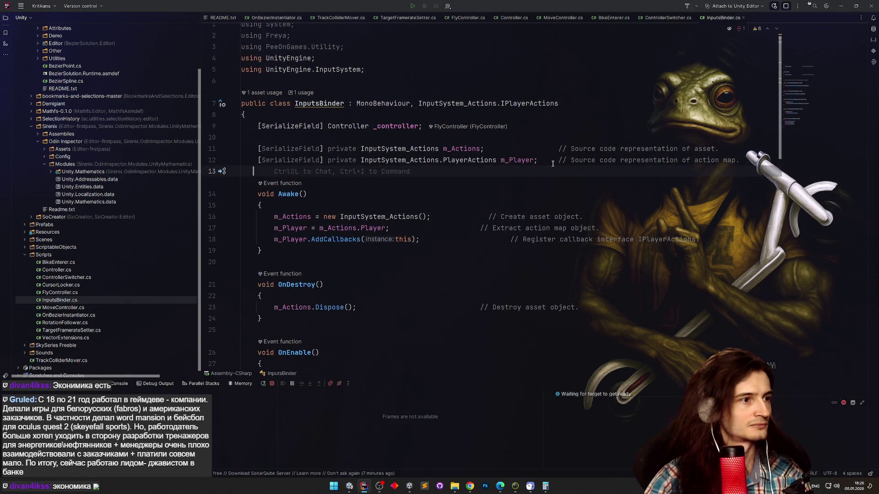
{"action": "key", "text": "Tab"}
{"action": "type", "text": "dela"}
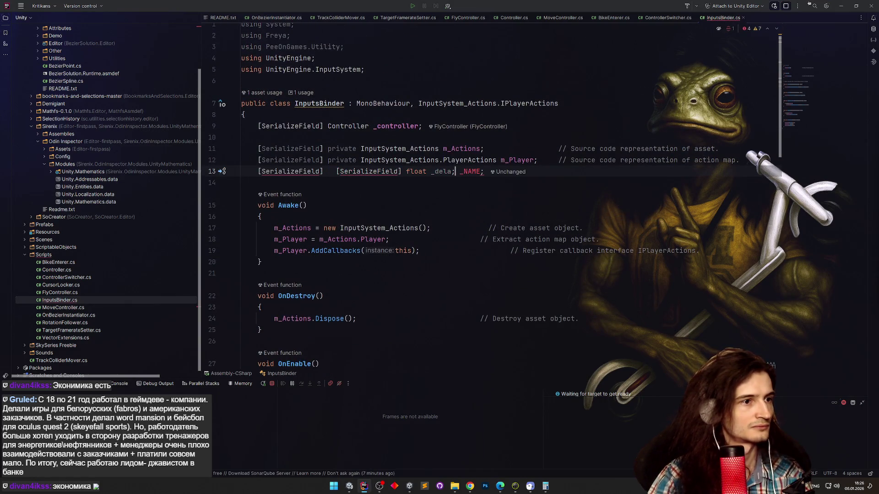
{"action": "key", "text": "ctrl+z"}
{"action": "key", "text": "ctrl+z"}
{"action": "key", "text": "ctrl+z"}
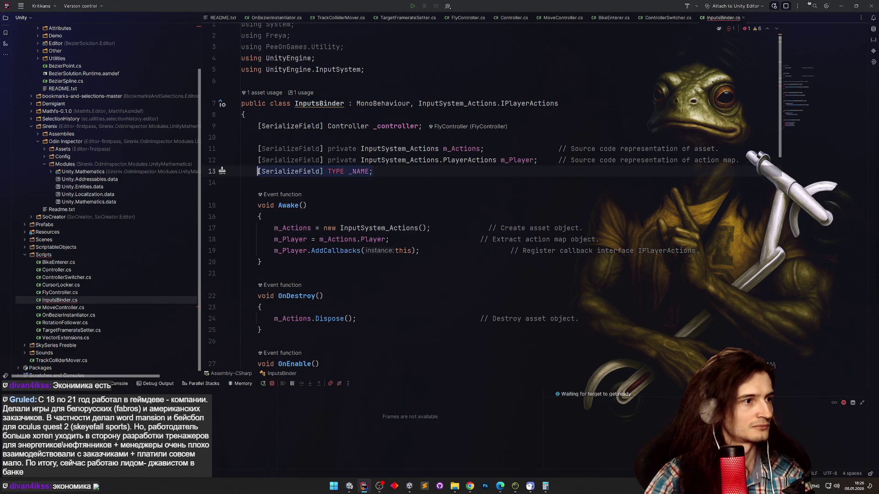
{"action": "type", "text": "float"}
{"action": "key", "text": "Tab"}
{"action": "type", "text": "delay"}
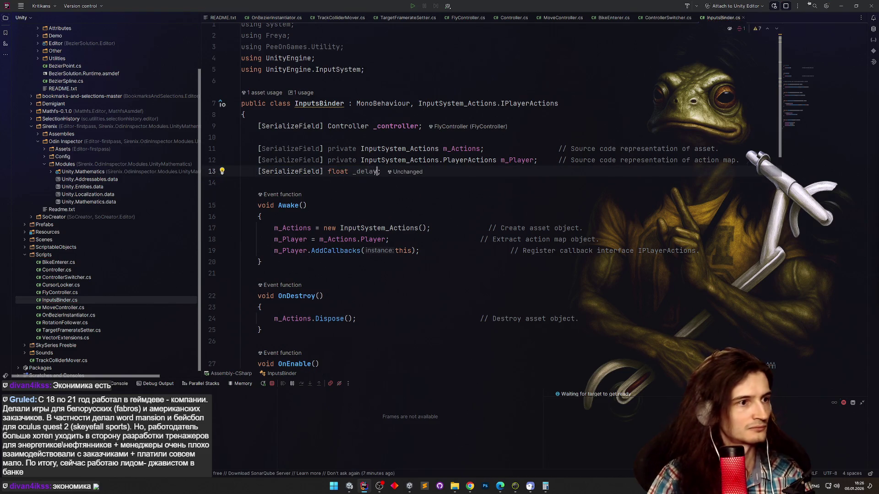
{"action": "type", "text": "delay"}
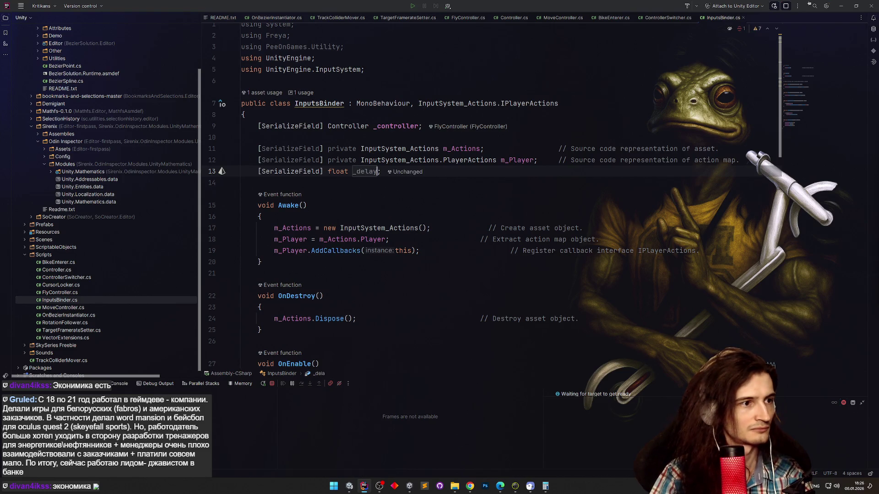
{"action": "type", "text": "Between"}
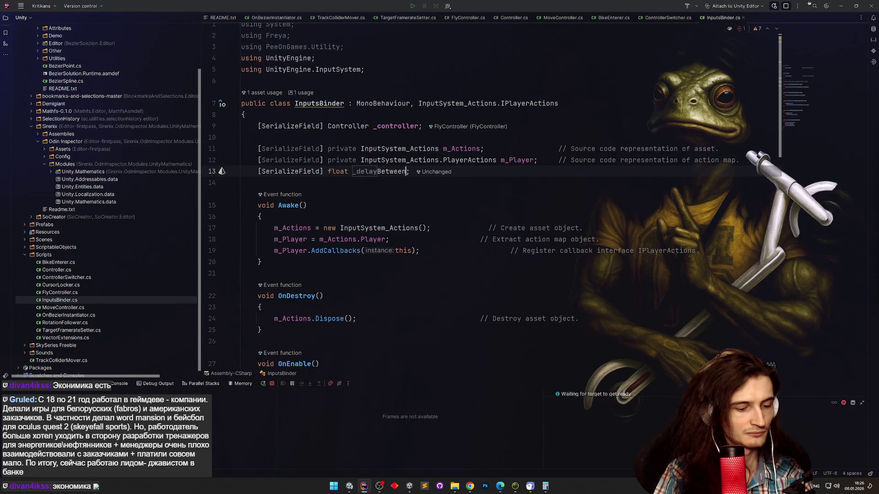
{"action": "type", "text": "SwitchControl"}
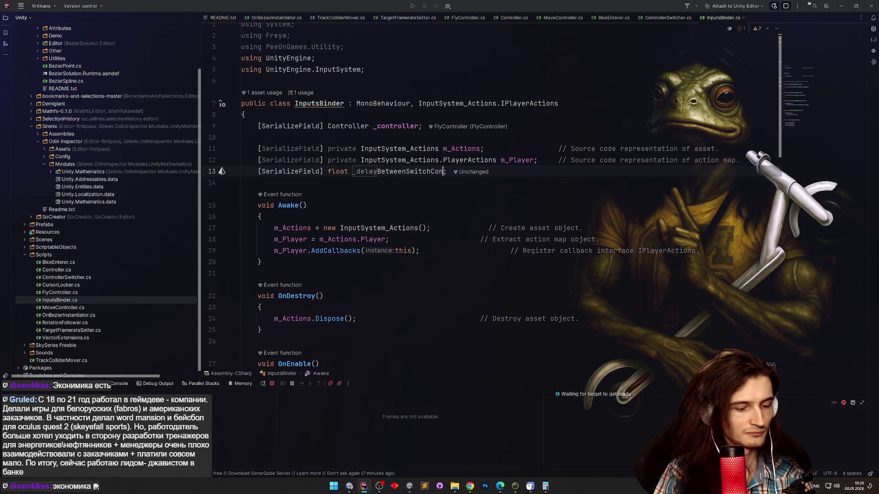
{"action": "type", "text": "lers = 1f"}
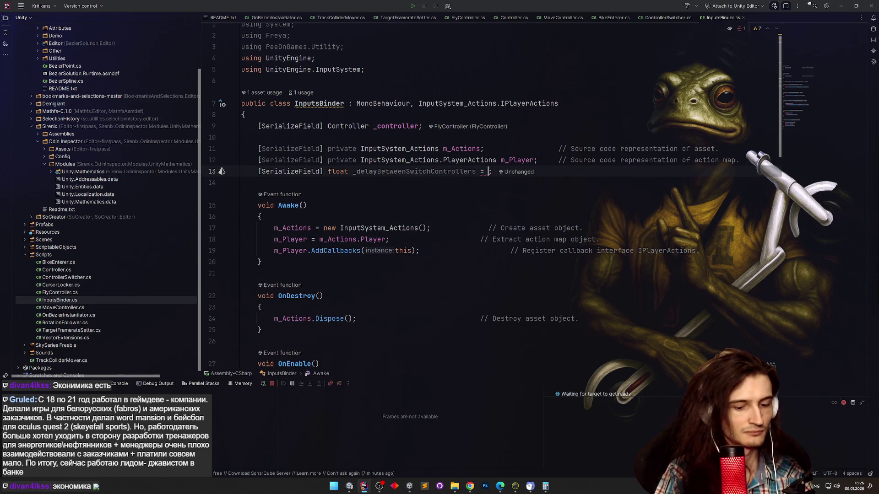
{"action": "left_click", "coordinate": [443, 229]}
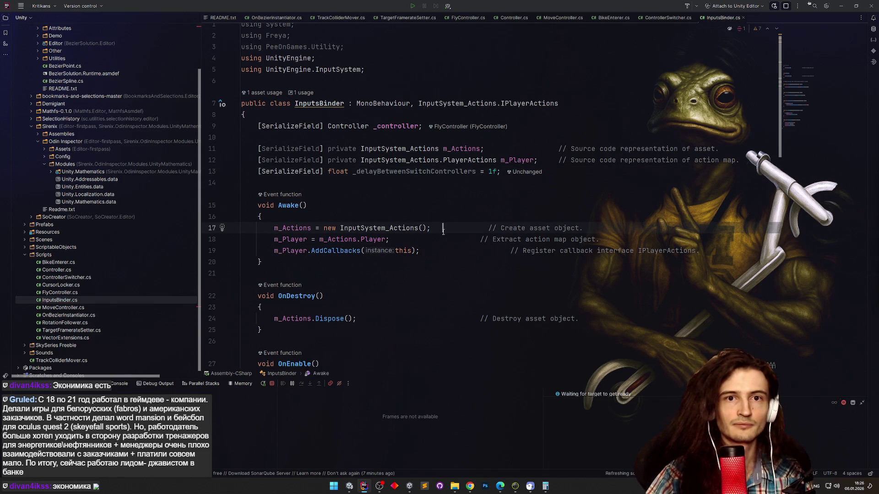
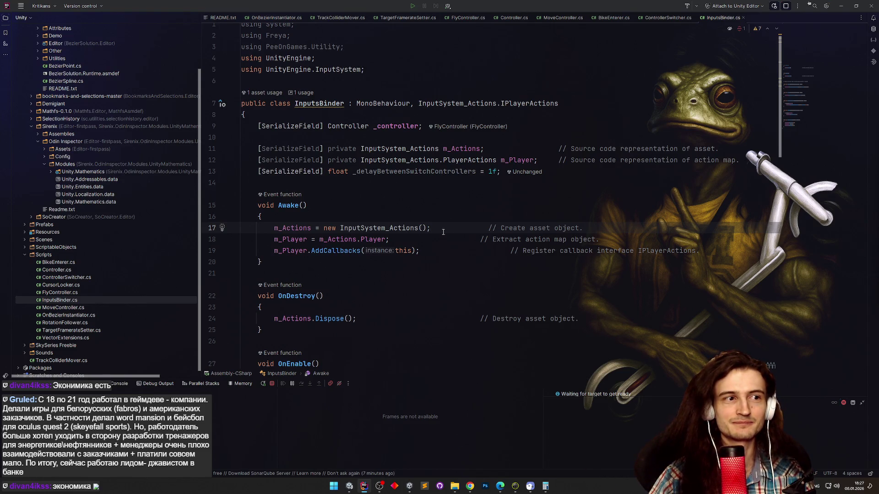
Look over the _delayBetweenSwitchControllers field, then scroll down to SetController in InputsBinder.cs.
{"action": "double_click", "coordinate": [465, 172]}
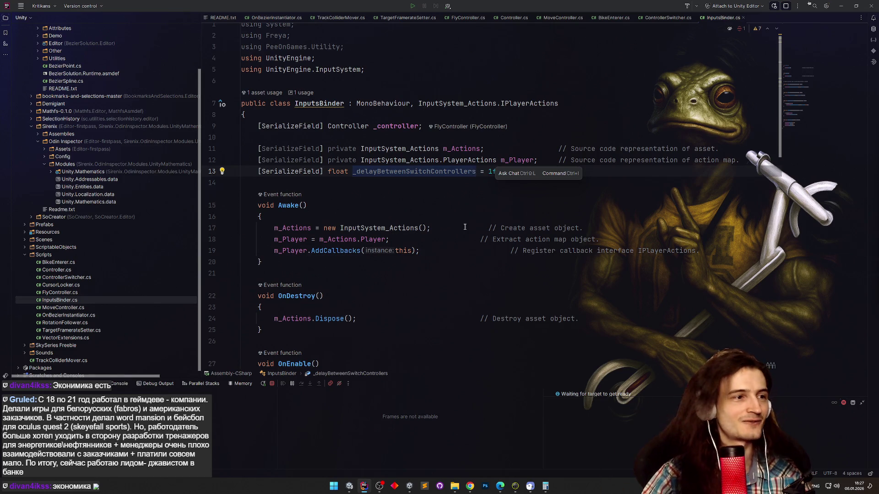
{"action": "left_click", "coordinate": [463, 239]}
{"action": "double_click", "coordinate": [458, 172]}
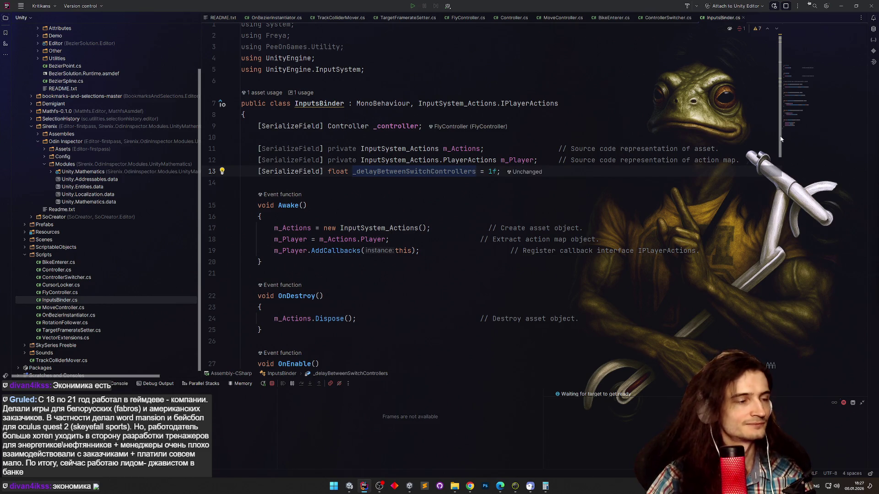
{"action": "mouse_move", "coordinate": [779, 140]}
{"action": "left_mouse_down"}
{"action": "mouse_move", "coordinate": [756, 254]}
{"action": "mouse_move", "coordinate": [754, 352]}
{"action": "mouse_move", "coordinate": [753, 324]}
{"action": "left_mouse_up"}
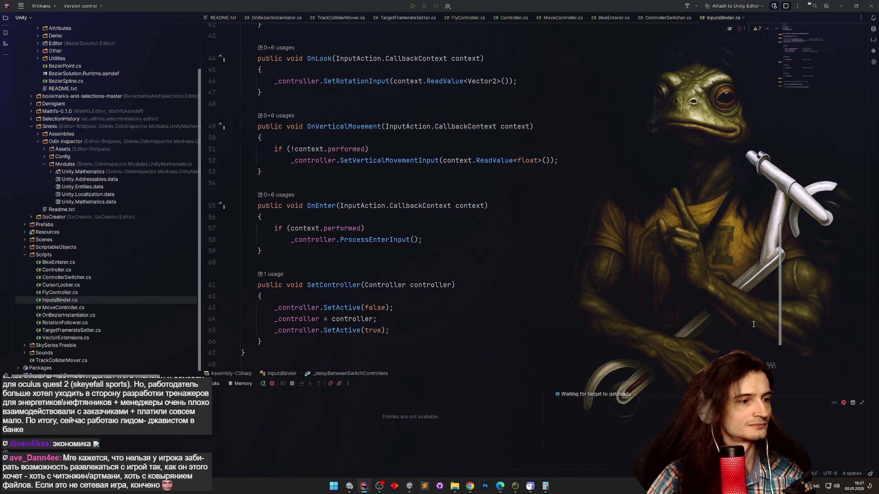
{"action": "left_click_drag", "start_coordinate": [753, 324], "coordinate": [756, 114]}
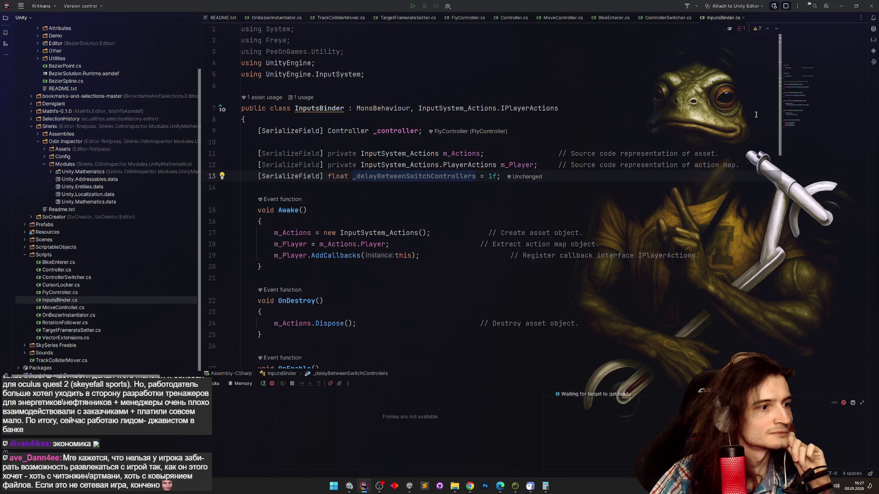
{"action": "scroll", "coordinate": [738, 223], "scroll_direction": "down", "scroll_amount": 5}
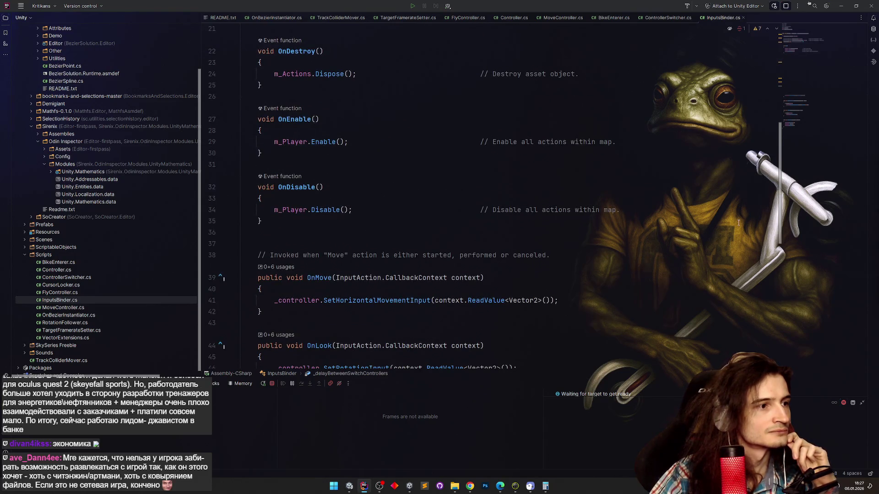
{"action": "scroll", "coordinate": [738, 223], "scroll_direction": "down", "scroll_amount": 5}
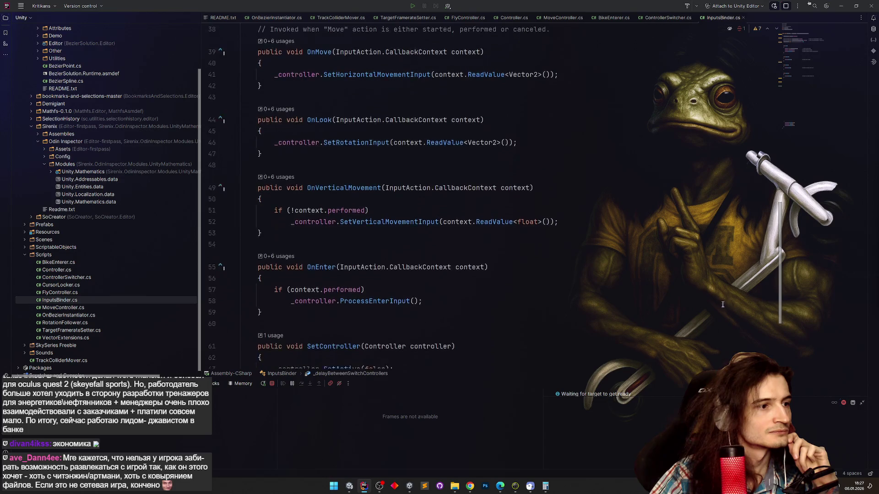
{"action": "scroll", "coordinate": [723, 304], "scroll_direction": "down", "scroll_amount": 2}
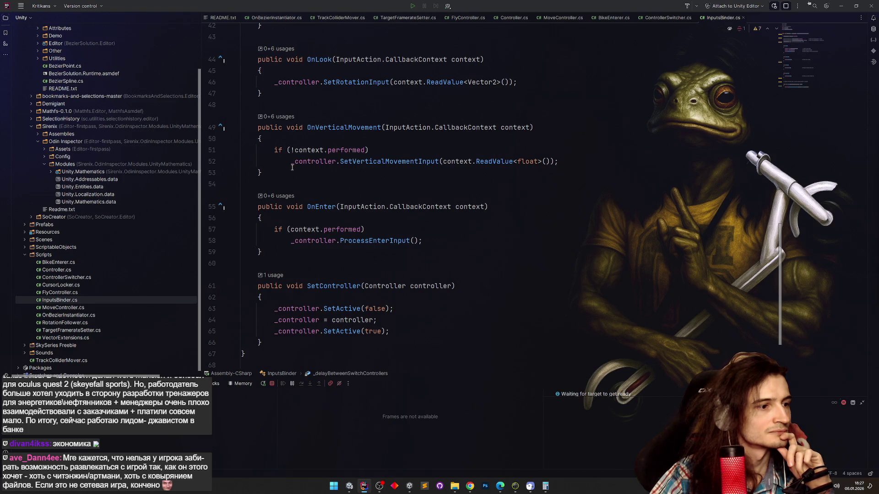
Start an if statement after the controller assignment in SetController, then undo it.
{"action": "left_click", "coordinate": [392, 320]}
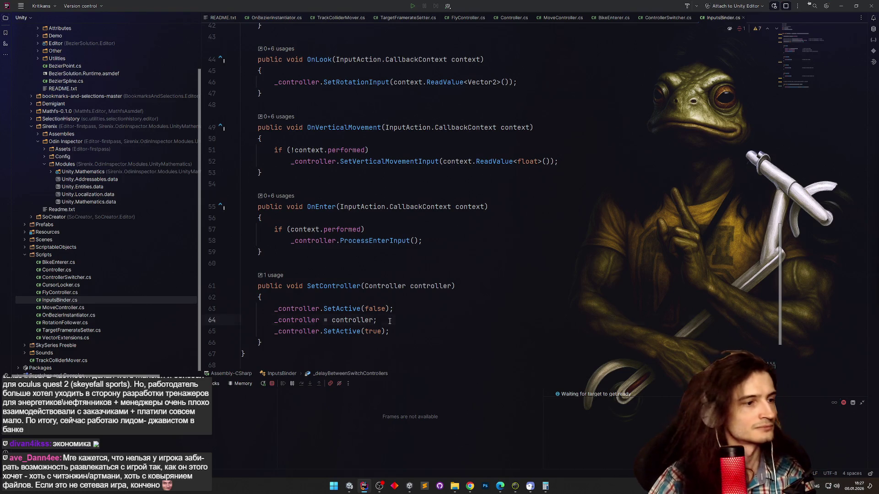
{"action": "key", "text": "Return"}
{"action": "key", "text": "Return"}
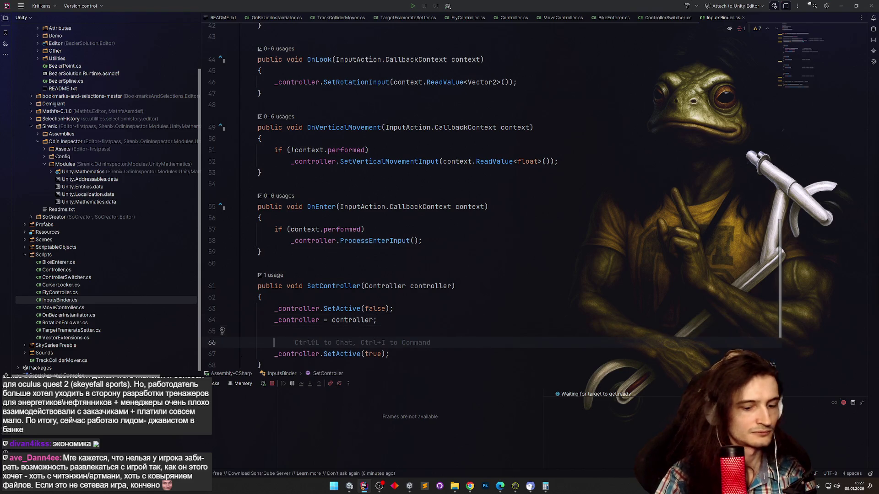
{"action": "type", "text": "if ("}
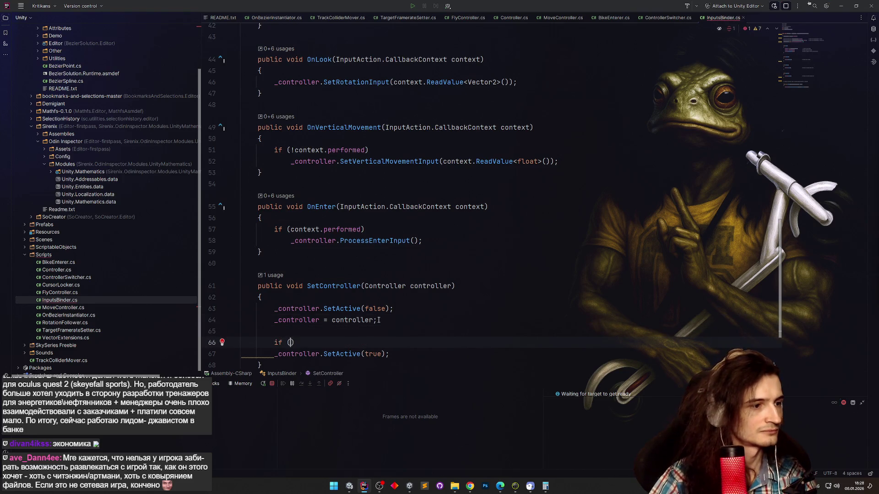
{"action": "left_click", "coordinate": [303, 354]}
{"action": "key", "text": "Right"}
{"action": "key", "text": "Right"}
{"action": "key", "text": "Right"}
{"action": "scroll", "coordinate": [305, 322], "scroll_direction": "down", "scroll_amount": 3}
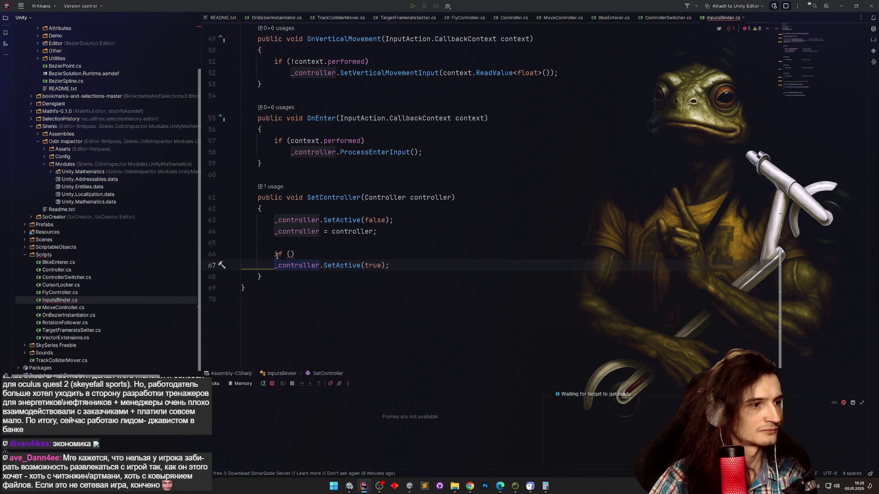
{"action": "key", "text": "ctrl+z"}
{"action": "key", "text": "ctrl+z"}
Briefly assign null on line 64, then restore controller and remove the extra blank lines.
{"action": "double_click", "coordinate": [353, 231]}
{"action": "type", "text": "m"}
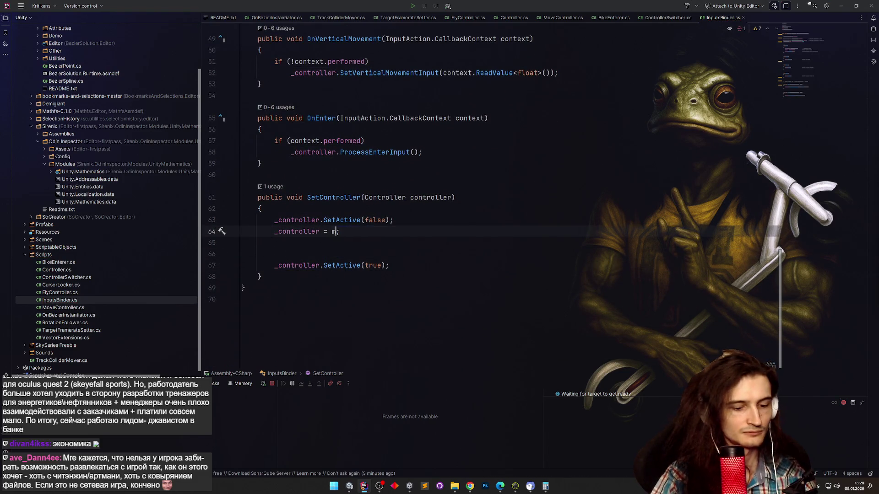
{"action": "key", "text": "BackSpace"}
{"action": "type", "text": "null"}
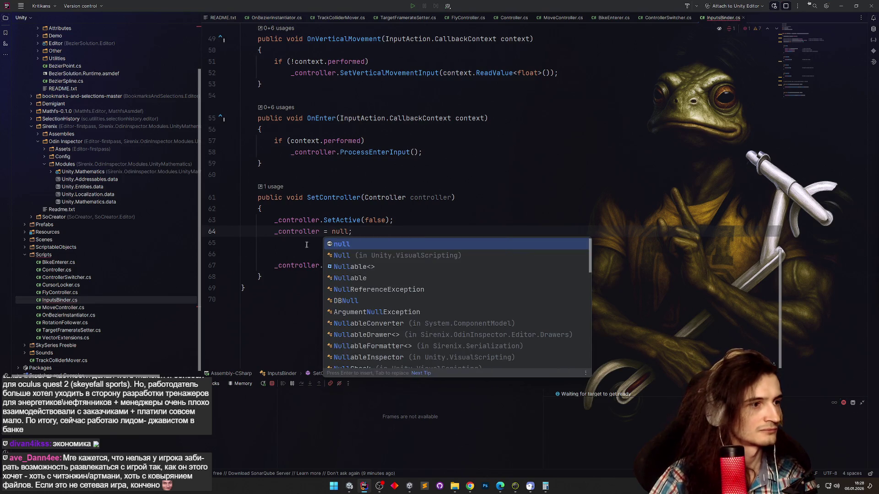
{"action": "key", "text": "Escape"}
{"action": "key", "text": "Down"}
{"action": "key", "text": "Delete"}
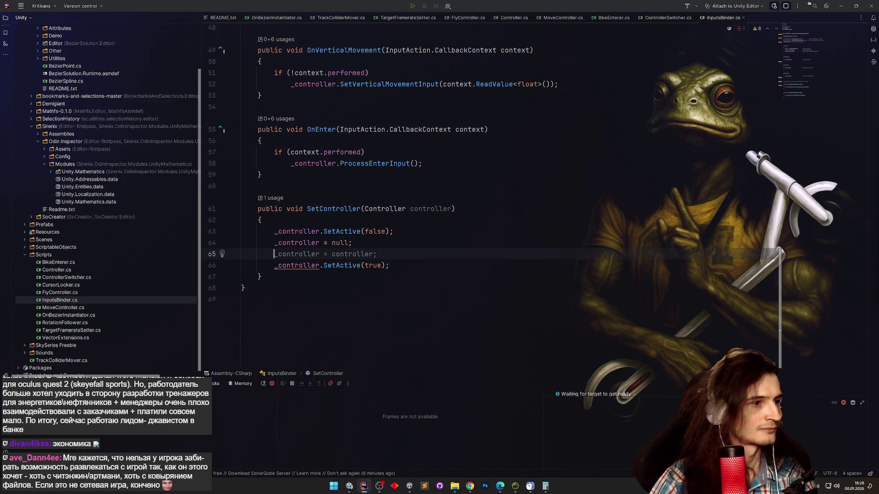
{"action": "key", "text": "ctrl+z"}
{"action": "key", "text": "BackSpace"}
{"action": "type", "text": "controller"}
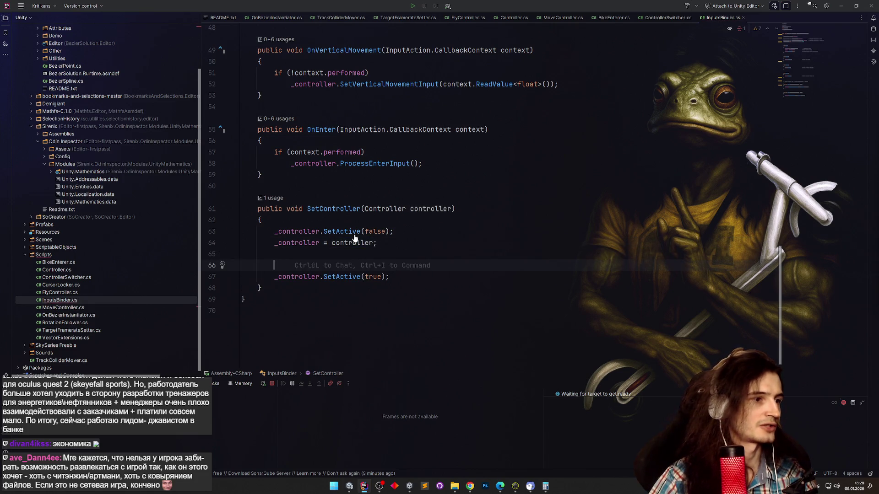
{"action": "key", "text": "Delete"}
{"action": "key", "text": "Delete"}
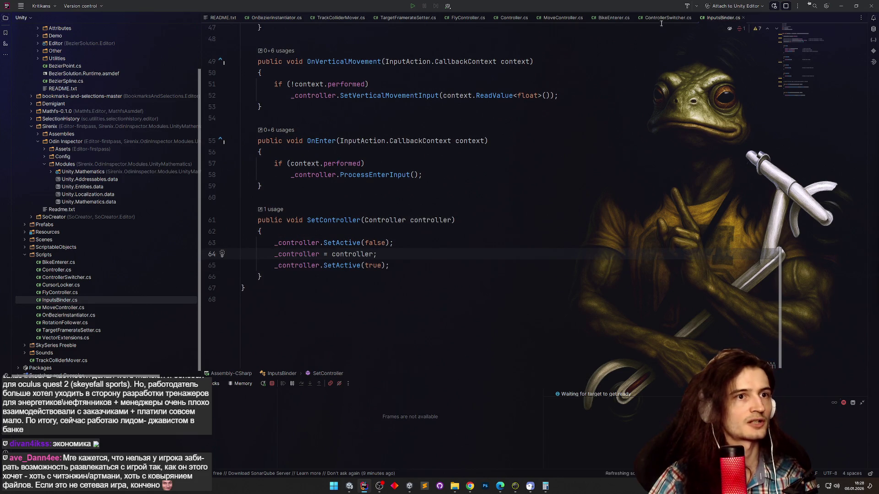
Declare '[SerializeField] float _delay = 1f;' below the fields in ControllerSwitcher.cs.
{"action": "left_click", "coordinate": [662, 18]}
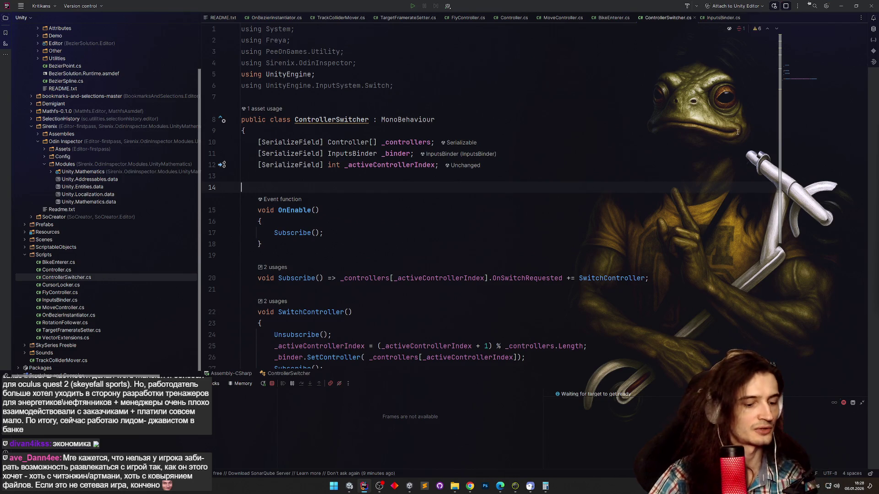
{"action": "key", "text": "Return"}
{"action": "key", "text": "Up"}
{"action": "key", "text": "Up"}
{"action": "type", "text": "[SerializeField] float _delay;"}
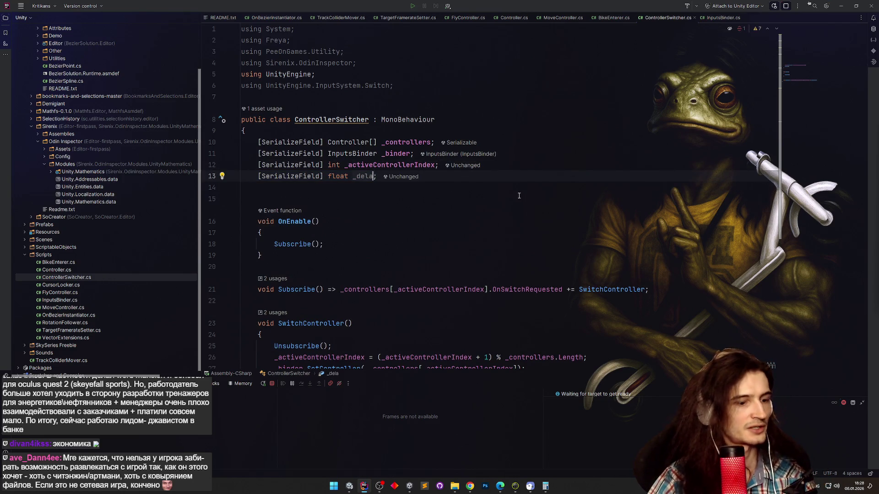
{"action": "key", "text": "Left"}
{"action": "type", "text": "= 1f"}
{"action": "left_click", "coordinate": [496, 232]}
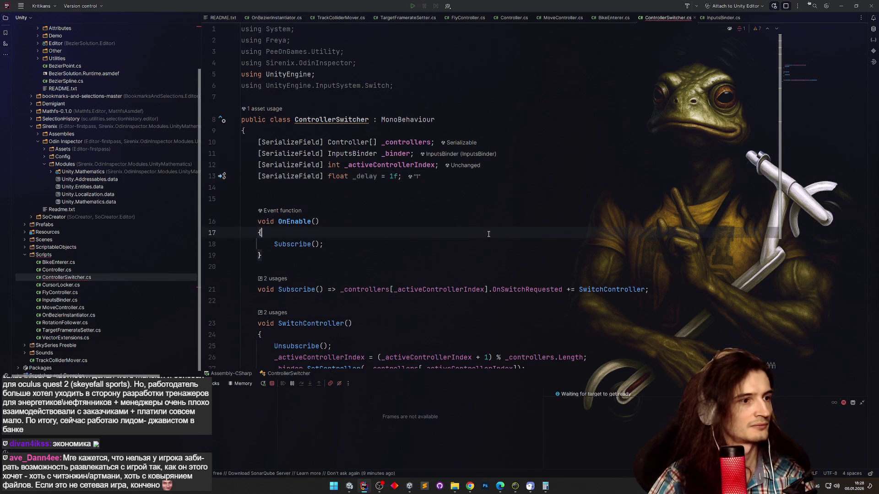
{"action": "left_click_drag", "start_coordinate": [780, 142], "coordinate": [766, 208]}
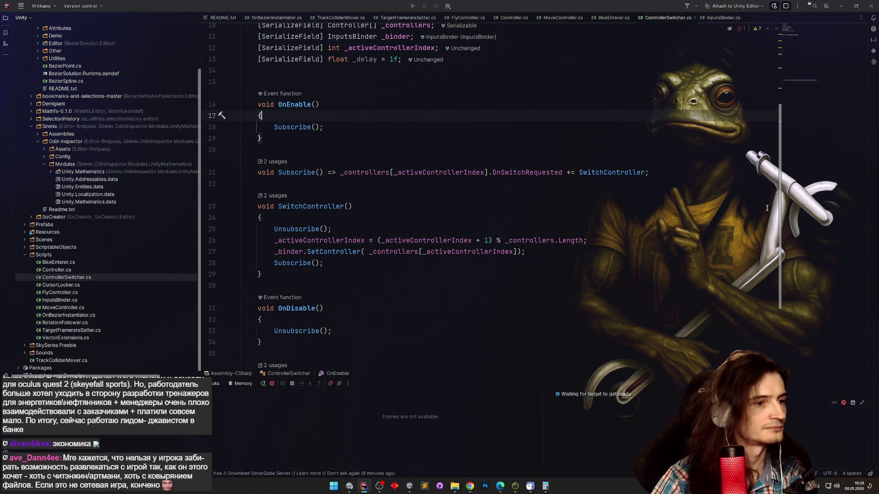
{"action": "left_click_drag", "start_coordinate": [767, 208], "coordinate": [768, 175]}
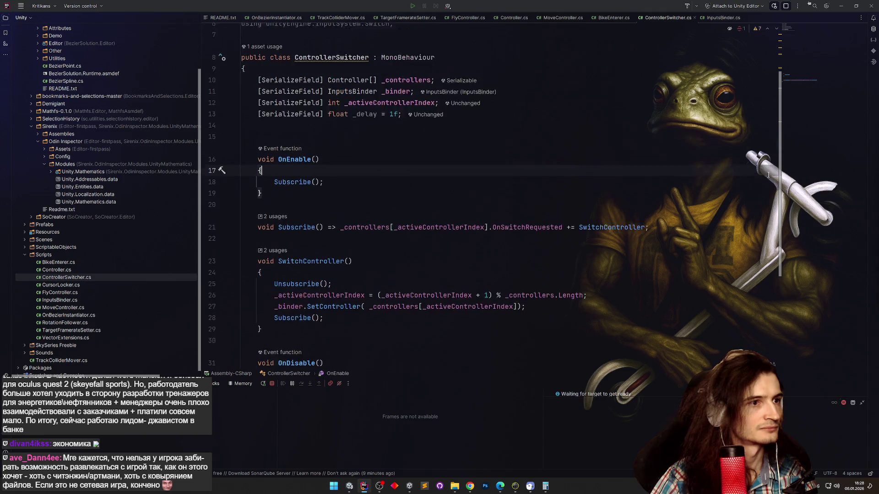
Compare InputsBinder.cs with SwitchController in ControllerSwitcher.cs and go to the _binder declaration.
{"action": "left_click", "coordinate": [717, 18]}
{"action": "mouse_move", "coordinate": [781, 251]}
{"action": "left_mouse_down"}
{"action": "mouse_move", "coordinate": [783, 75]}
{"action": "mouse_move", "coordinate": [784, 85]}
{"action": "left_mouse_up"}
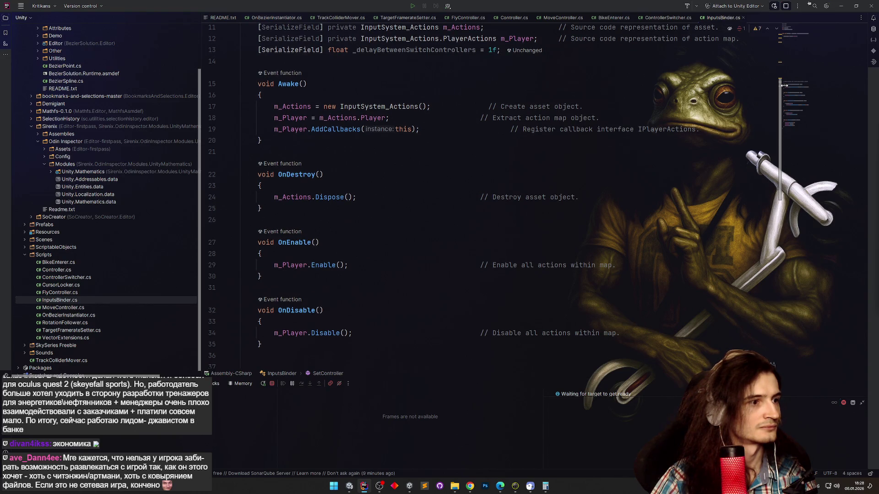
{"action": "scroll", "coordinate": [784, 85], "scroll_direction": "up", "scroll_amount": 3}
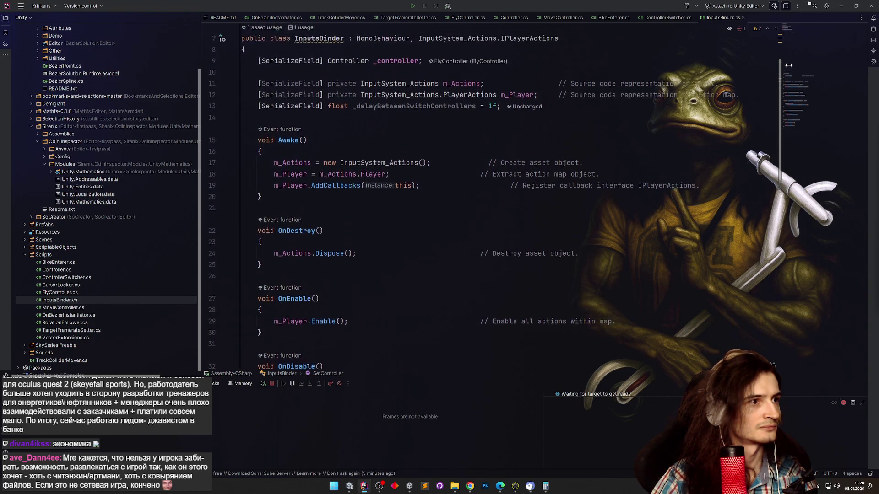
{"action": "left_click", "coordinate": [669, 18]}
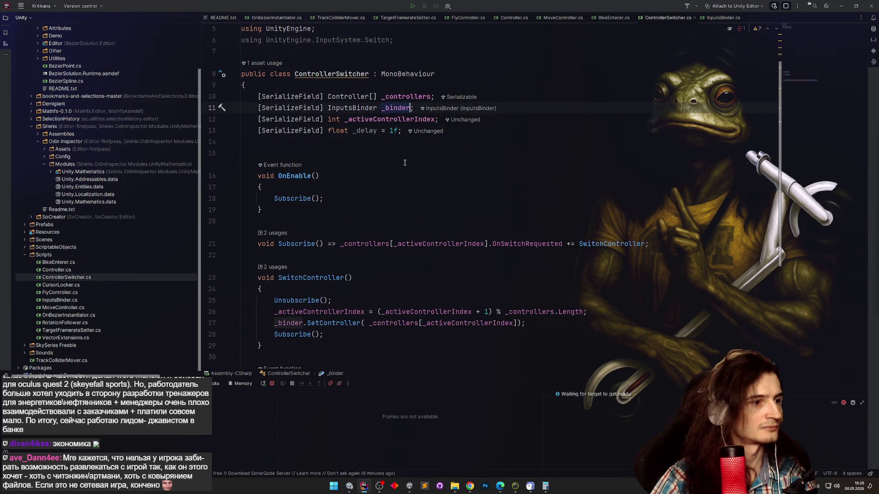
{"action": "scroll", "coordinate": [404, 163], "scroll_direction": "down", "scroll_amount": 5}
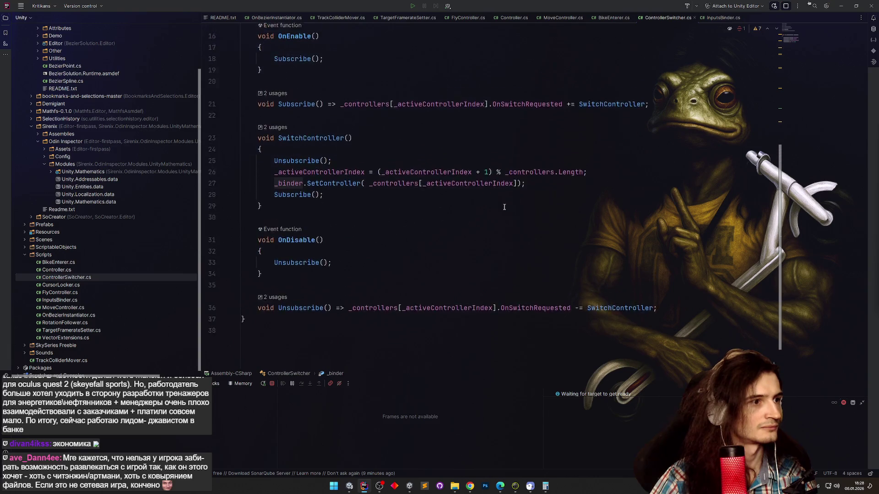
{"action": "scroll", "coordinate": [501, 202], "scroll_direction": "up", "scroll_amount": 1}
{"action": "scroll", "coordinate": [778, 104], "scroll_direction": "up", "scroll_amount": 3}
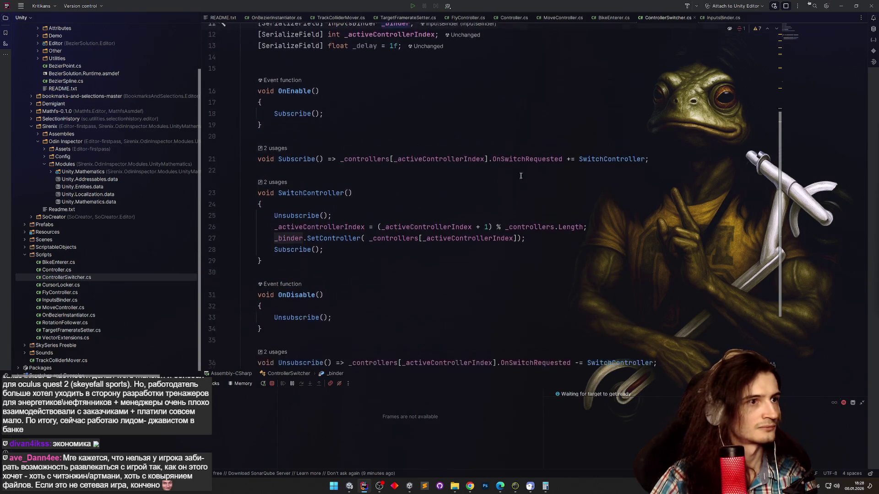
{"action": "scroll", "coordinate": [778, 105], "scroll_direction": "down", "scroll_amount": 3}
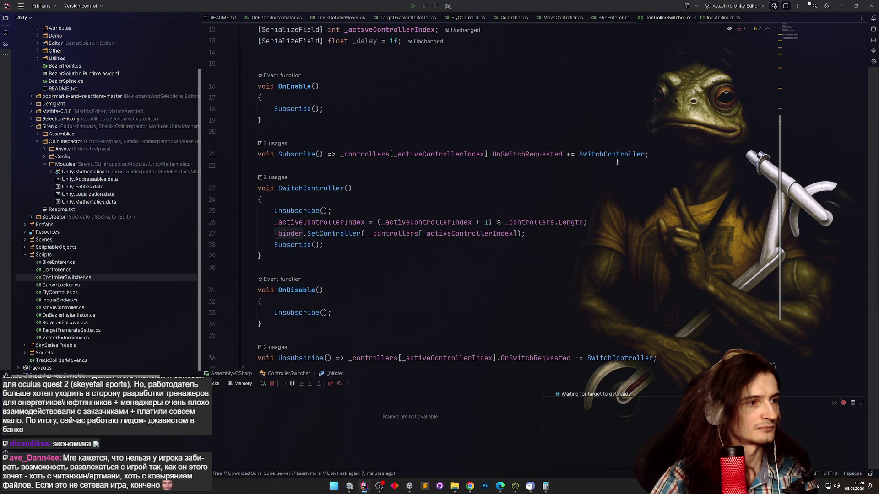
{"action": "scroll", "coordinate": [382, 185], "scroll_direction": "down", "scroll_amount": 3}
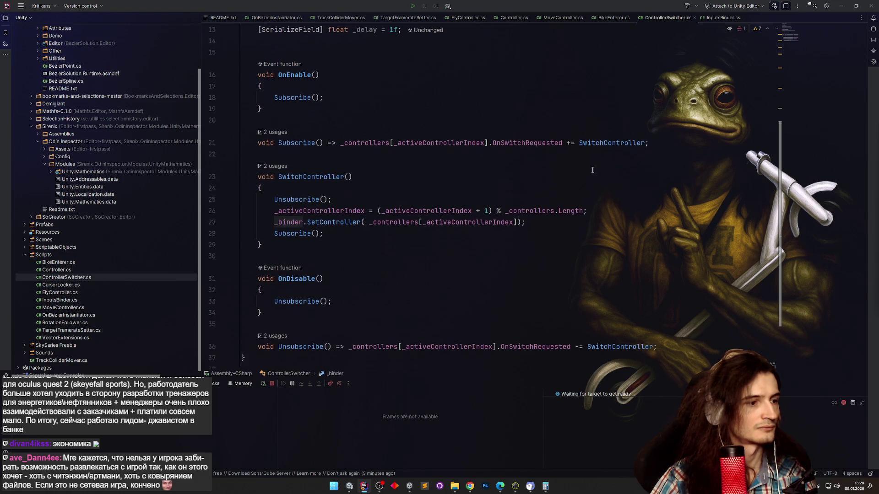
{"action": "scroll", "coordinate": [382, 185], "scroll_direction": "up", "scroll_amount": 1}
{"action": "key", "text": "ctrl+b"}
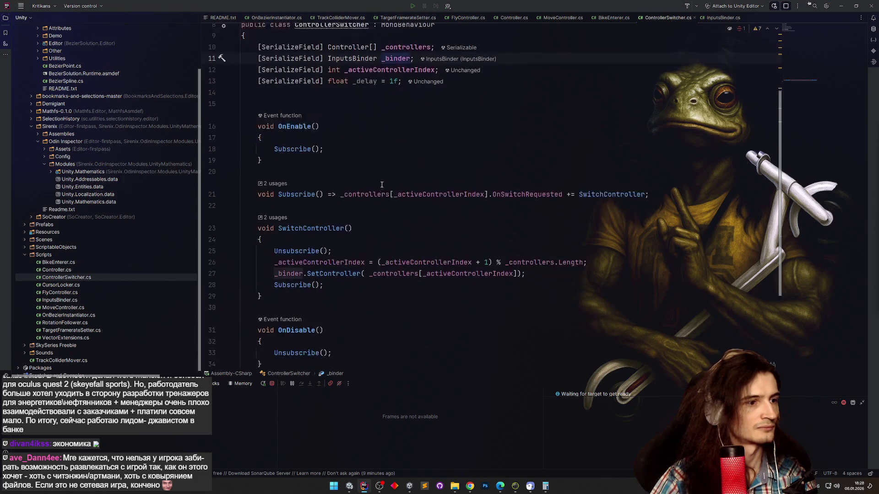
Add '_binder.enabled = false;' after the Subscribe call in SwitchController.
{"action": "left_click", "coordinate": [333, 265], "text": "ctrl"}
{"action": "key", "text": "Return"}
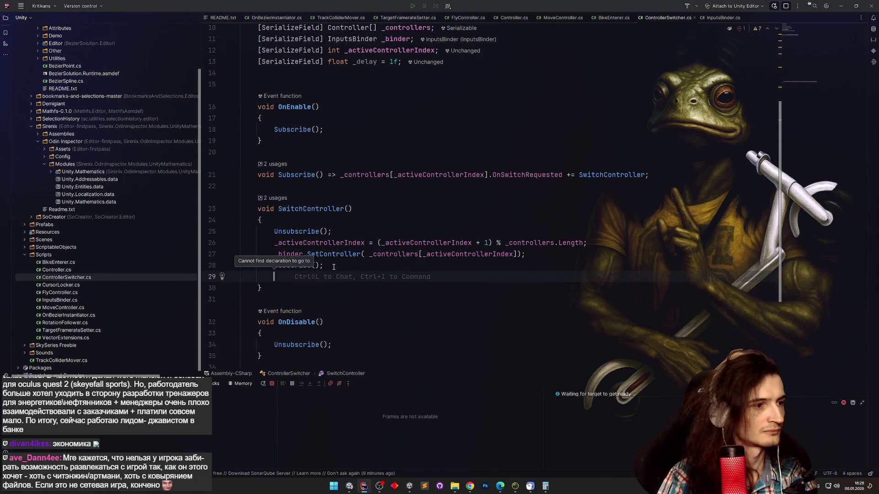
{"action": "type", "text": "_binder.seta"}
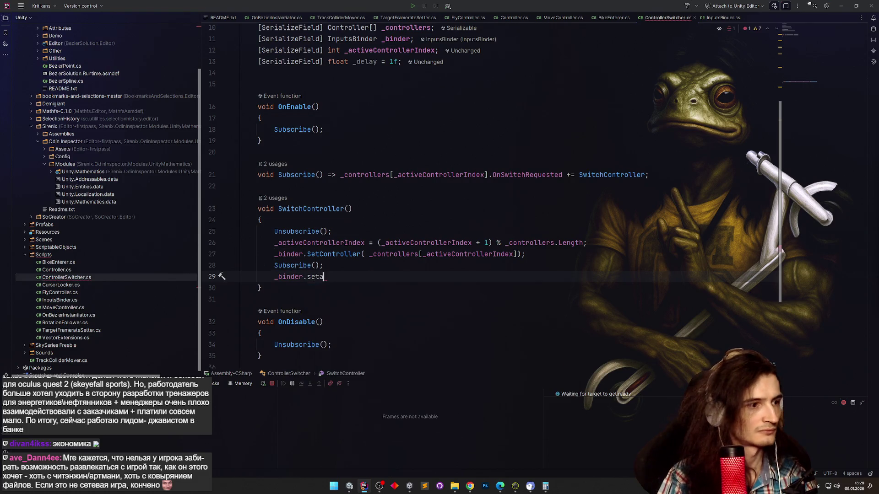
{"action": "key", "text": "ctrl+space"}
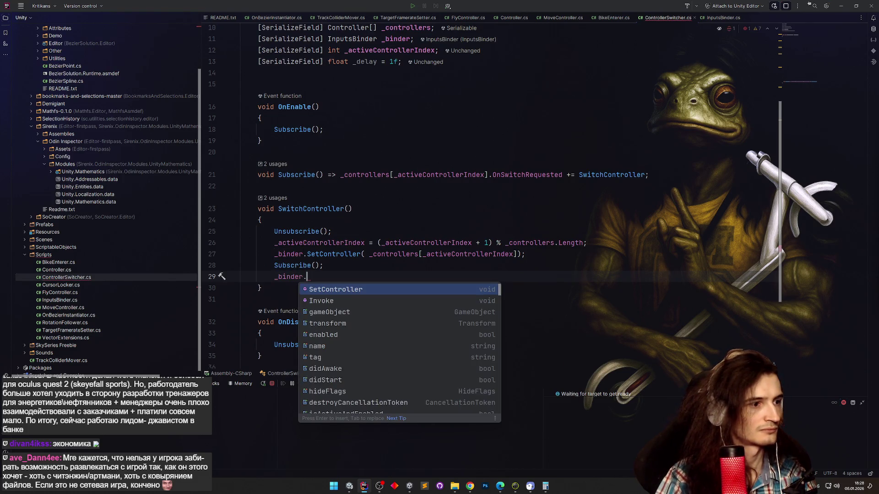
{"action": "key", "text": "Escape"}
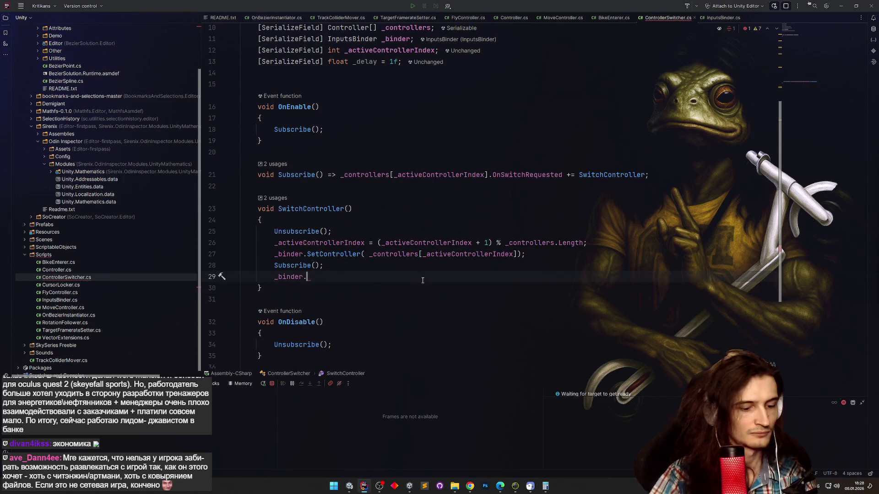
{"action": "type", "text": "SetAcen"}
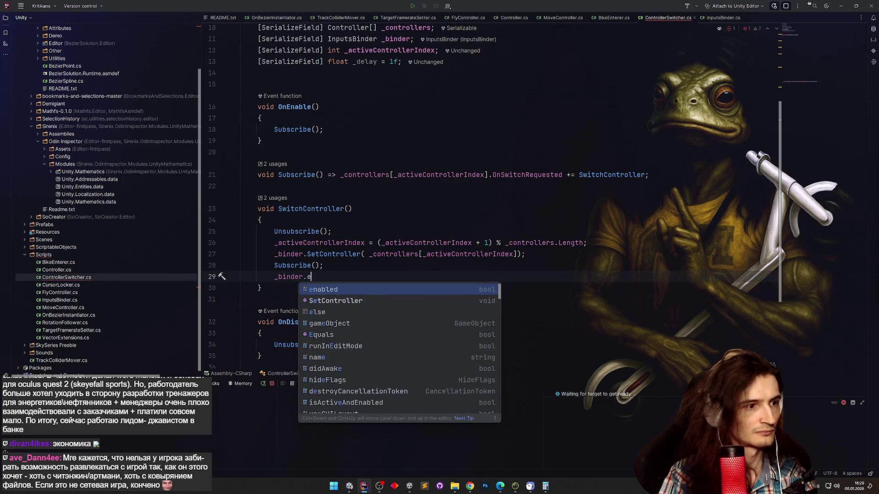
{"action": "key", "text": "Return"}
{"action": "type", "text": "= false;"}
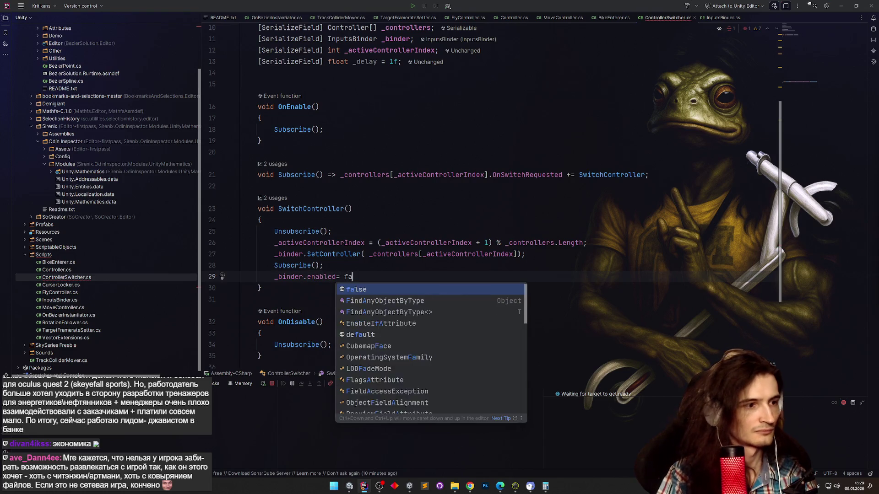
{"action": "key", "text": "Return"}
{"action": "scroll", "coordinate": [407, 257], "scroll_direction": "down", "scroll_amount": 2}
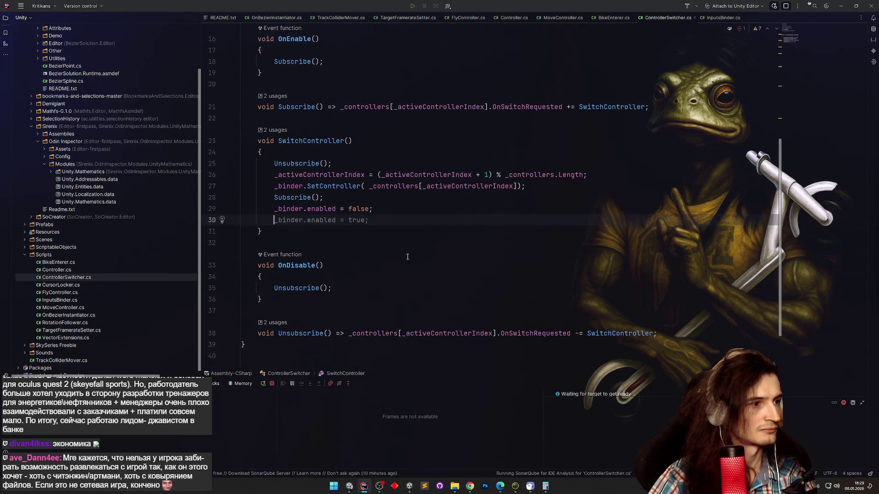
Duplicate the line as '_binder.enabled = true;' and extract it into a new EnableBinder method.
{"action": "left_click", "coordinate": [293, 210]}
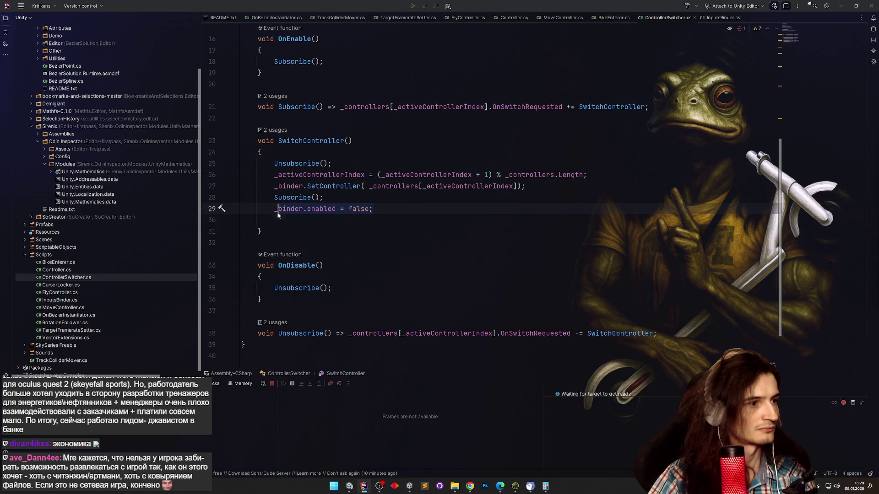
{"action": "key", "text": "ctrl+d"}
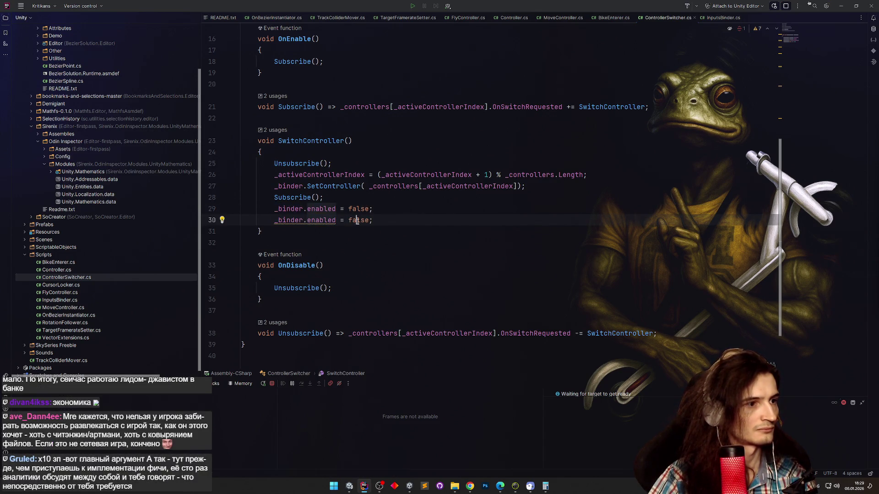
{"action": "double_click", "coordinate": [364, 220]}
{"action": "type", "text": "true"}
{"action": "key", "text": "Escape"}
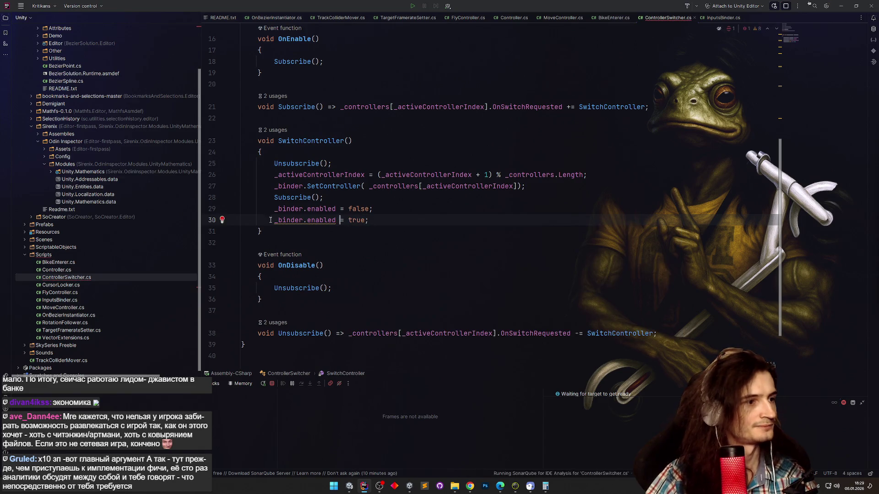
{"action": "key", "text": "shift+Home"}
{"action": "key", "text": "alt+Return"}
{"action": "key", "text": "Return"}
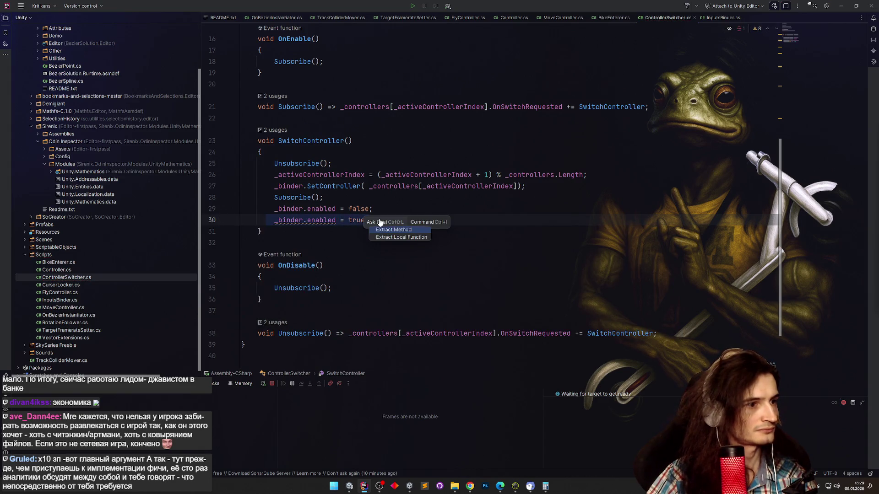
{"action": "type", "text": "EnableBinder"}
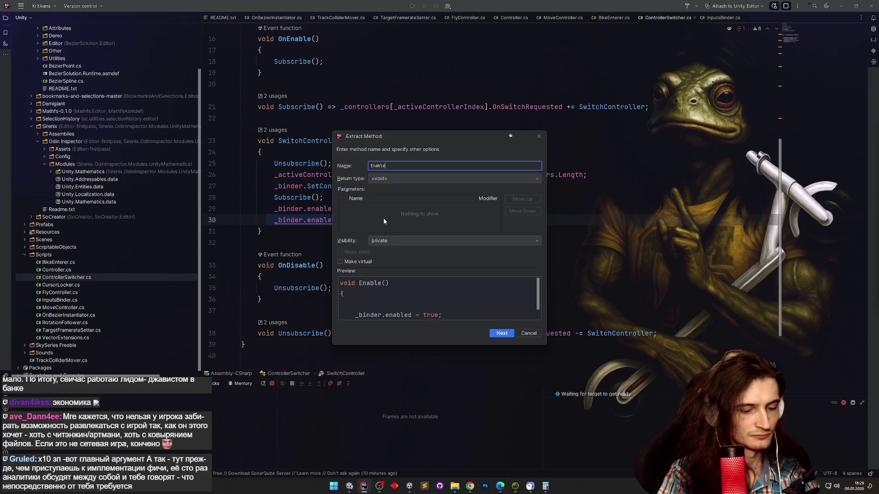
{"action": "key", "text": "Return"}
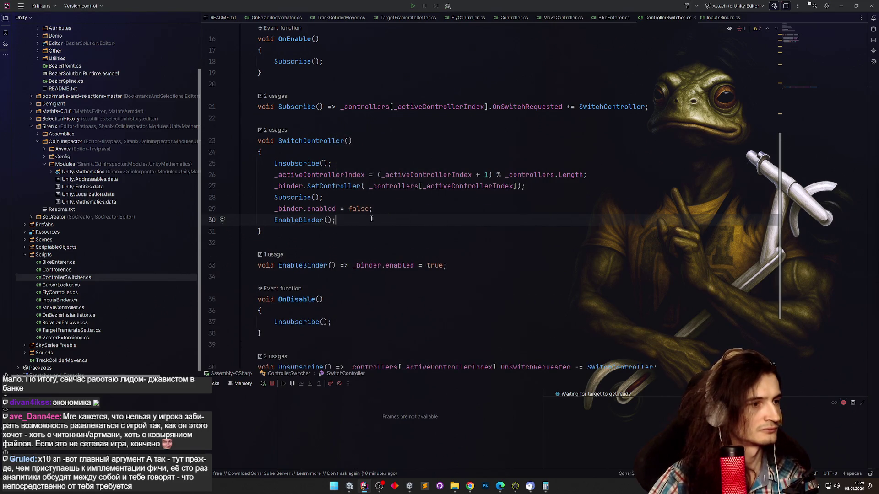
Replace the EnableBinder call with 'Invoke(nameof(EnableBinder), _delay);'.
{"action": "key", "text": "Home"}
{"action": "type", "text": "Invoke"}
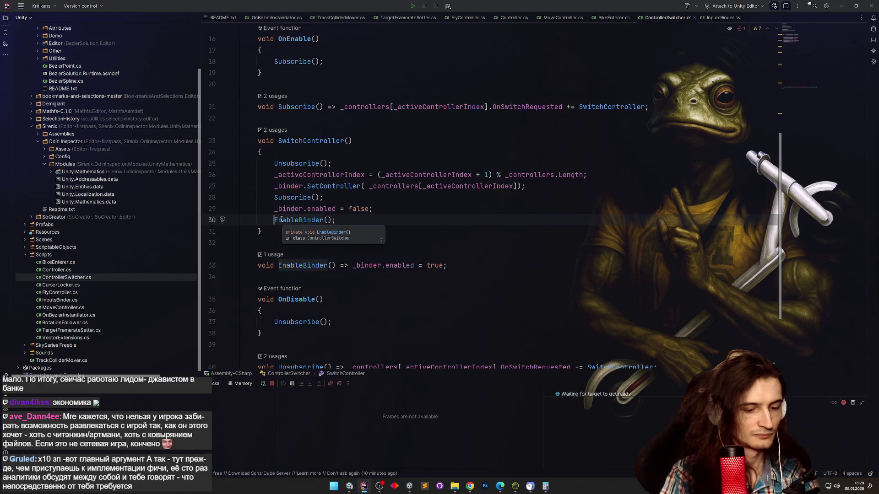
{"action": "key", "text": "Return"}
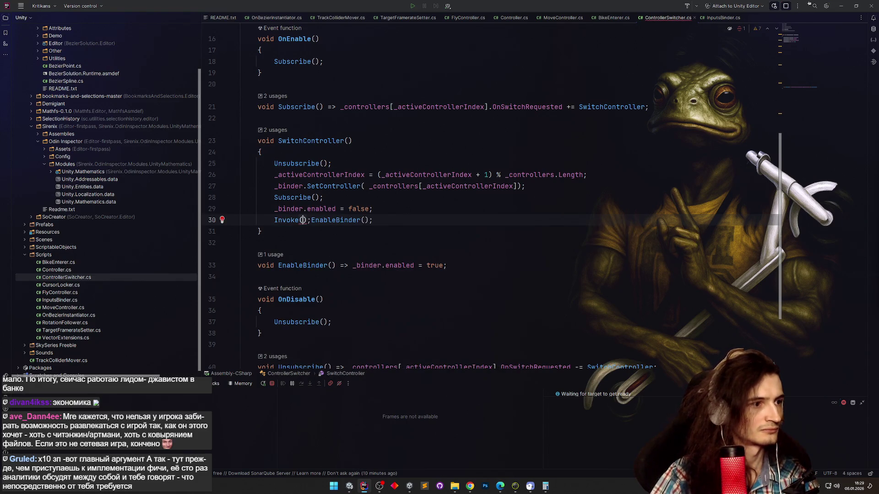
{"action": "type", "text": "na"}
{"action": "key", "text": "Return"}
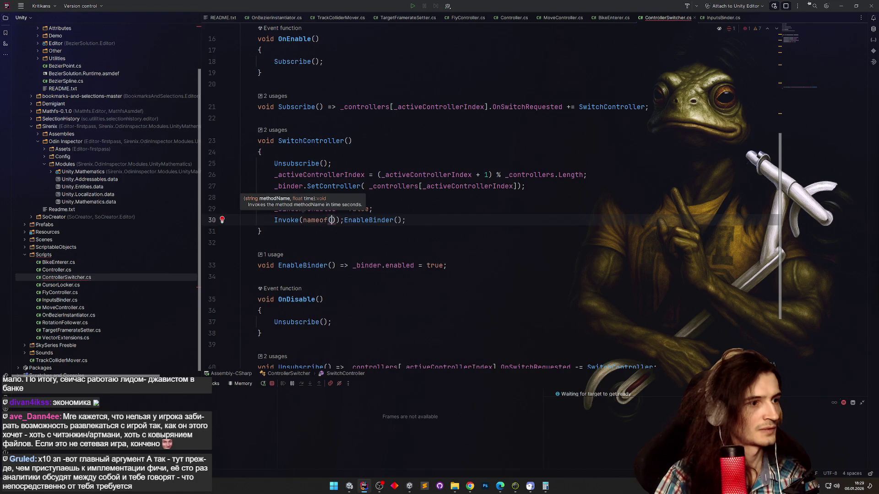
{"action": "double_click", "coordinate": [358, 222]}
{"action": "left_click_drag", "start_coordinate": [358, 221], "coordinate": [330, 222]}
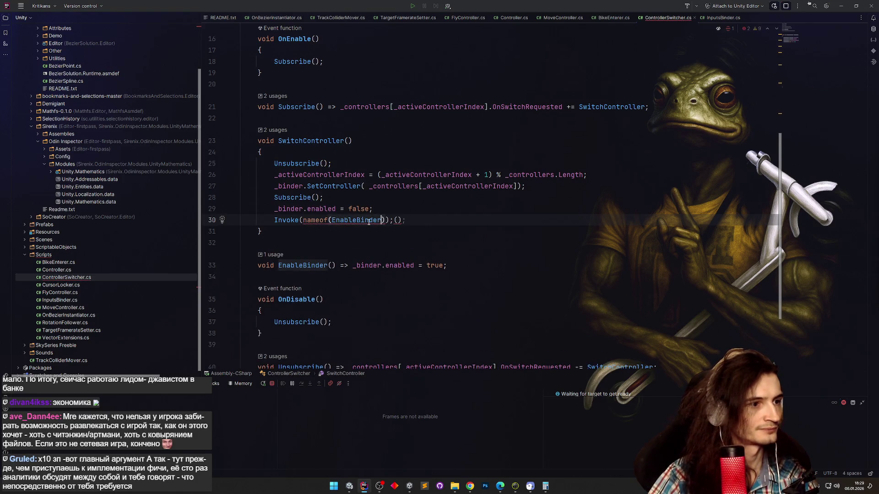
{"action": "type", "text": "), _de"}
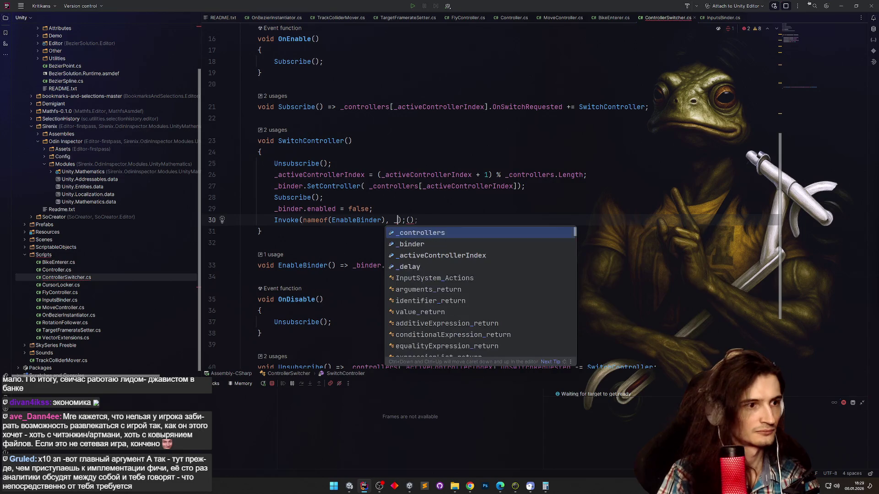
{"action": "key", "text": "Return"}
{"action": "key", "text": "End"}
{"action": "key", "text": "BackSpace"}
{"action": "key", "text": "BackSpace"}
{"action": "key", "text": "BackSpace"}
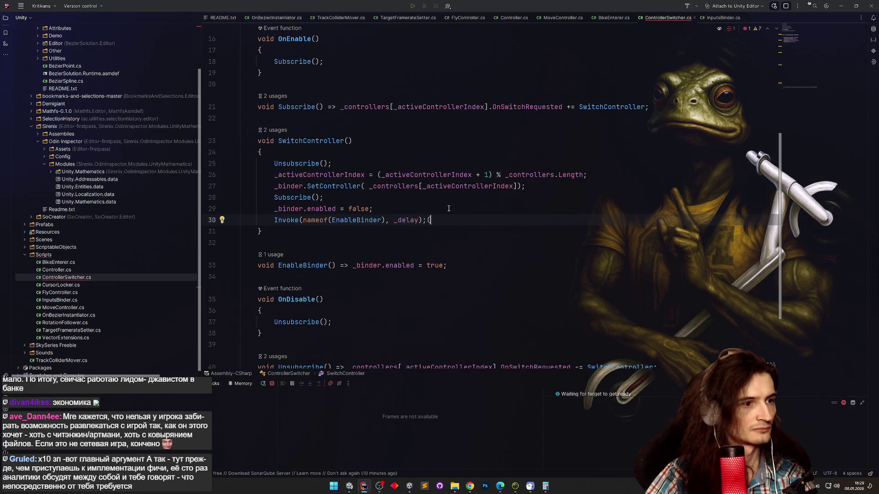
{"action": "left_click", "coordinate": [452, 207]}
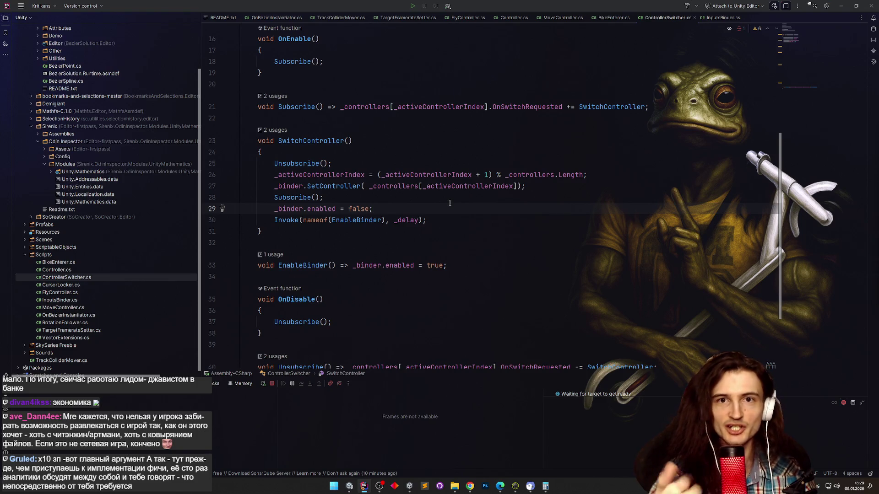
{"action": "left_click", "coordinate": [460, 202]}
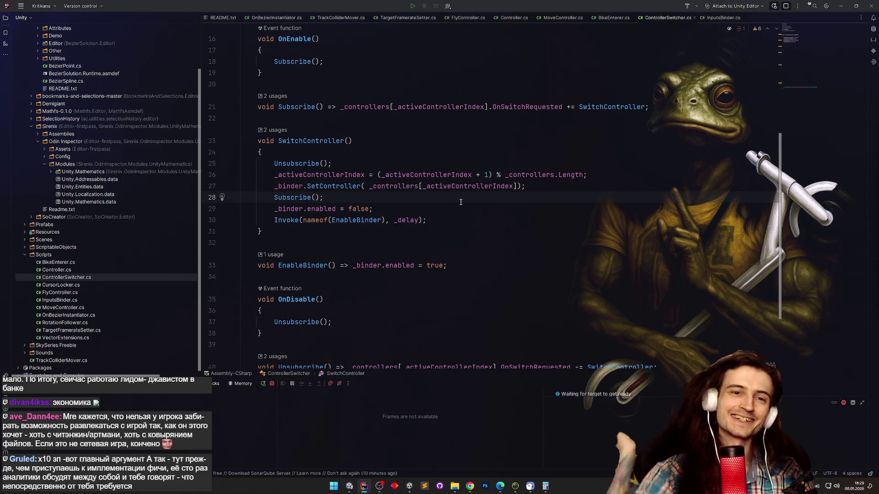
{"action": "left_click", "coordinate": [514, 231]}
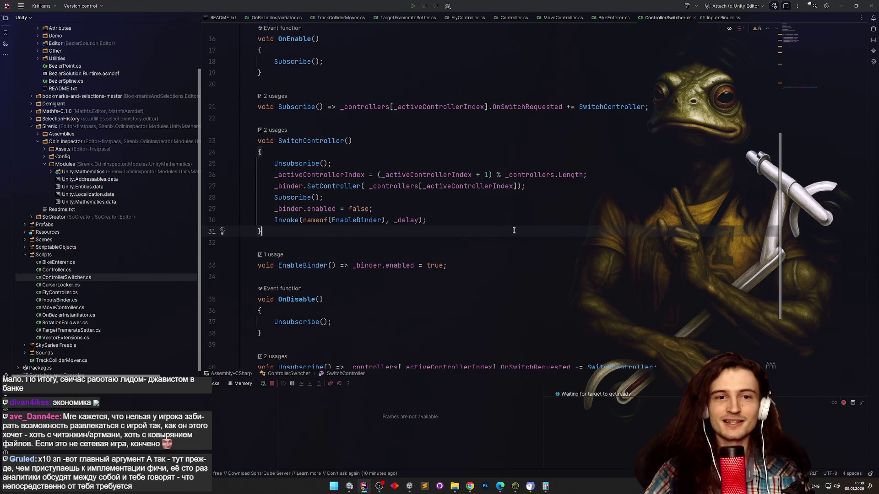
{"action": "left_click", "coordinate": [479, 223]}
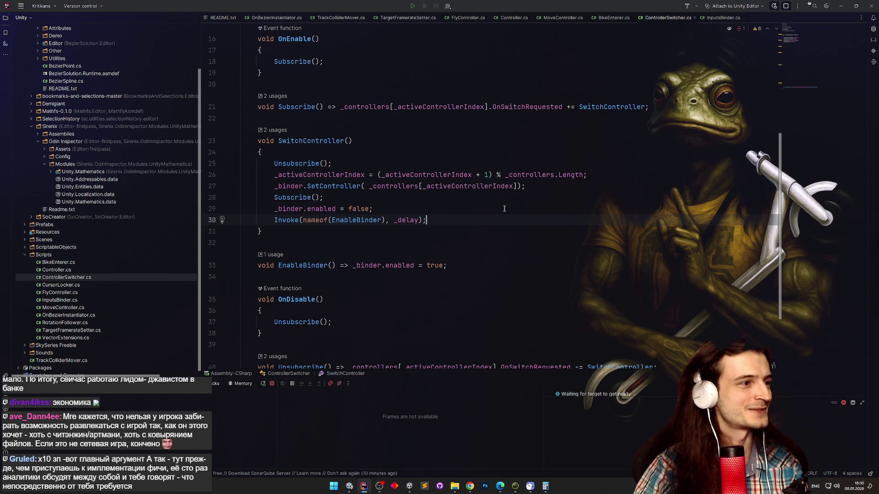
In Unity, check the ControllerSwitcher object and run Play mode to test controller switching.
{"action": "key", "text": "alt+Tab"}
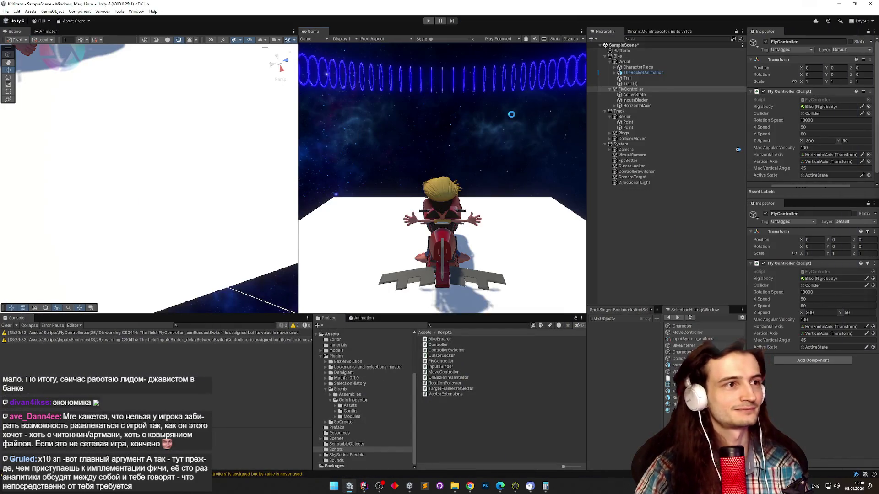
{"action": "left_click", "coordinate": [652, 171]}
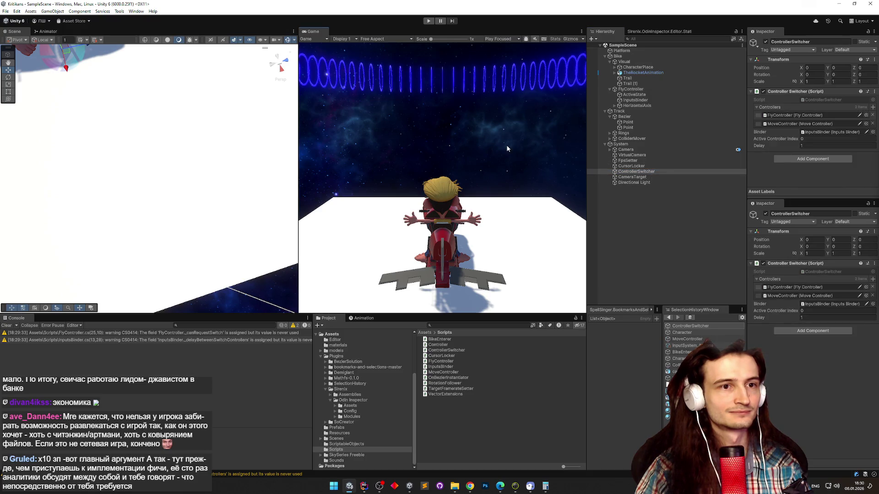
{"action": "key", "text": "ctrl+p"}
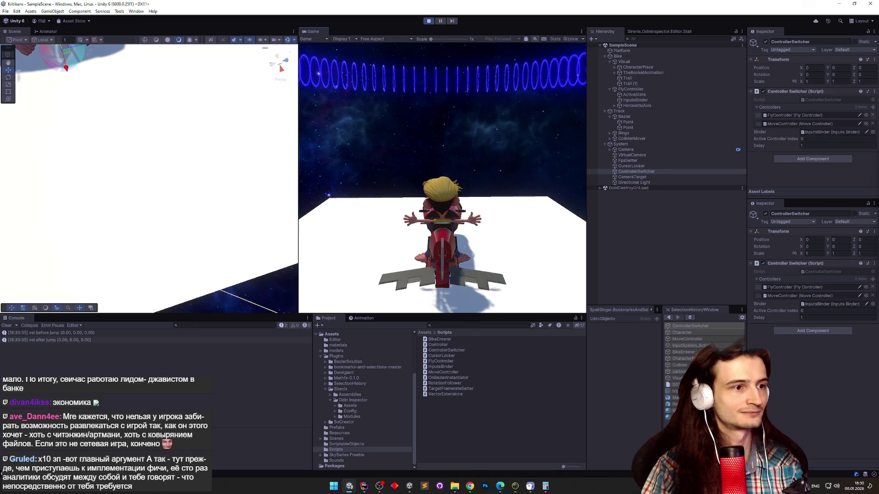
{"action": "key", "text": "space"}
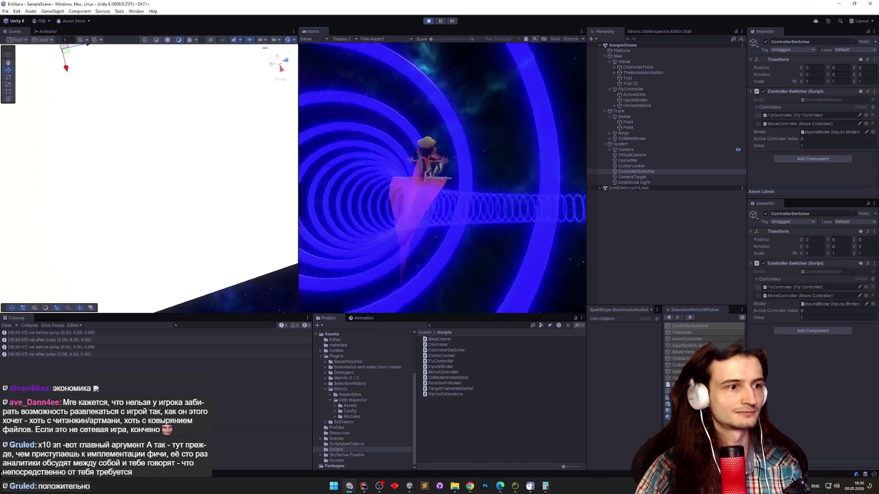
Restart the game, dismount with Space, remount the bike with E, then return to Rider.
{"action": "key", "text": "ctrl+p"}
{"action": "key", "text": "ctrl+p"}
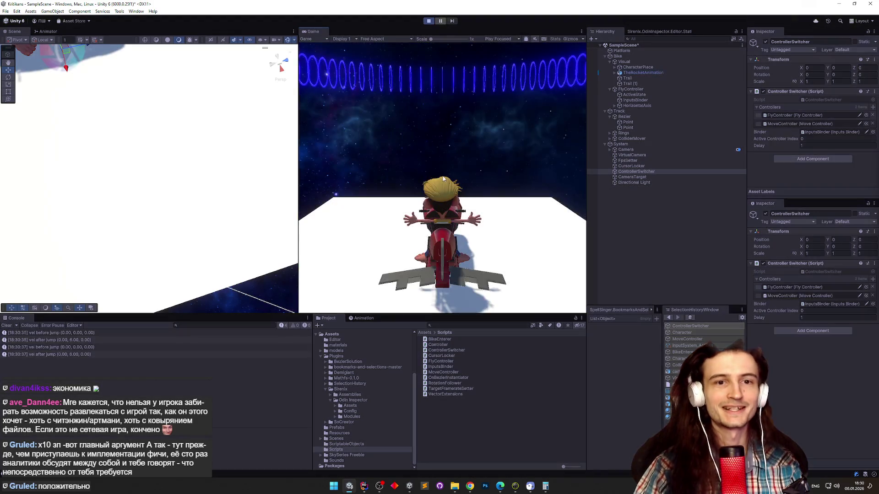
{"action": "left_click", "coordinate": [422, 180]}
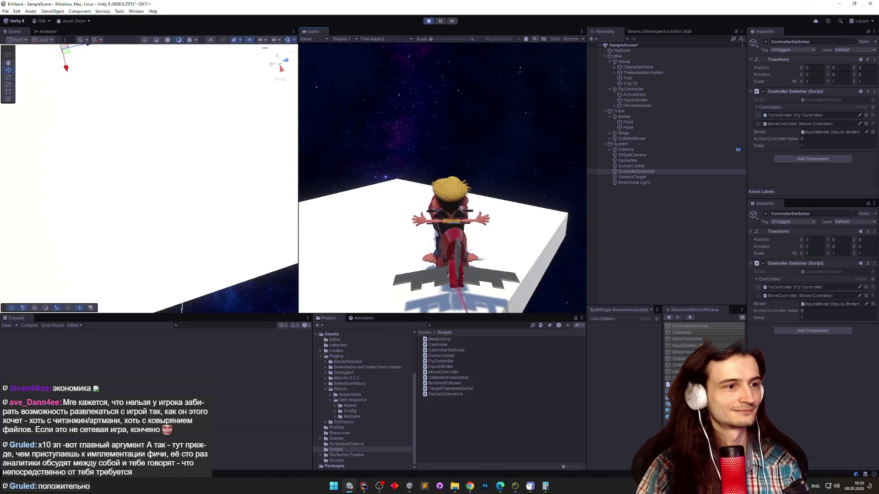
{"action": "key", "text": "space"}
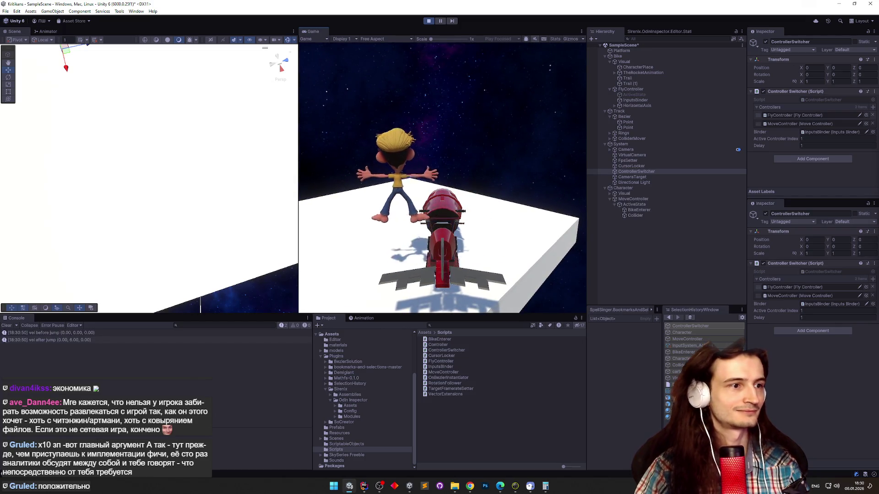
{"action": "key", "text": "e"}
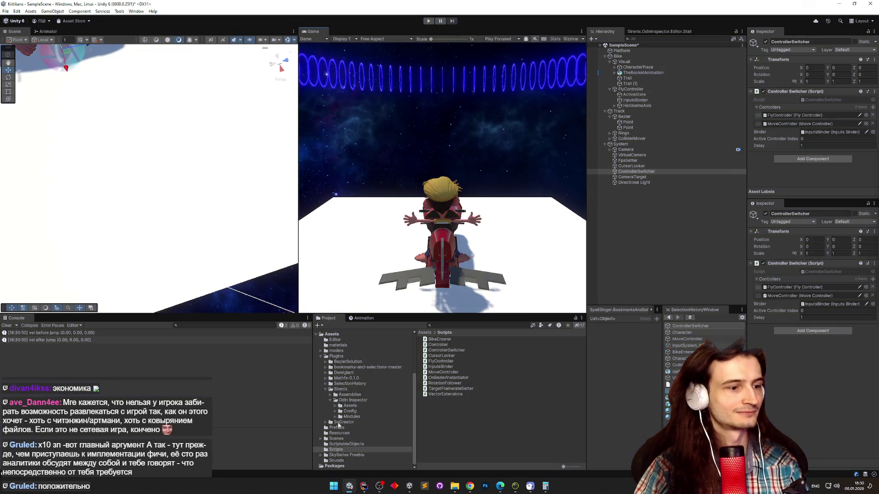
{"action": "left_click", "coordinate": [364, 487]}
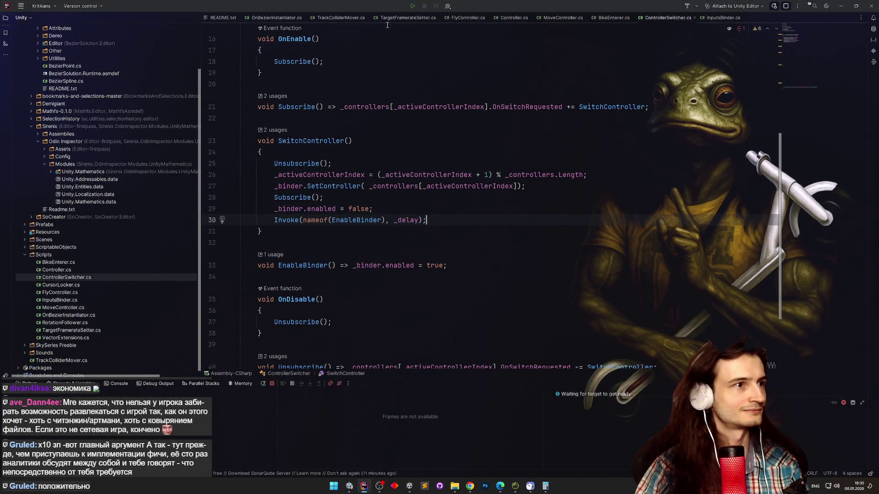
Change FlyController's ProcessEnterInput threshold from 0.01f to 0.1f, then minimize Rider.
{"action": "left_click", "coordinate": [466, 18]}
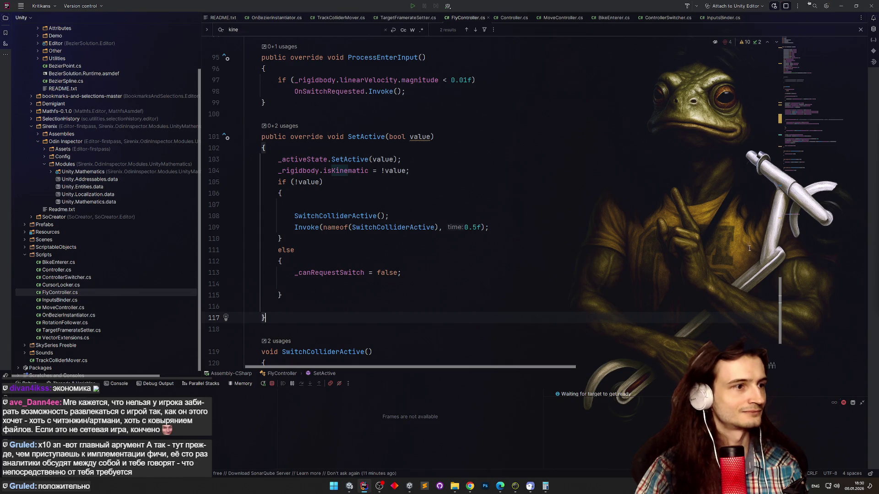
{"action": "mouse_move", "coordinate": [779, 282]}
{"action": "left_mouse_down"}
{"action": "mouse_move", "coordinate": [779, 291]}
{"action": "mouse_move", "coordinate": [779, 258]}
{"action": "left_mouse_up"}
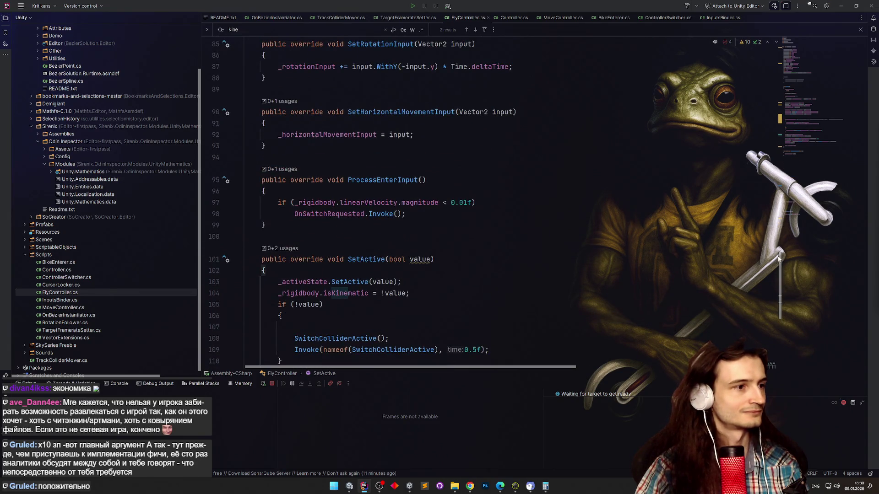
{"action": "left_click", "coordinate": [462, 206]}
{"action": "key", "text": "Delete"}
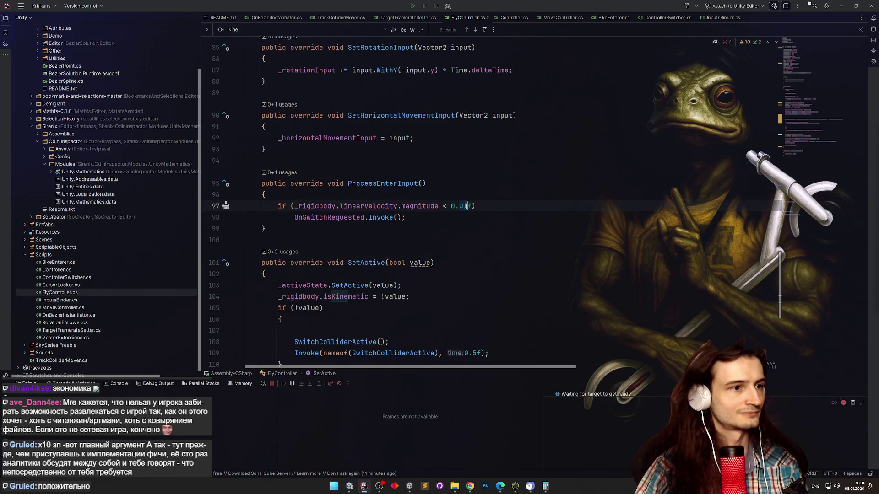
{"action": "left_click", "coordinate": [428, 184]}
{"action": "left_click", "coordinate": [840, 6]}
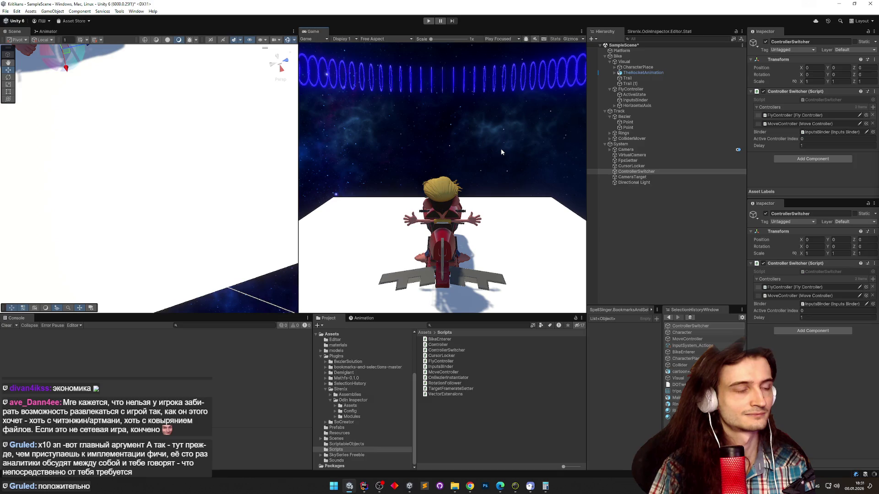
{"action": "key", "text": "ctrl+p"}
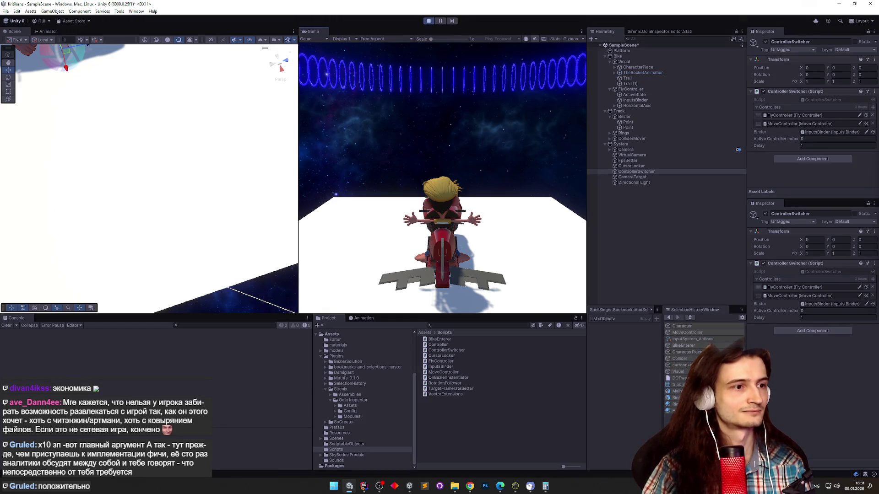
{"action": "key", "text": "shift+space"}
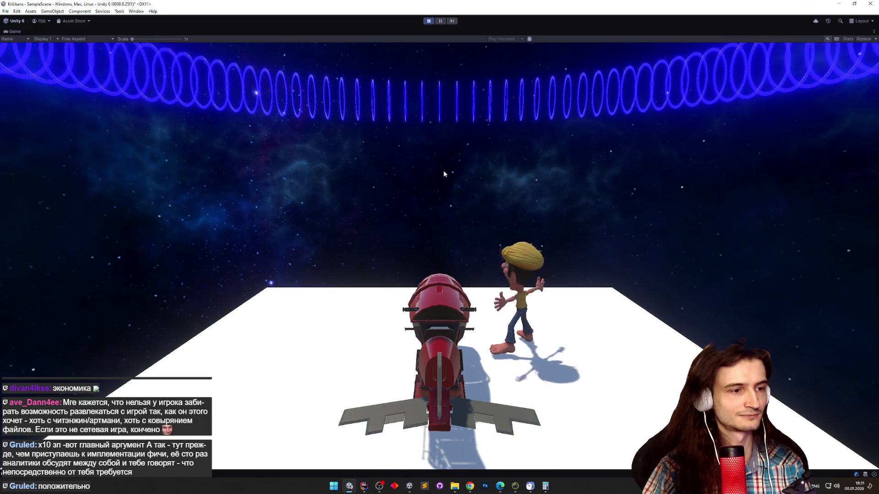
{"action": "key", "text": "ctrl+p"}
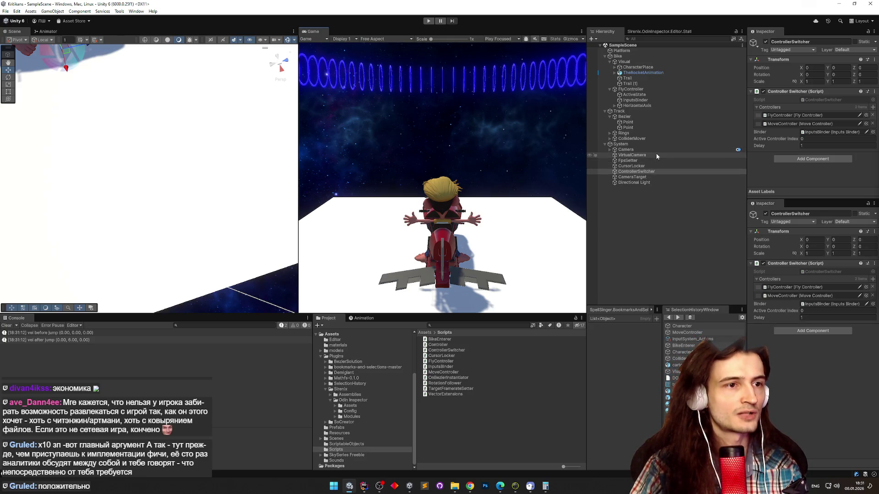
Inspect CameraTarget's constraint source Visual and the VirtualCamera settings in Unity.
{"action": "left_click", "coordinate": [609, 150]}
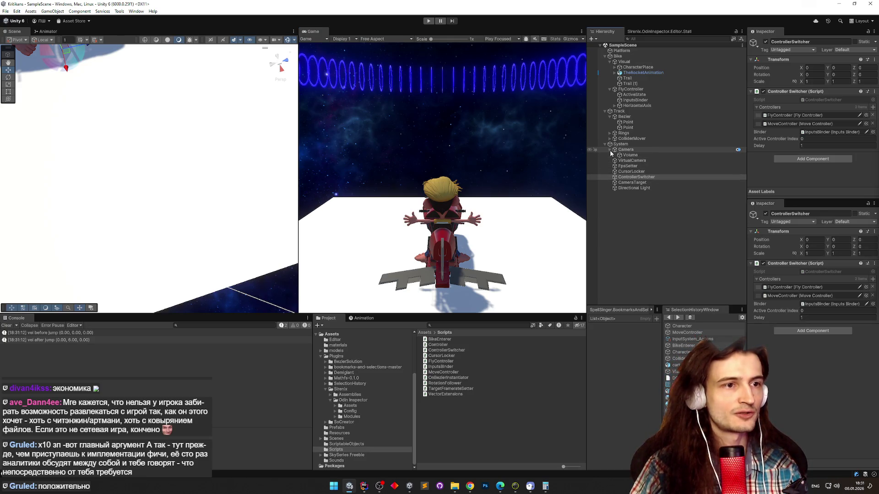
{"action": "left_click", "coordinate": [610, 149]}
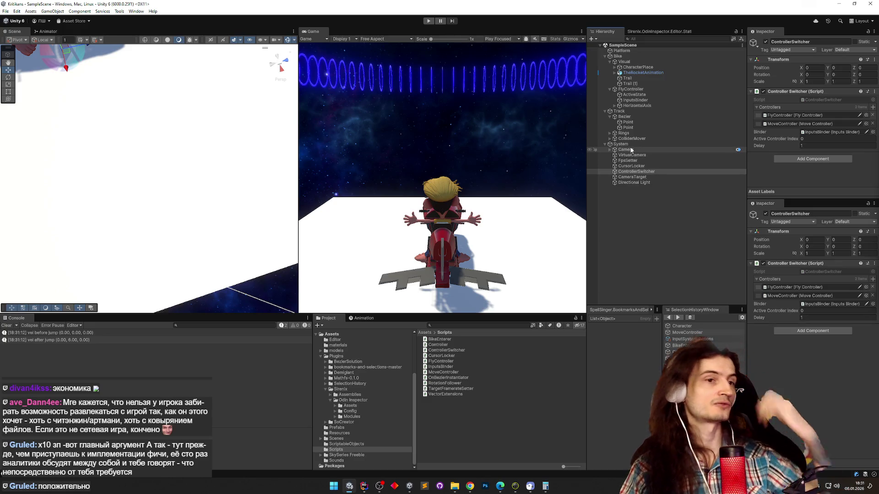
{"action": "left_click", "coordinate": [638, 177]}
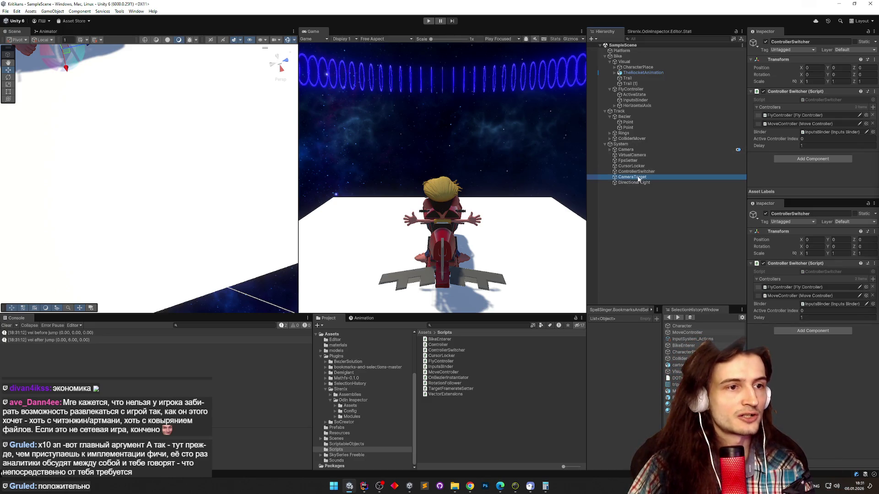
{"action": "left_click", "coordinate": [771, 136]}
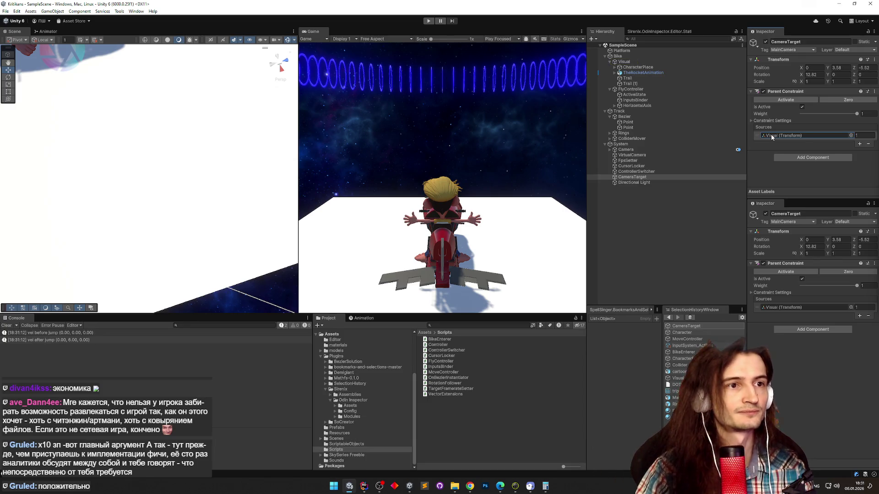
{"action": "left_click", "coordinate": [660, 176]}
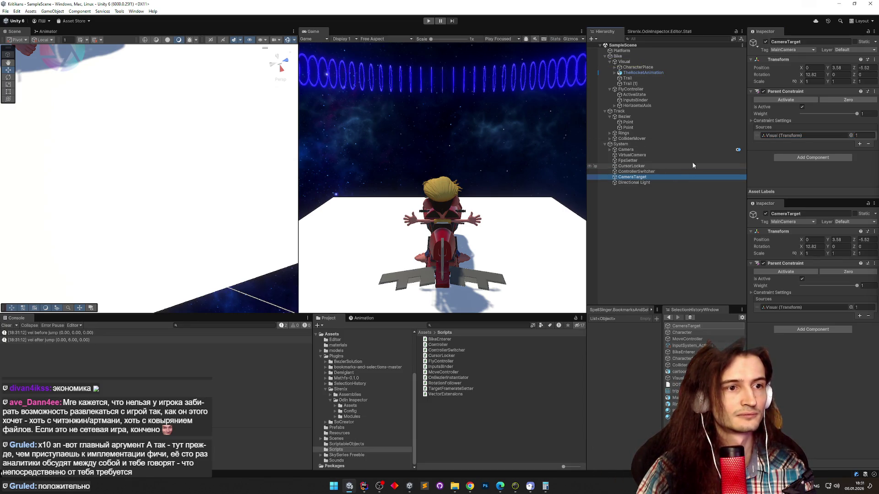
{"action": "left_click", "coordinate": [787, 136]}
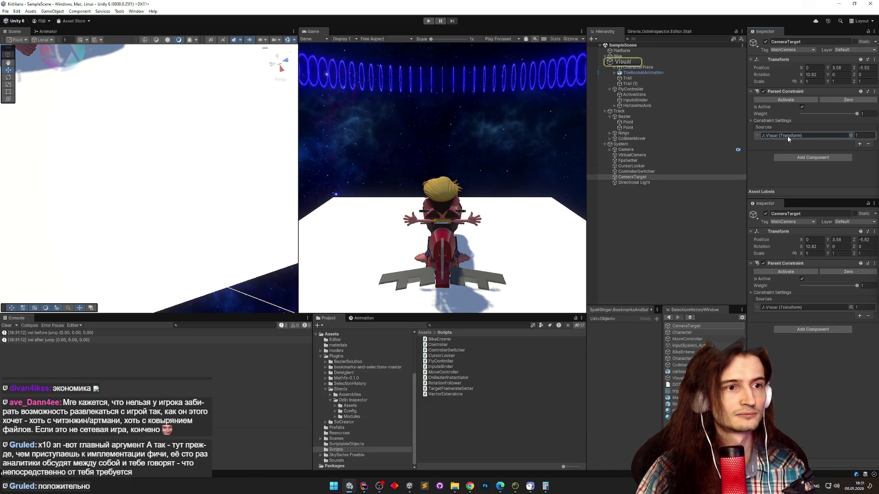
{"action": "left_click", "coordinate": [660, 154]}
{"action": "scroll", "coordinate": [870, 104], "scroll_direction": "down", "scroll_amount": 1}
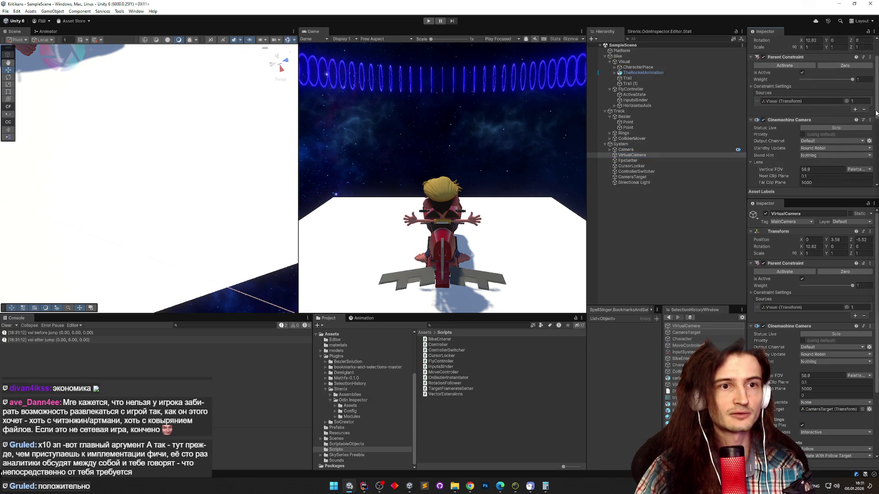
{"action": "left_click", "coordinate": [644, 177]}
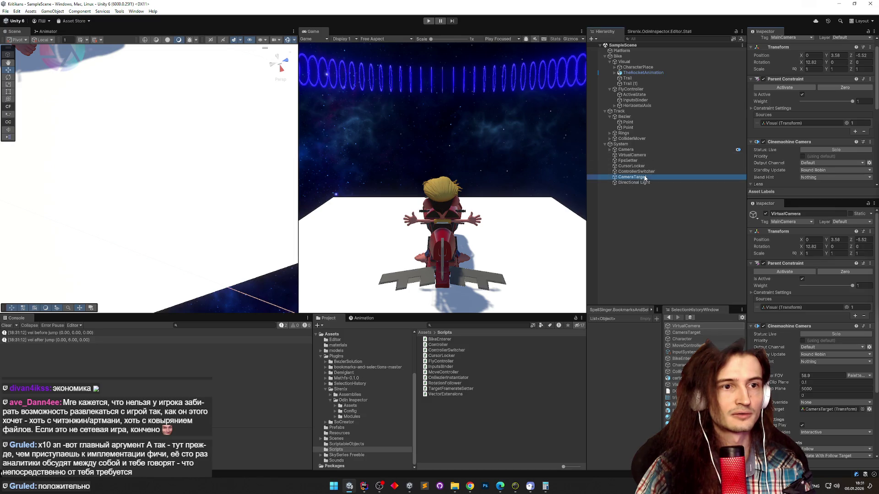
{"action": "left_click", "coordinate": [638, 155]}
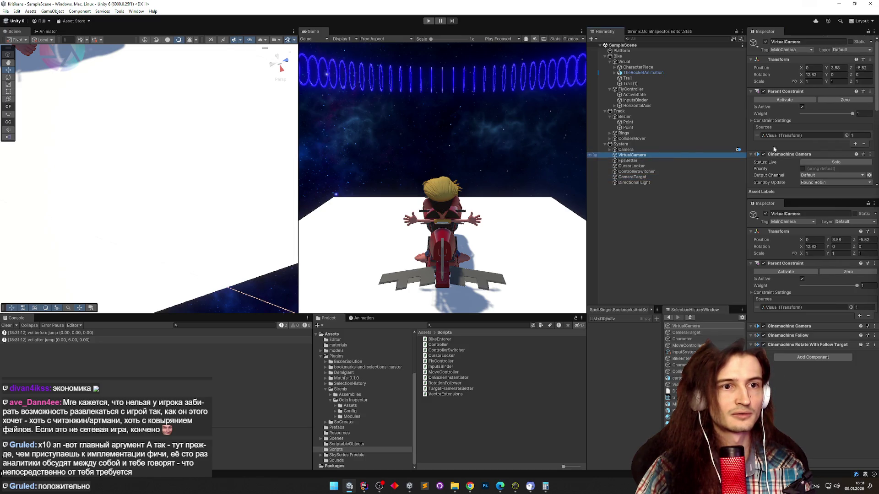
Adjust the VirtualCamera Inspector, select CameraTarget, and run a quick Play mode test.
{"action": "left_click", "coordinate": [876, 116]}
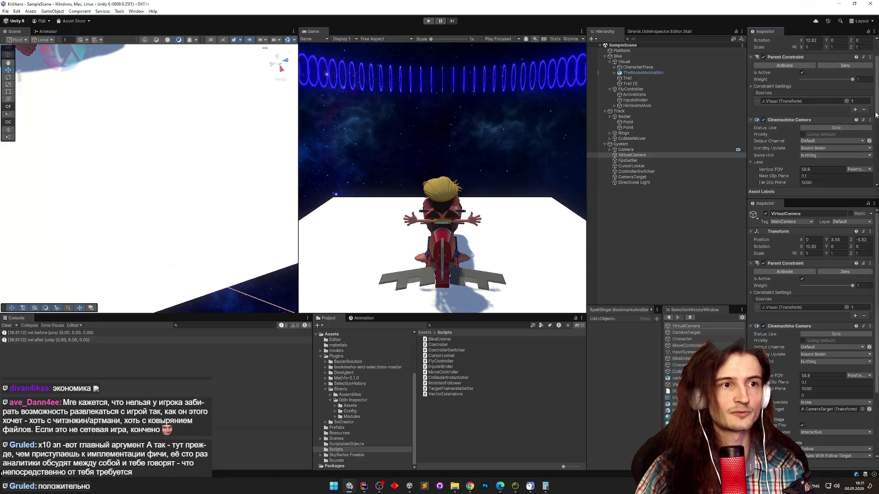
{"action": "mouse_move", "coordinate": [874, 114]}
{"action": "left_mouse_down"}
{"action": "mouse_move", "coordinate": [874, 180]}
{"action": "mouse_move", "coordinate": [875, 96]}
{"action": "left_mouse_up"}
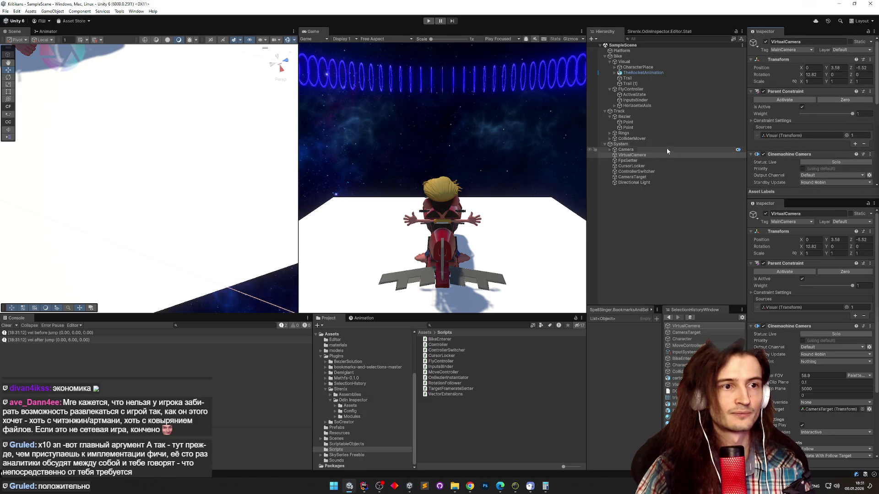
{"action": "left_click", "coordinate": [644, 178]}
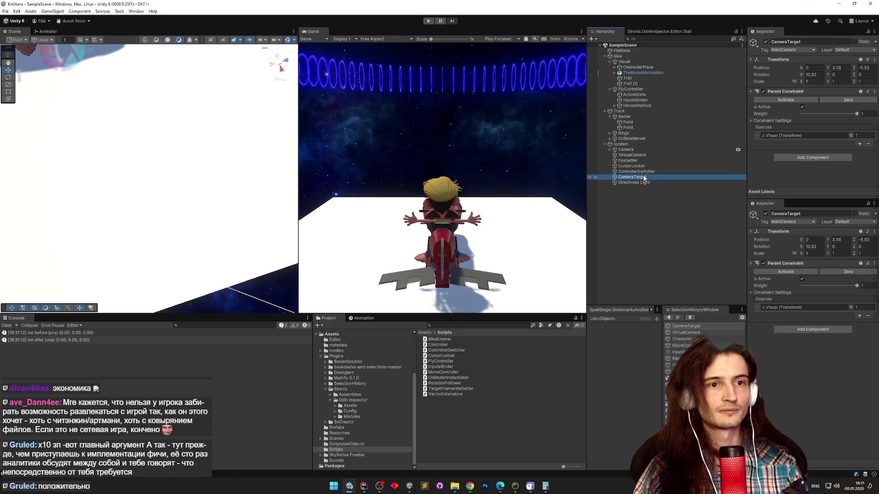
{"action": "key", "text": "ctrl+p"}
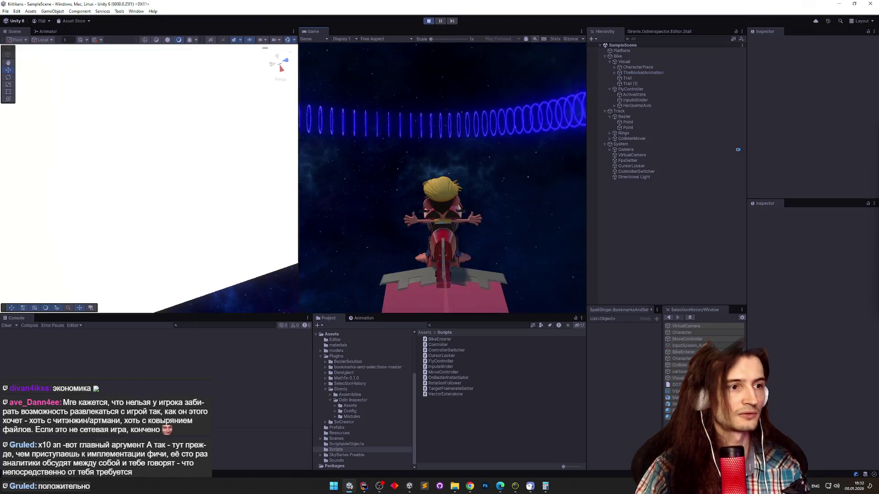
{"action": "key", "text": "ctrl+p"}
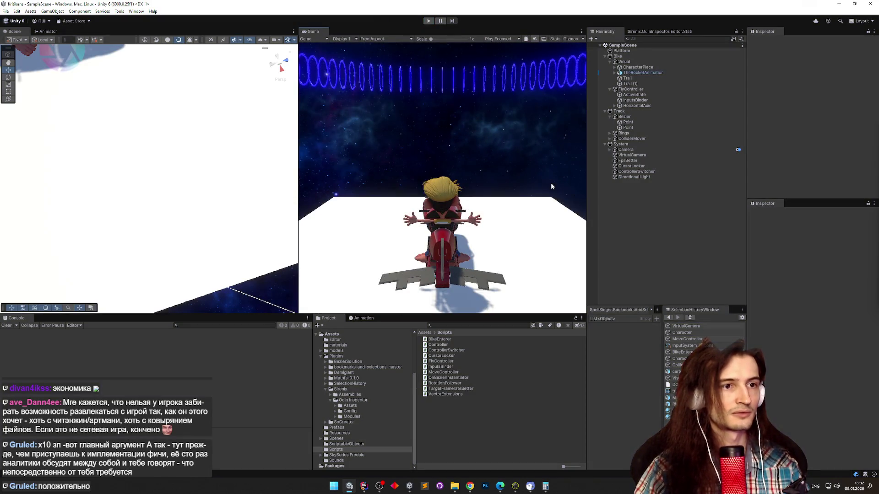
Compare the settings of VirtualCamera, the Directional Light and the main Camera.
{"action": "left_click", "coordinate": [668, 155]}
{"action": "scroll", "coordinate": [870, 156], "scroll_direction": "down", "scroll_amount": 5}
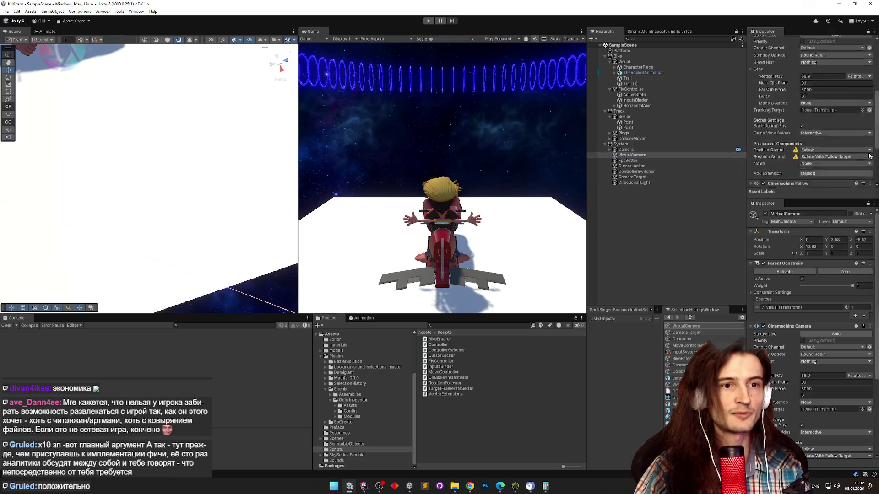
{"action": "scroll", "coordinate": [869, 156], "scroll_direction": "down", "scroll_amount": 4}
{"action": "scroll", "coordinate": [869, 181], "scroll_direction": "up", "scroll_amount": 10}
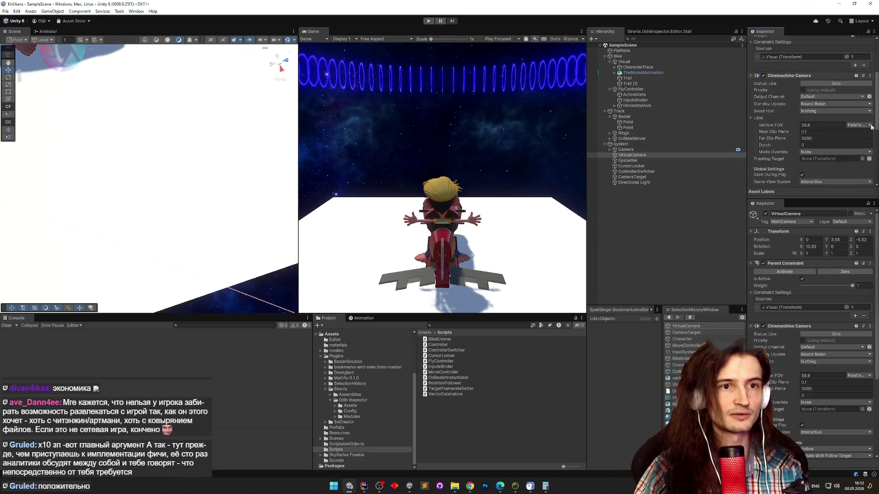
{"action": "left_click", "coordinate": [648, 181]}
{"action": "left_click", "coordinate": [625, 149]}
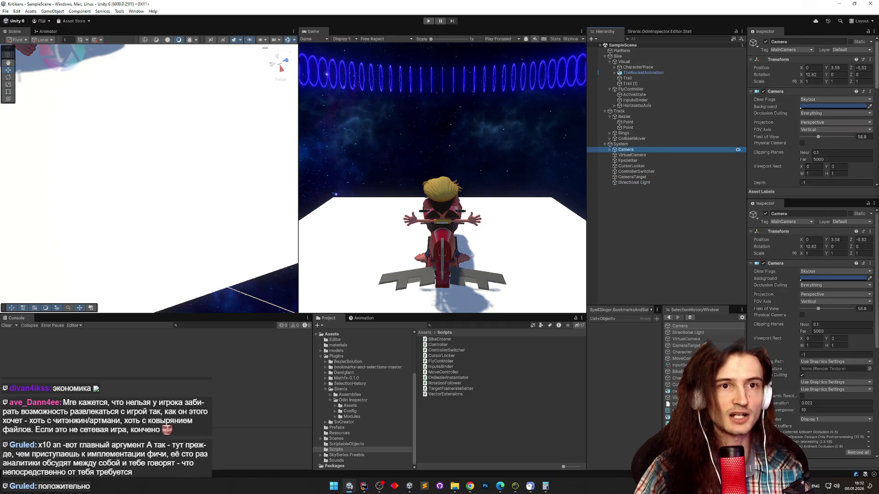
{"action": "scroll", "coordinate": [824, 137], "scroll_direction": "down", "scroll_amount": 10}
{"action": "left_click_drag", "start_coordinate": [873, 181], "coordinate": [876, 147]}
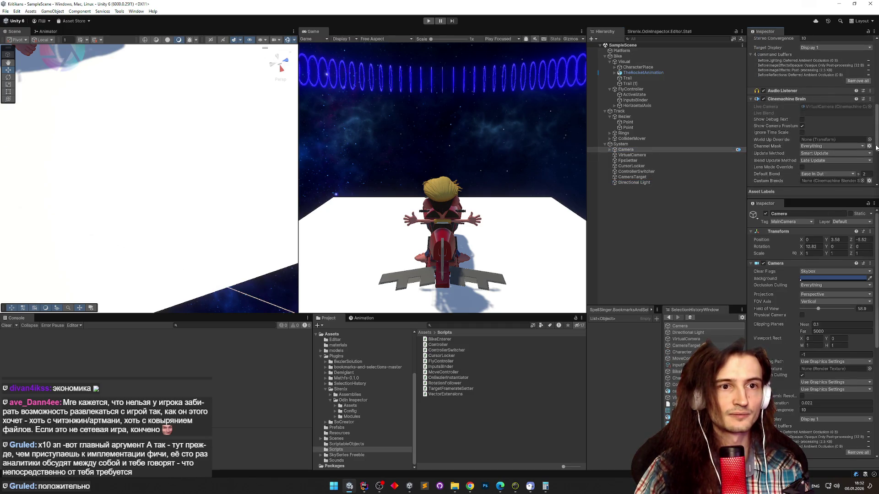
{"action": "scroll", "coordinate": [876, 147], "scroll_direction": "down", "scroll_amount": 2}
Assign CameraTarget as the Cinemachine Camera's Tracking Target on VirtualCamera.
{"action": "left_click", "coordinate": [632, 155]}
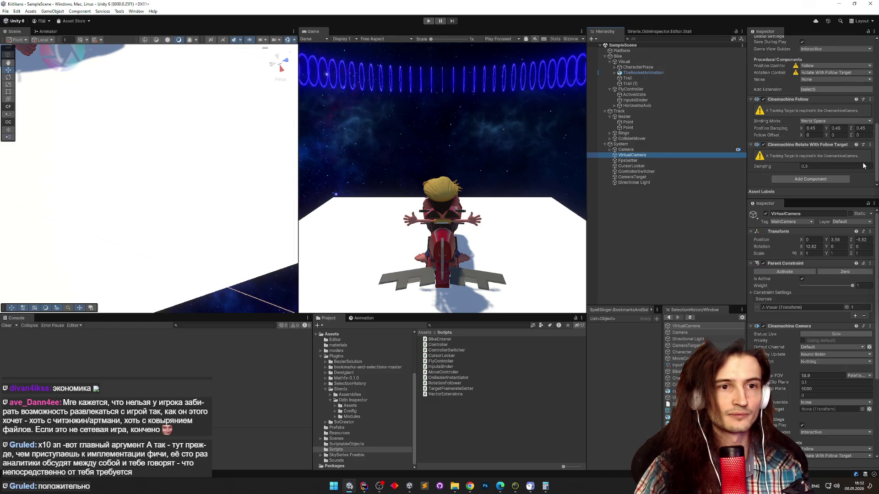
{"action": "left_click_drag", "start_coordinate": [875, 166], "coordinate": [729, 141]}
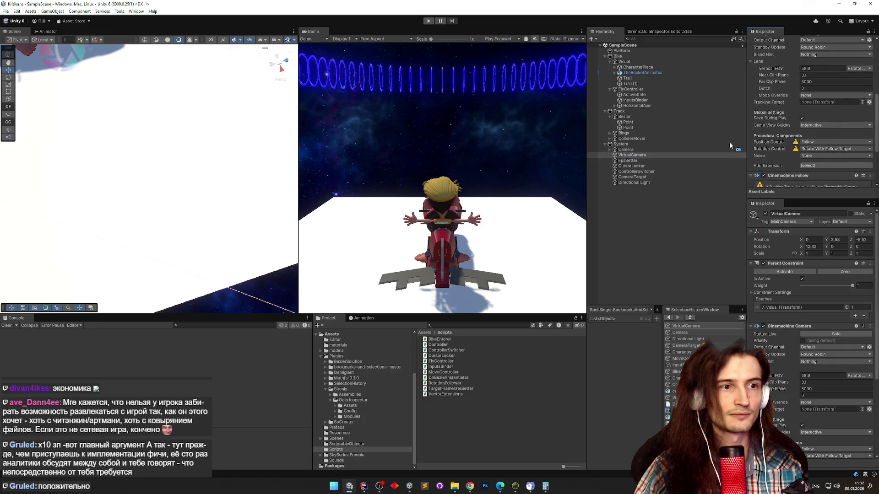
{"action": "left_click", "coordinate": [643, 175]}
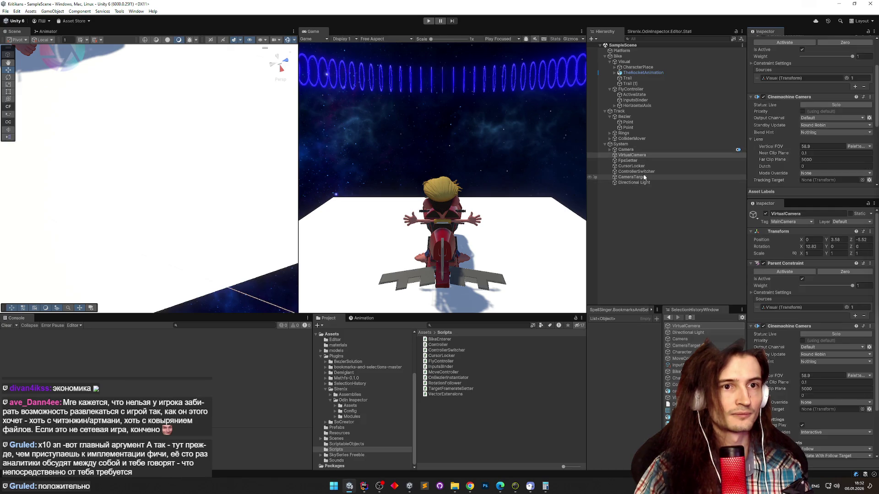
{"action": "left_click", "coordinate": [644, 156]}
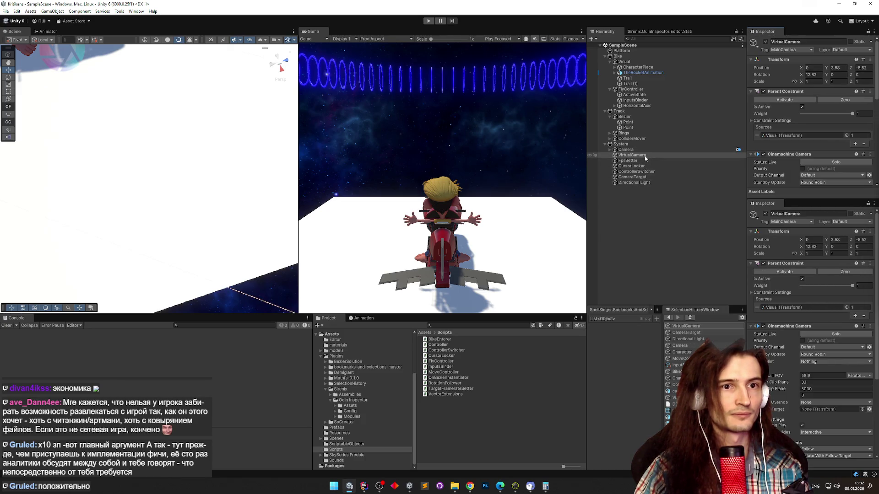
{"action": "key", "text": "alt+Left"}
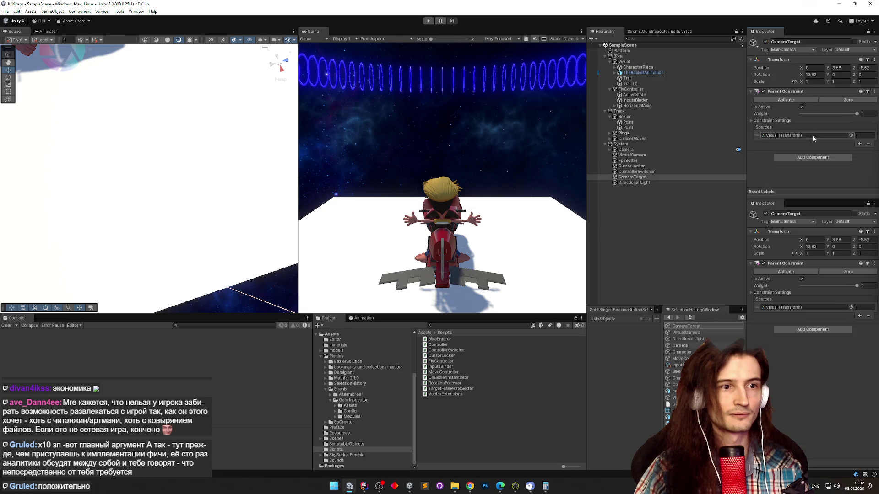
{"action": "key", "text": "alt+Right"}
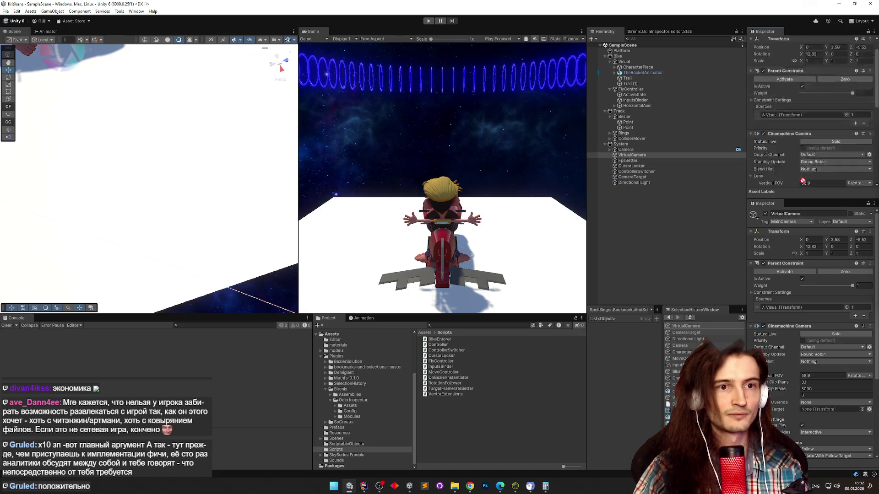
{"action": "scroll", "coordinate": [804, 138], "scroll_direction": "up", "scroll_amount": 3}
{"action": "left_click_drag", "start_coordinate": [804, 139], "coordinate": [819, 94]}
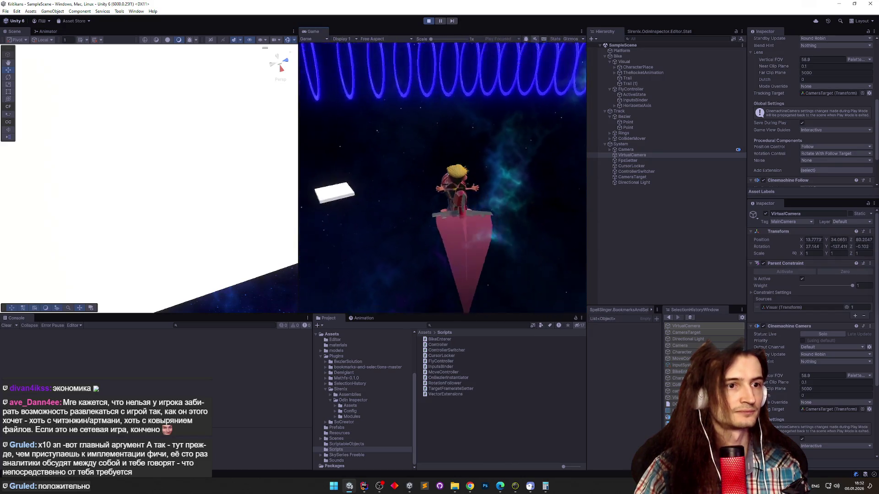
Stop Play mode, confirm VirtualCamera still tracks CameraTarget, then view CameraTarget's Parent Constraint.
{"action": "key", "text": "ctrl+p"}
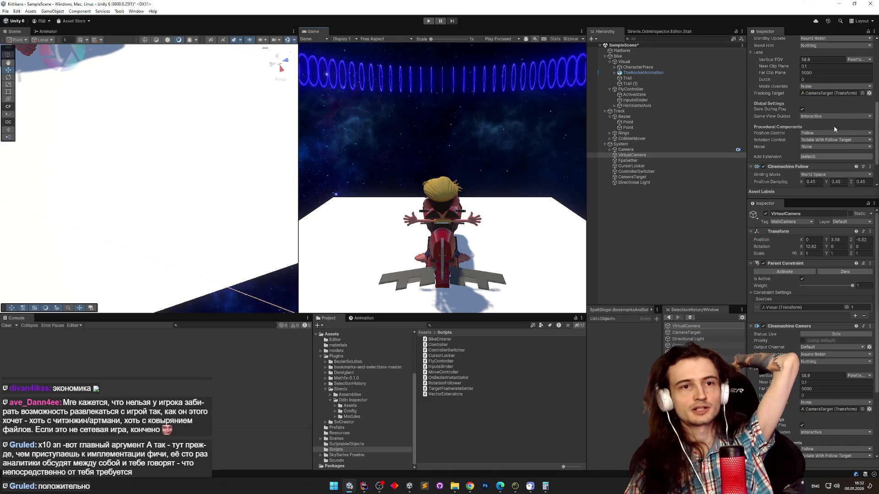
{"action": "left_click_drag", "start_coordinate": [874, 130], "coordinate": [872, 150]}
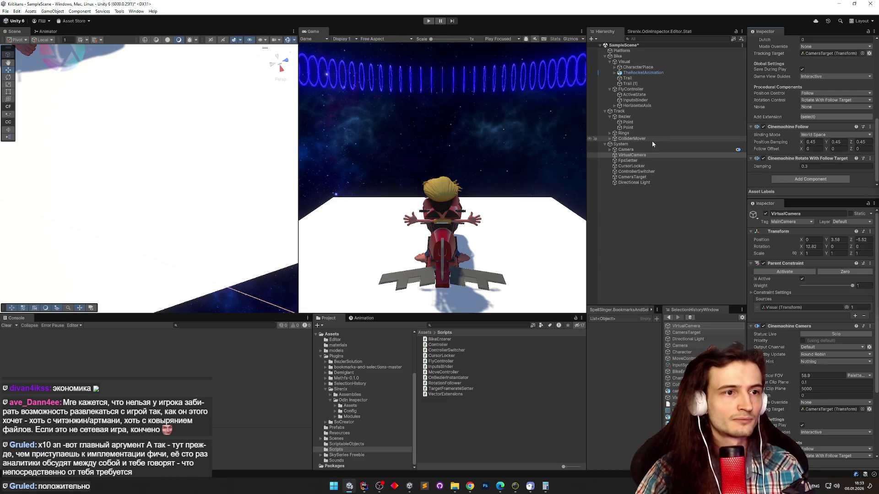
{"action": "left_click", "coordinate": [647, 155]}
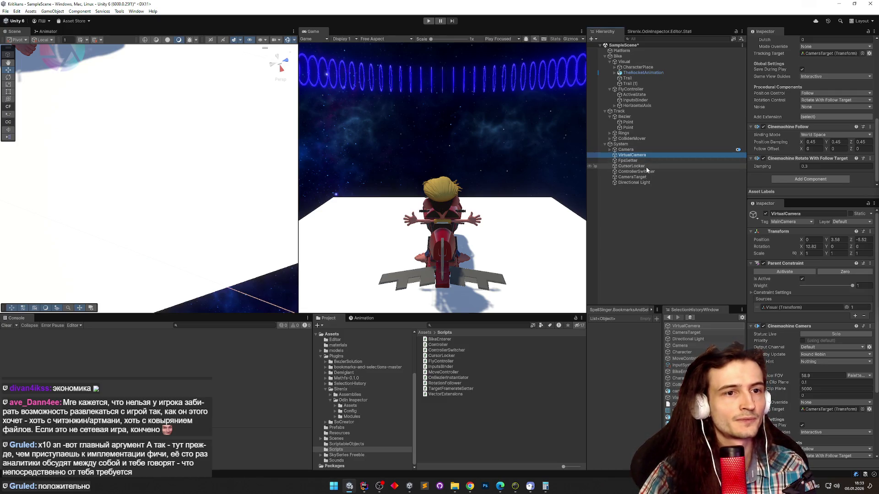
{"action": "scroll", "coordinate": [860, 137], "scroll_direction": "up", "scroll_amount": 5}
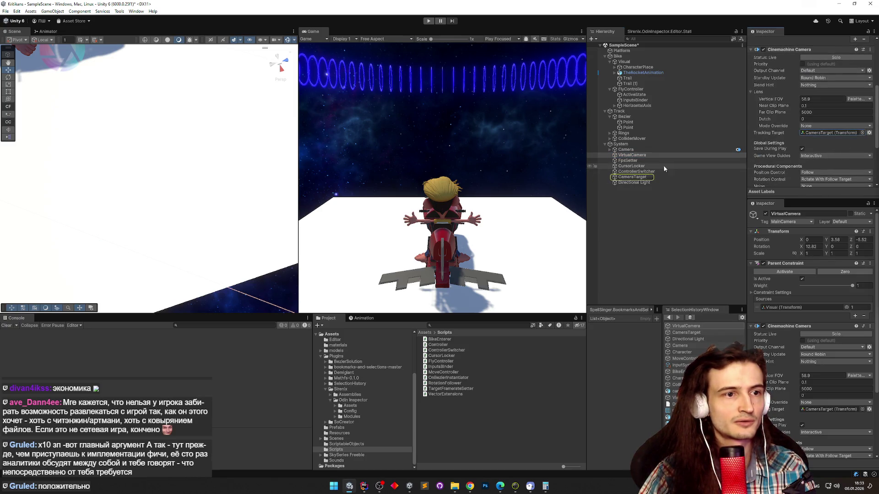
{"action": "left_click", "coordinate": [655, 178]}
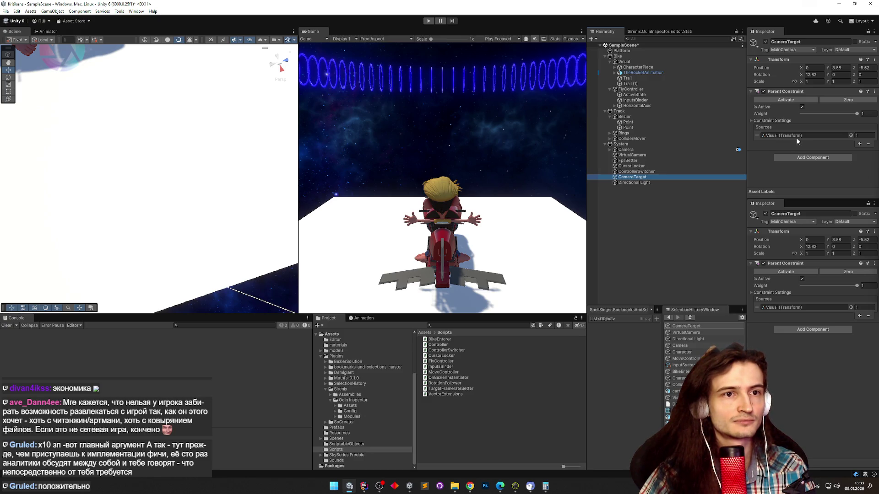
{"action": "left_click", "coordinate": [797, 137]}
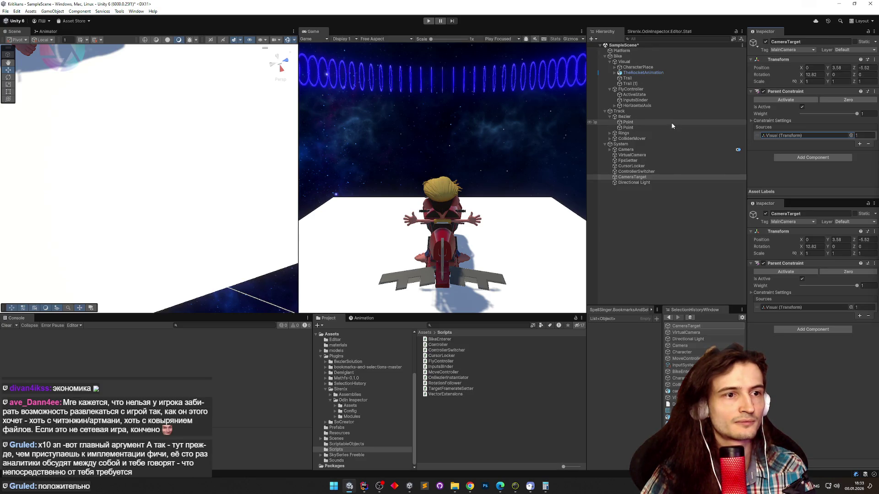
{"action": "left_click", "coordinate": [653, 177]}
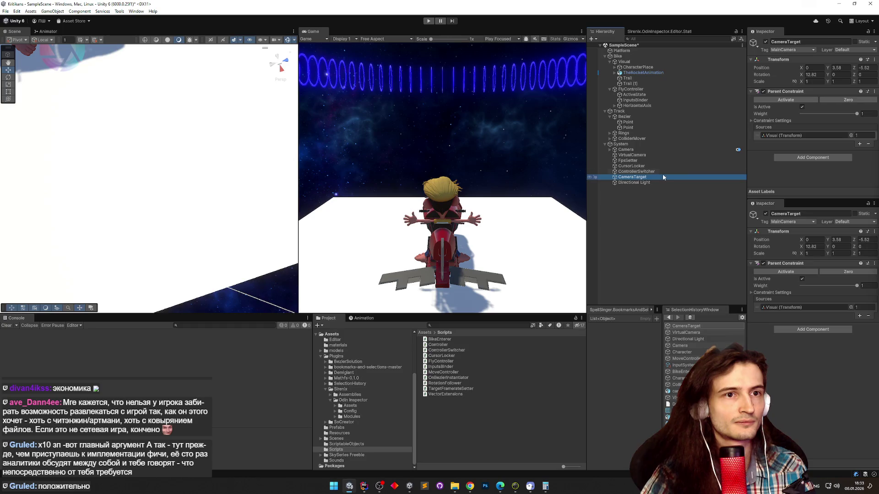
{"action": "right_click", "coordinate": [796, 92]}
{"action": "left_click", "coordinate": [810, 131]}
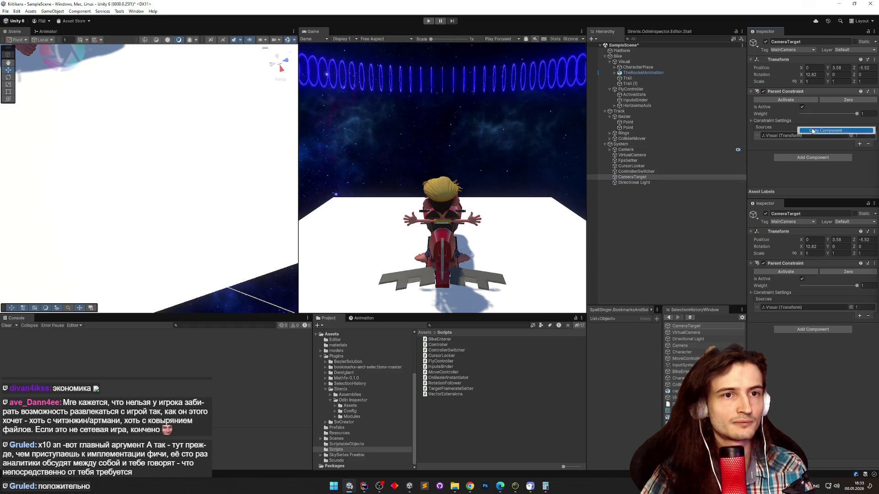
{"action": "right_click", "coordinate": [789, 91]}
{"action": "left_click", "coordinate": [808, 142]}
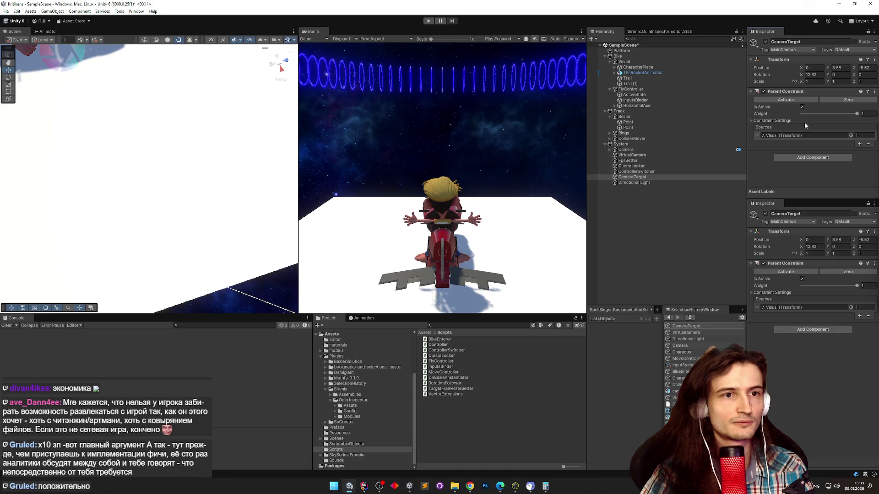
{"action": "right_click", "coordinate": [789, 91]}
{"action": "left_click", "coordinate": [788, 144]}
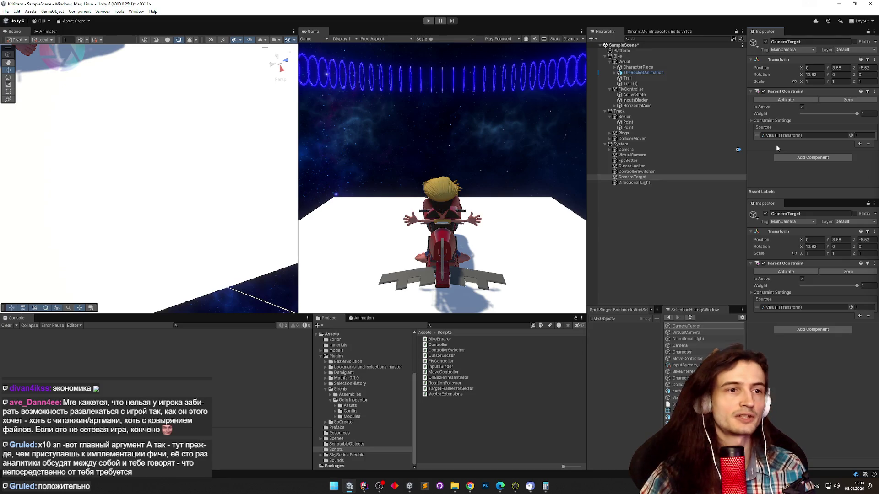
{"action": "left_click", "coordinate": [669, 177]}
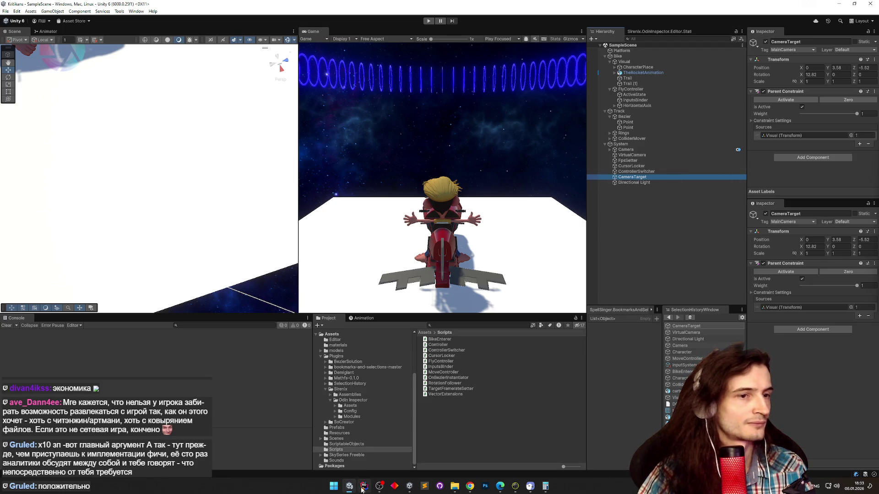
Duplicate FlyController.cs in Rider as ConstraintSourceSwitcher.cs in the Scripts folder.
{"action": "left_click", "coordinate": [362, 489]}
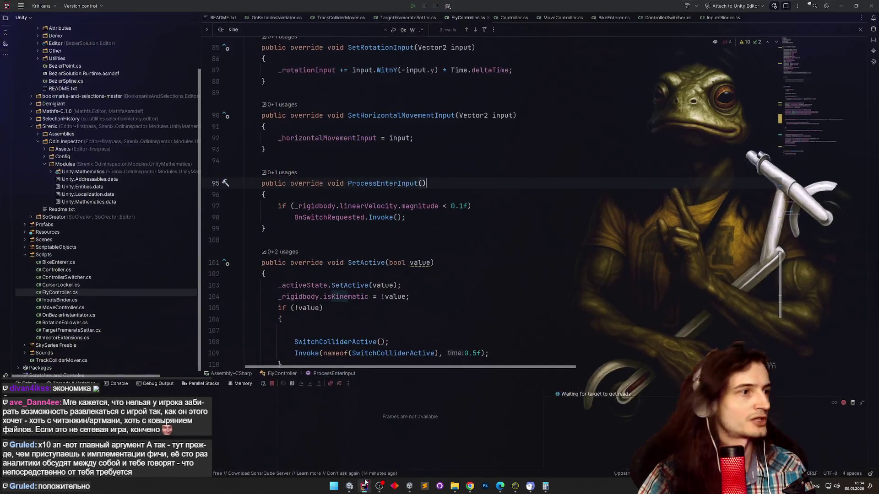
{"action": "scroll", "coordinate": [780, 127], "scroll_direction": "up", "scroll_amount": 2}
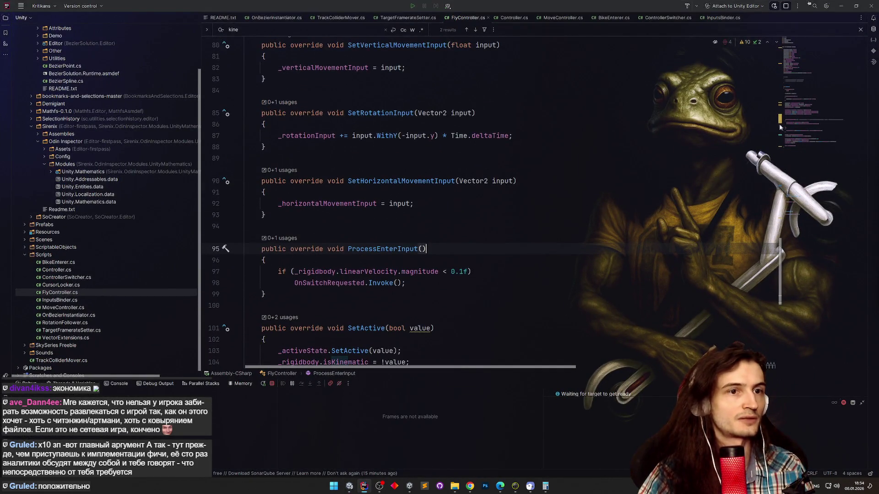
{"action": "left_click_drag", "start_coordinate": [781, 252], "coordinate": [784, 53]}
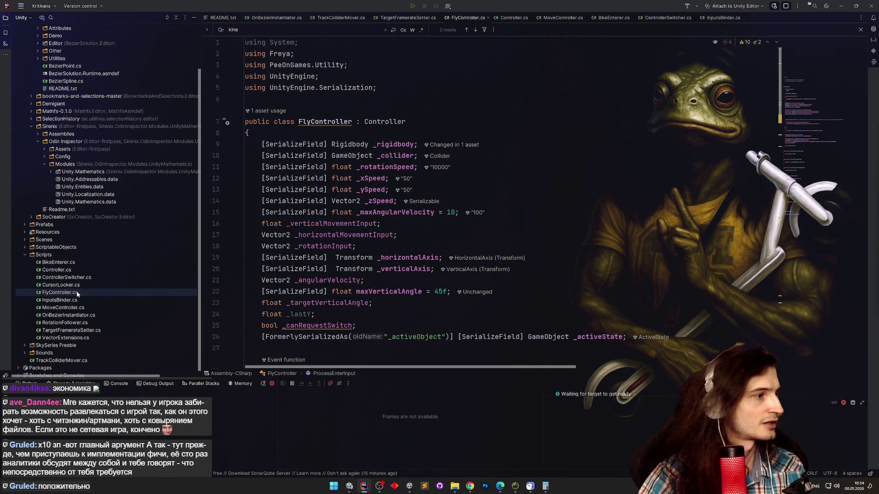
{"action": "key", "text": "ctrl+d"}
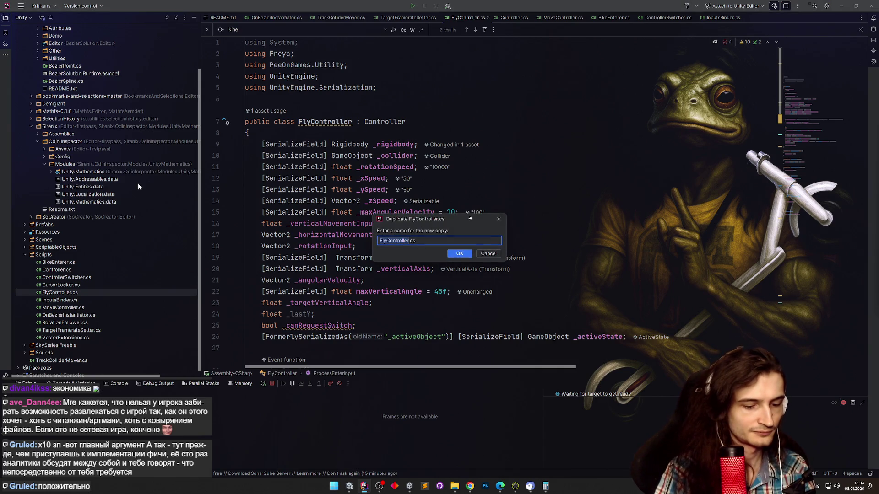
{"action": "type", "text": "C"}
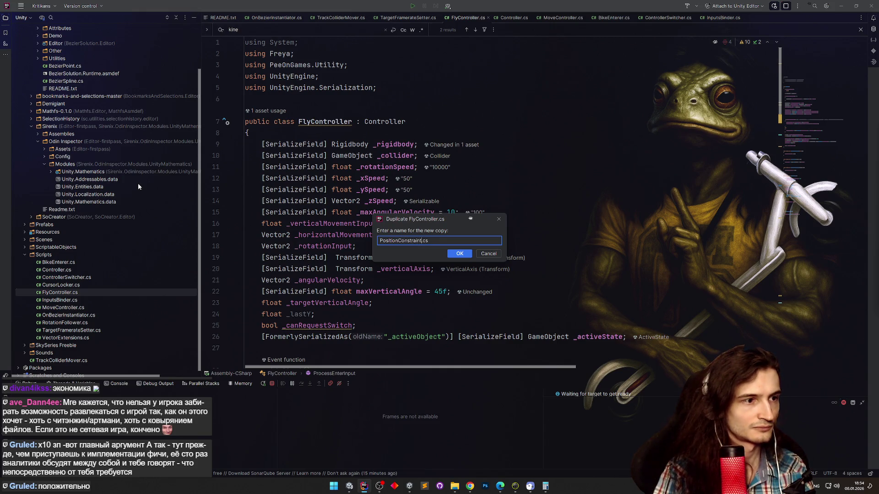
{"action": "key", "text": "ctrl+a"}
{"action": "type", "text": "C"}
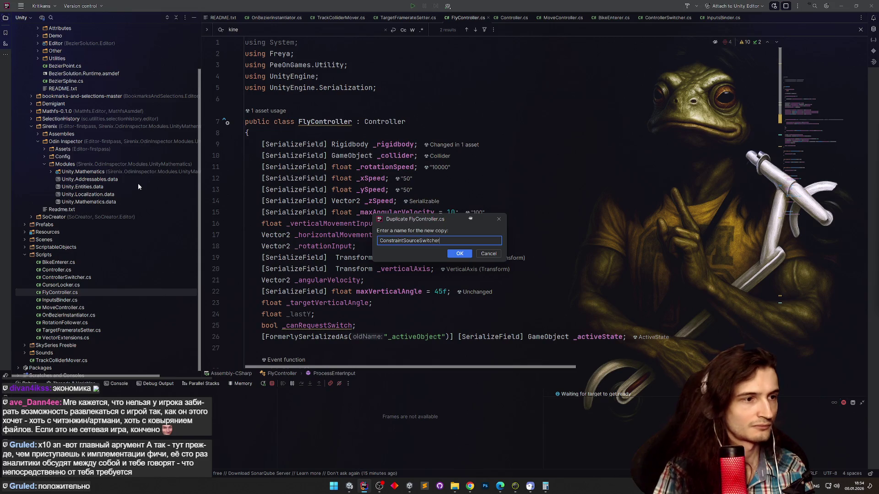
{"action": "key", "text": "Return"}
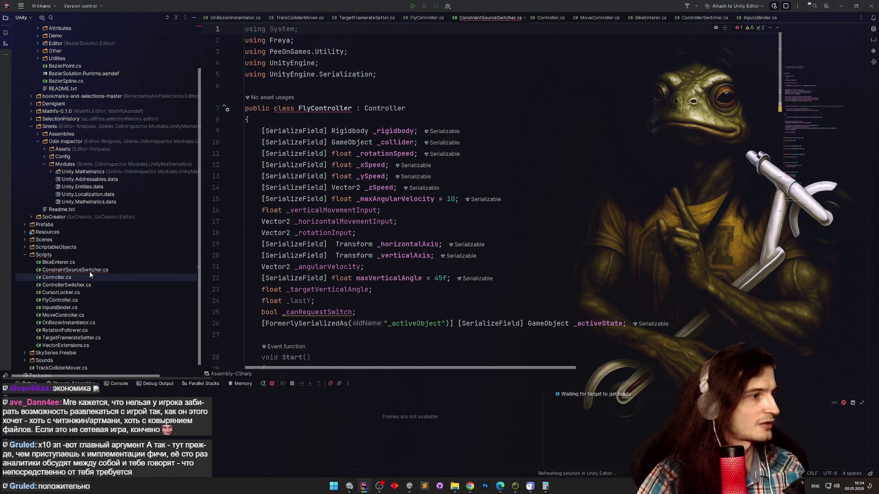
Rename the copied class to ConstraintSourceSwitcher, strip the FlyController body, and derive from MonoBehaviour.
{"action": "left_click", "coordinate": [89, 270]}
{"action": "key", "text": "shift+F6"}
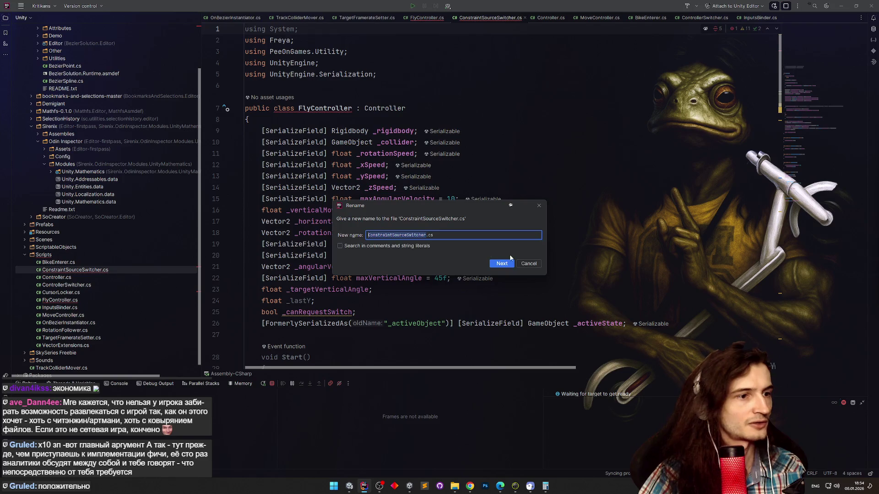
{"action": "left_click", "coordinate": [508, 263]}
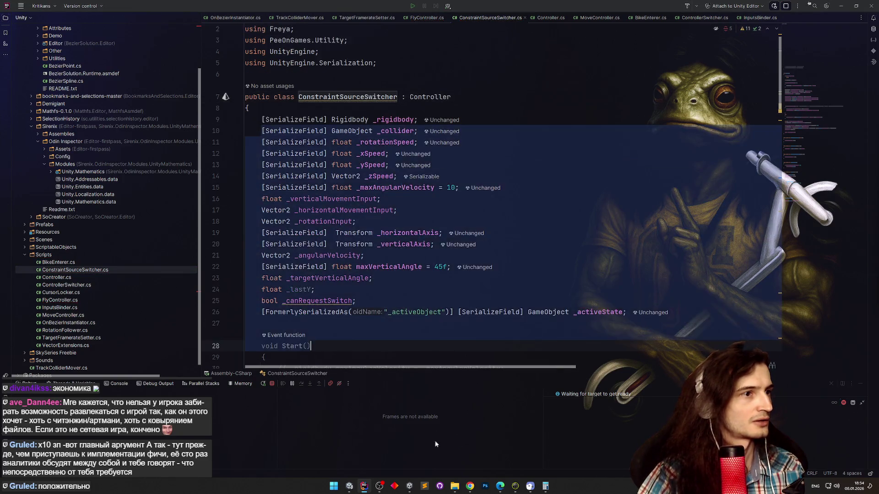
{"action": "scroll", "coordinate": [378, 274], "scroll_direction": "down", "scroll_amount": 20}
{"action": "left_click", "coordinate": [378, 322]}
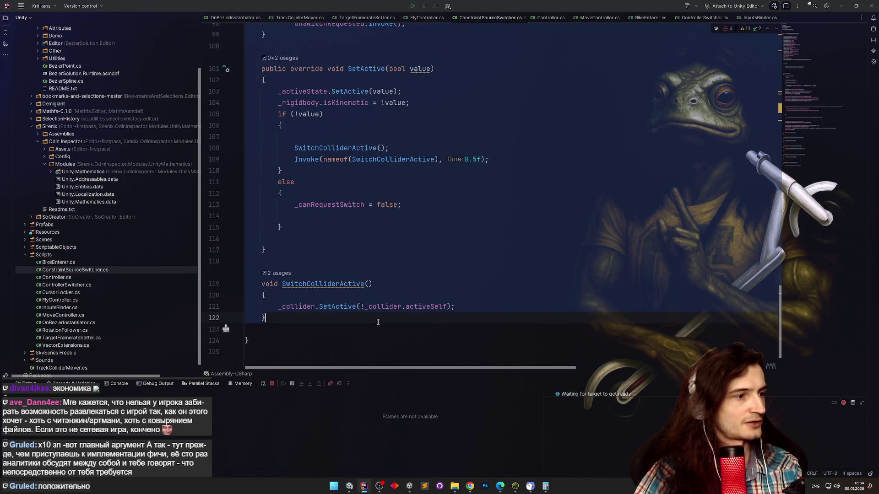
{"action": "key", "text": "ctrl+z"}
{"action": "type", "text": "M"}
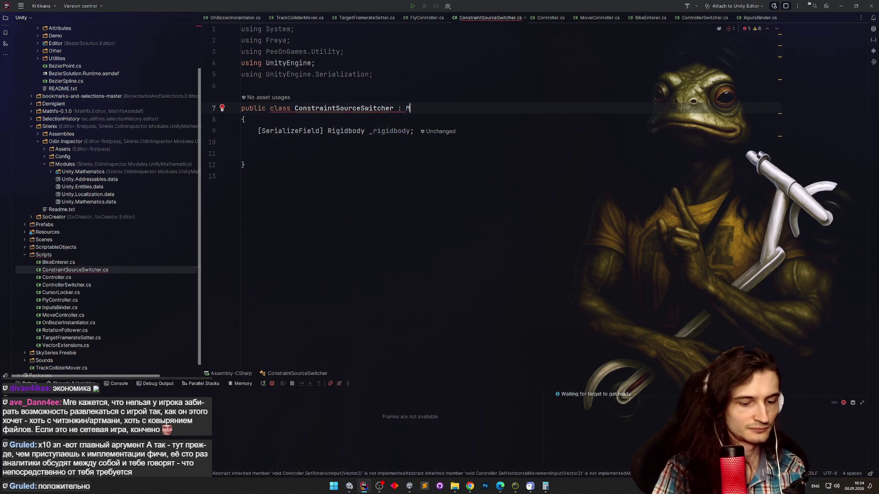
{"action": "type", "text": "ono"}
{"action": "key", "text": "Down"}
{"action": "key", "text": "Return"}
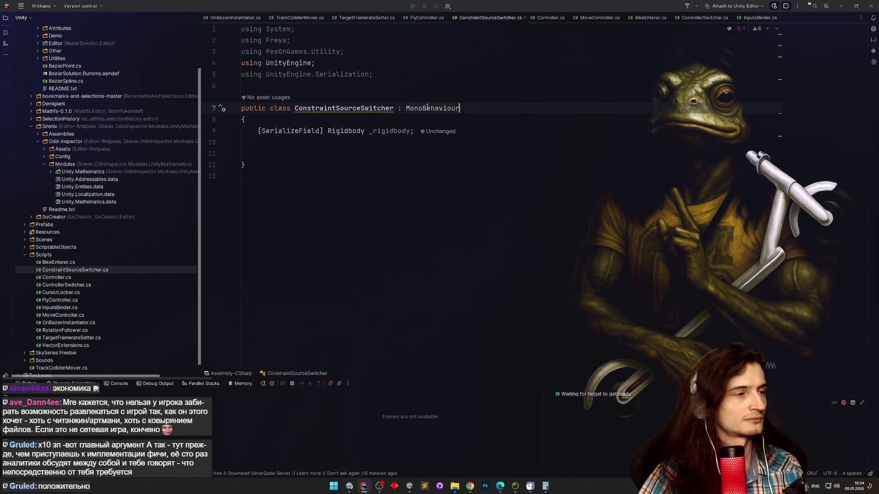
Change the Rigidbody _rigidbody field into a Transform _enableTarget field.
{"action": "double_click", "coordinate": [345, 131]}
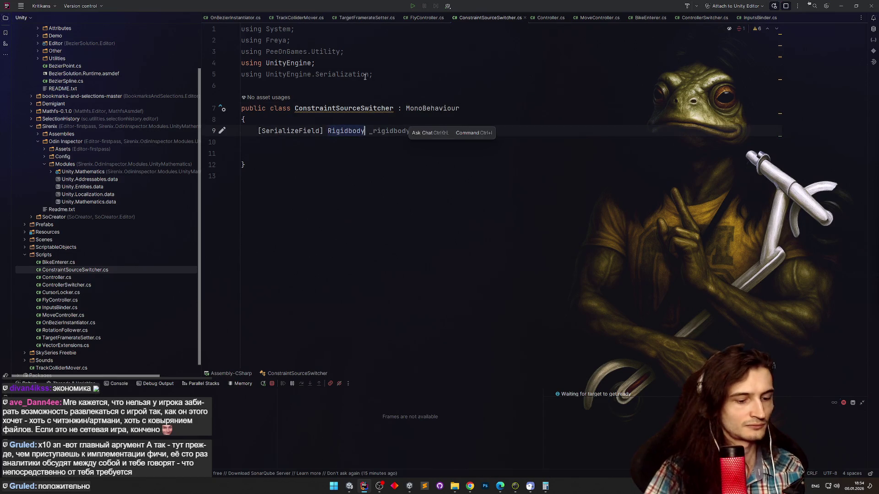
{"action": "type", "text": "Tran"}
{"action": "key", "text": "Return"}
{"action": "key", "text": "ctrl+Right"}
{"action": "key", "text": "ctrl+shift+Right"}
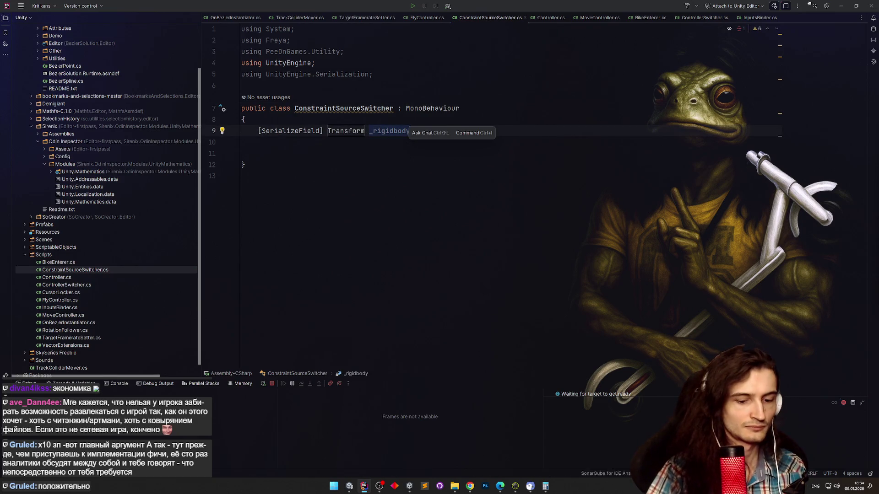
{"action": "type", "text": "_"}
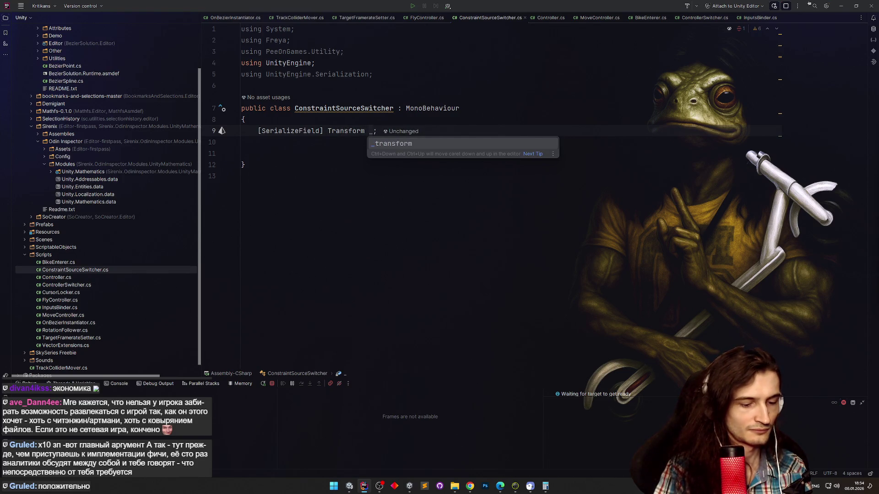
{"action": "type", "text": "enableT"}
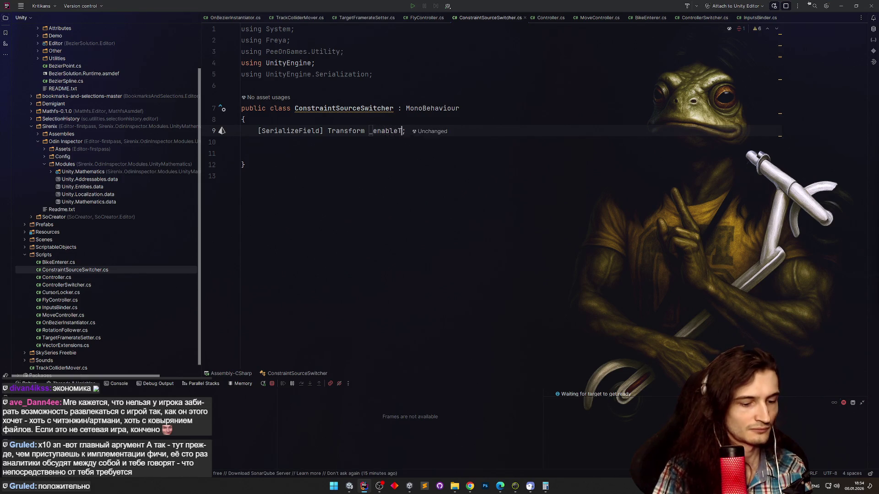
{"action": "type", "text": "arget"}
Duplicate the field as _disableTarget, then remove that extra field line again.
{"action": "key", "text": "ctrl+d"}
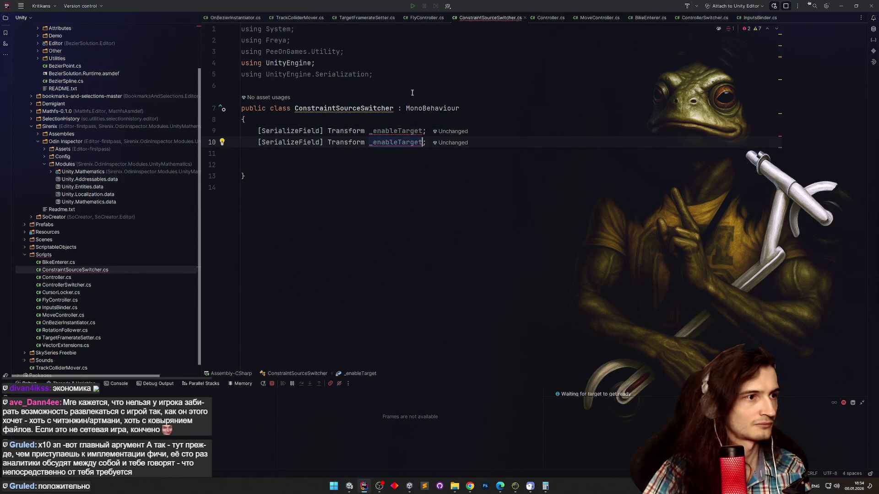
{"action": "key", "text": "ctrl+BackSpace"}
{"action": "type", "text": "_de"}
{"action": "type", "text": "sableTarg"}
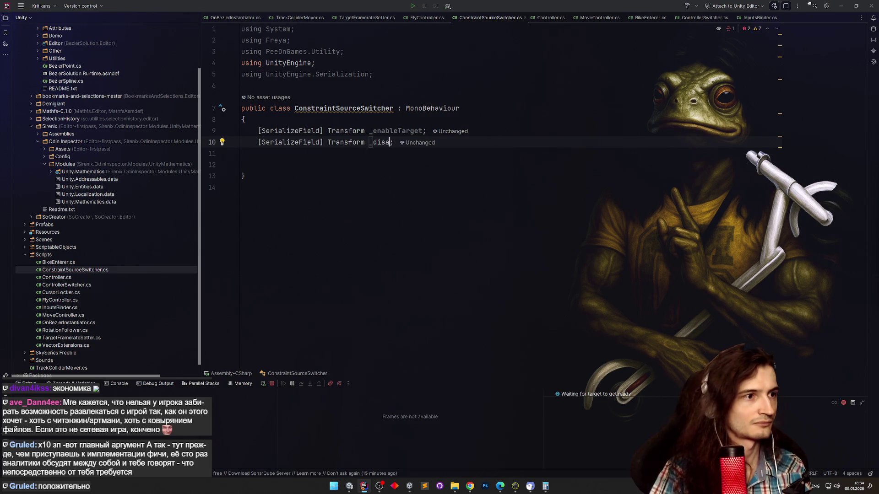
{"action": "type", "text": "et"}
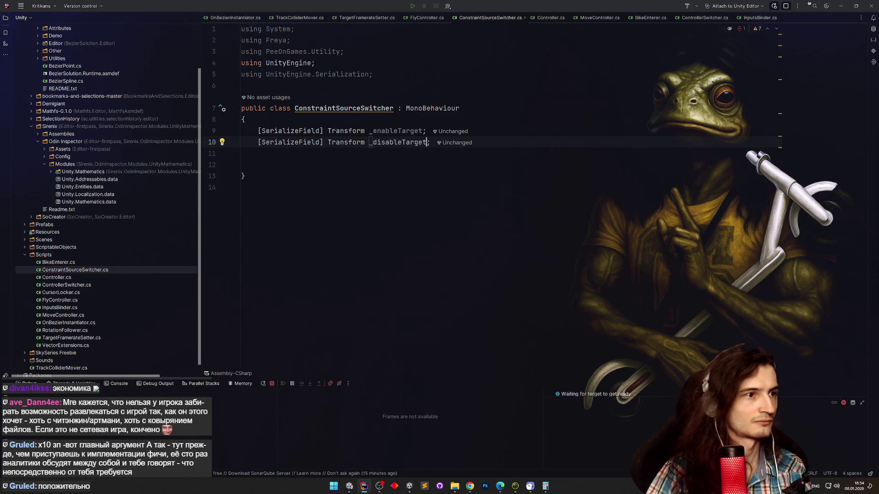
{"action": "left_click", "coordinate": [414, 157]}
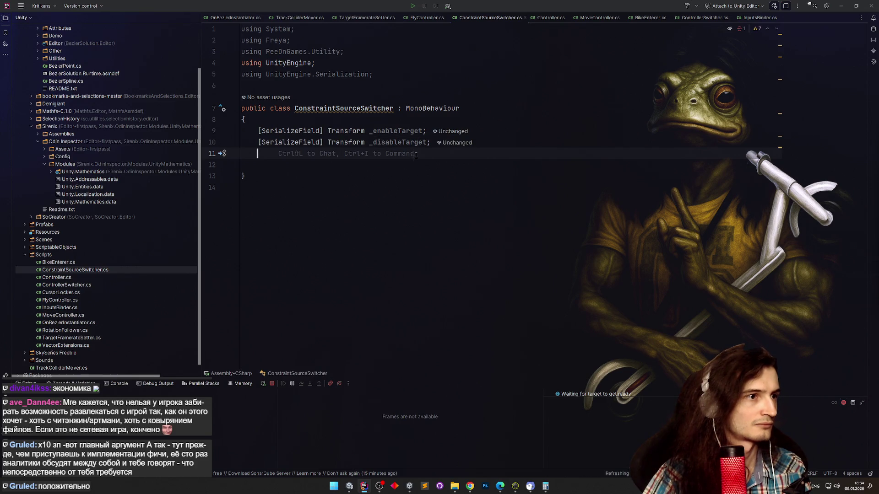
{"action": "key", "text": "Up"}
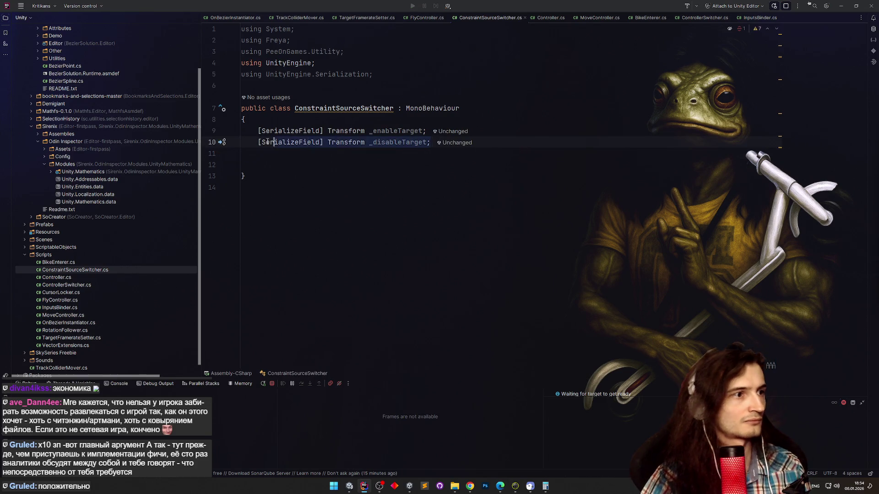
{"action": "key", "text": "ctrl+x"}
{"action": "key", "text": "ctrl+z"}
{"action": "key", "text": "ctrl+x"}
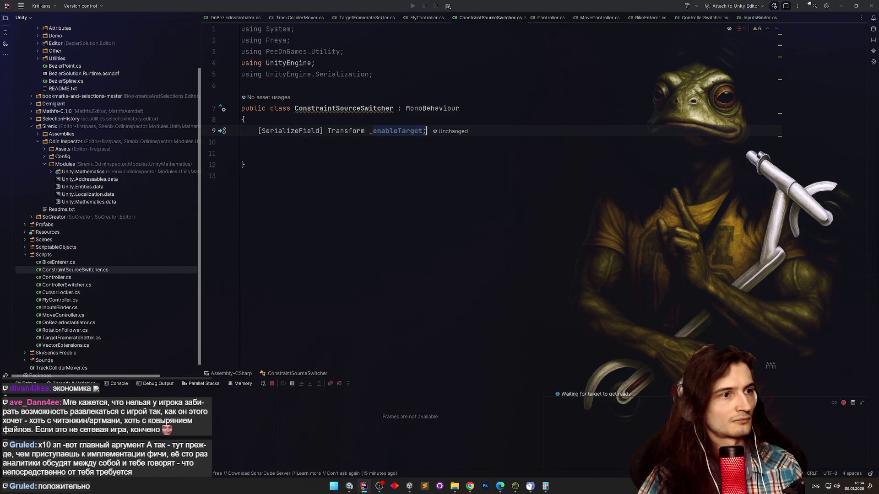
Add an OnEnable method stub below the fields using code completion.
{"action": "left_click", "coordinate": [423, 132]}
{"action": "key", "text": "Down"}
{"action": "key", "text": "Down"}
{"action": "key", "text": "Return"}
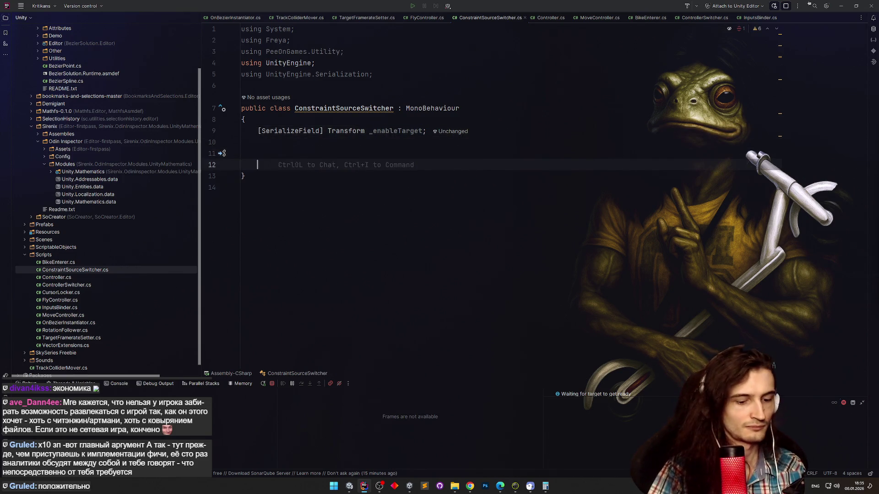
{"action": "type", "text": "OnEn"}
{"action": "key", "text": "Return"}
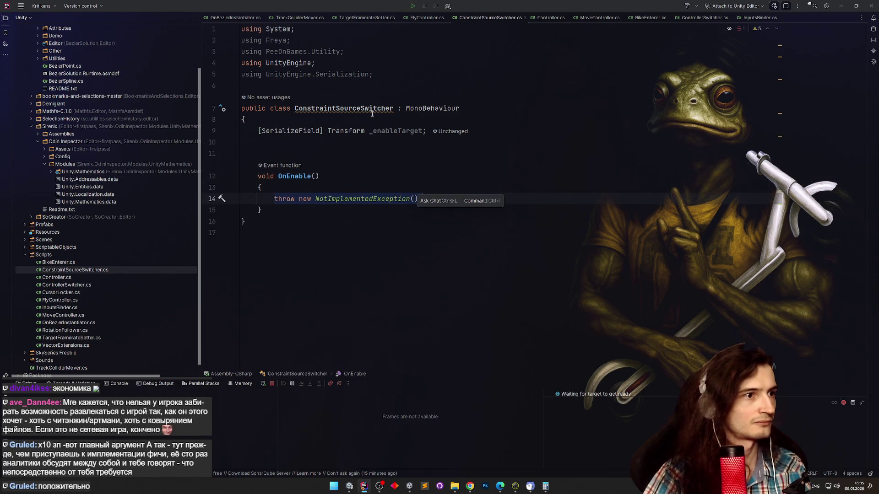
Duplicate the field as a PositionConstraint field and inspect the PositionConstraint class definition.
{"action": "key", "text": "ctrl+d"}
{"action": "double_click", "coordinate": [346, 143]}
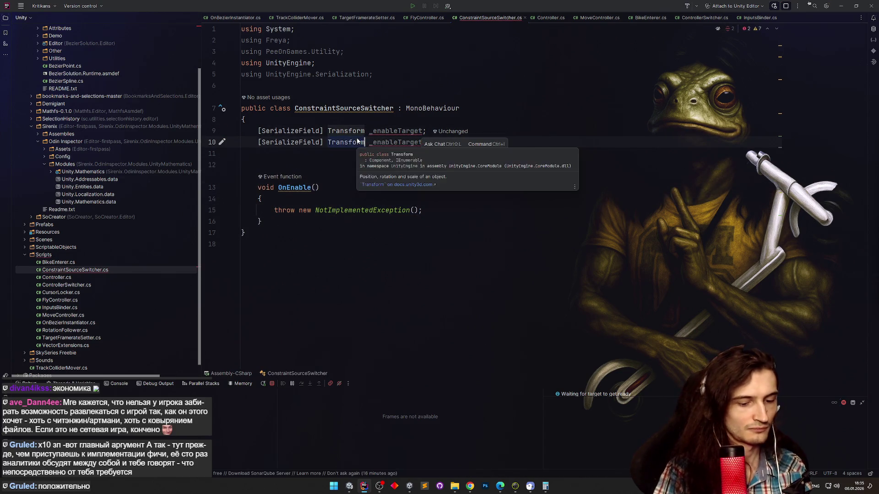
{"action": "type", "text": "Po"}
{"action": "type", "text": "sition"}
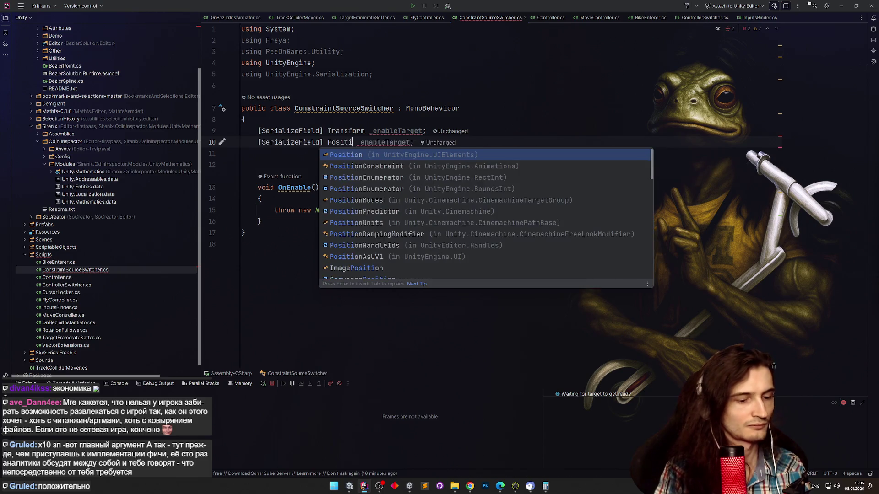
{"action": "type", "text": "C"}
{"action": "key", "text": "Return"}
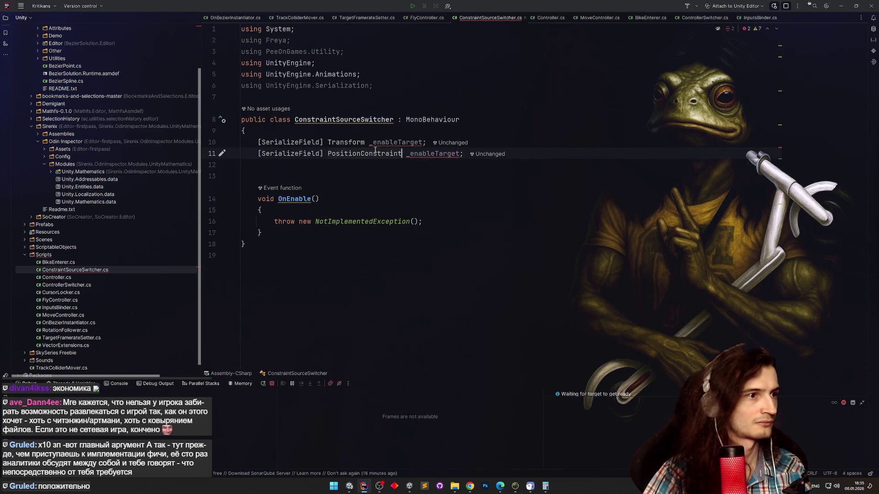
{"action": "left_click", "coordinate": [376, 156], "text": "ctrl"}
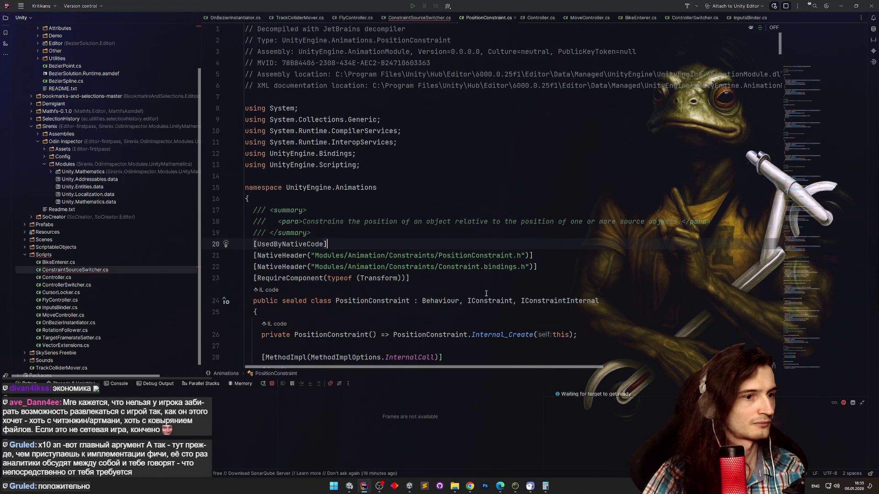
{"action": "scroll", "coordinate": [467, 235], "scroll_direction": "down", "scroll_amount": 1}
{"action": "key", "text": "ctrl+alt+Left"}
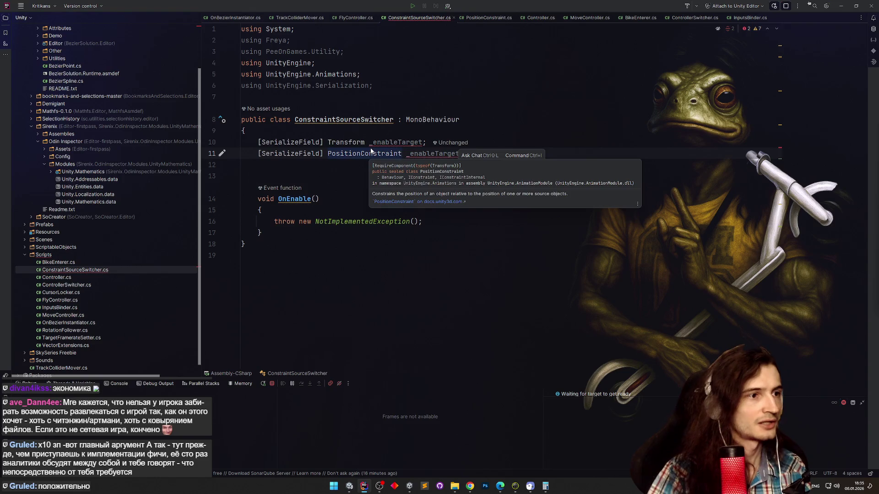
Name the new field _constraint and select OnEnable's placeholder throw statement.
{"action": "key", "text": "Up"}
{"action": "key", "text": "Up"}
{"action": "key", "text": "Down"}
{"action": "key", "text": "Down"}
{"action": "key", "text": "Down"}
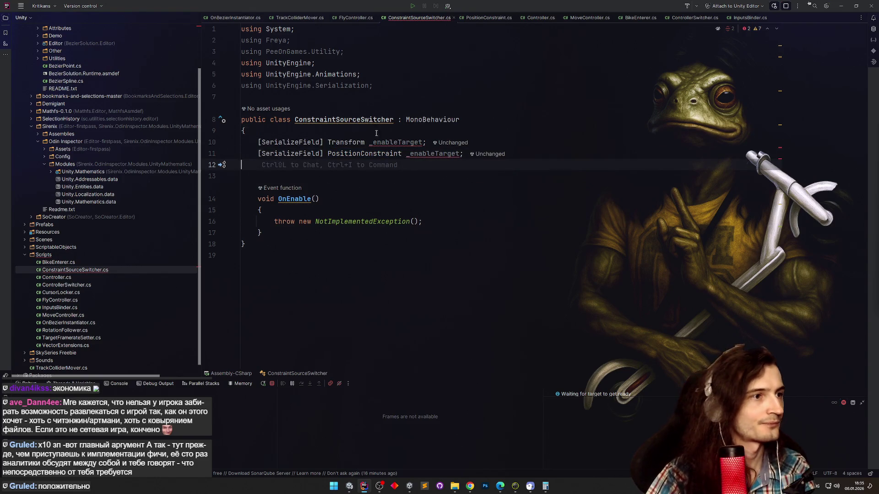
{"action": "double_click", "coordinate": [418, 152]}
{"action": "type", "text": "_const"}
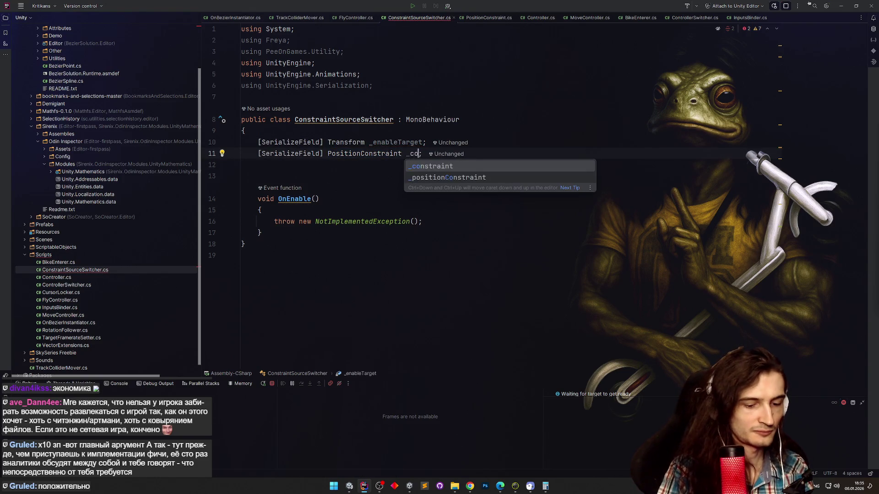
{"action": "key", "text": "Return"}
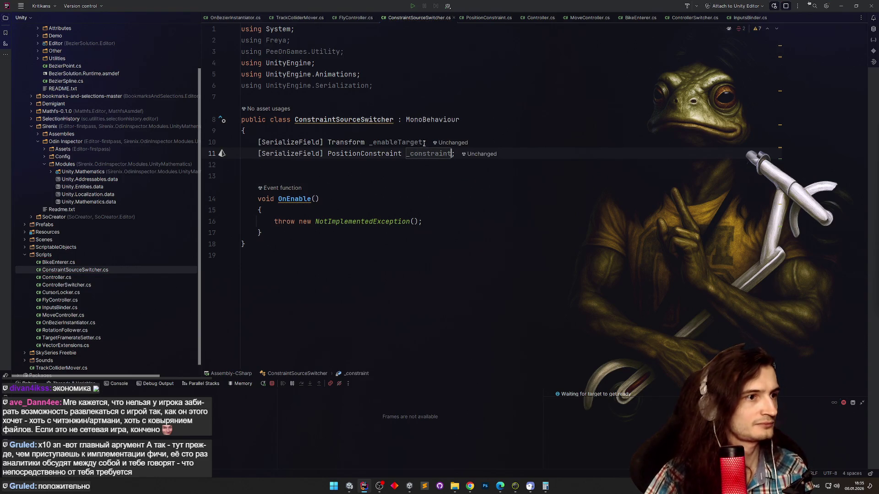
{"action": "left_click_drag", "start_coordinate": [274, 221], "coordinate": [424, 221]}
Replace the throw with _constraint.SetSource(0, _enableTarget, 1f).
{"action": "type", "text": "_constraint."}
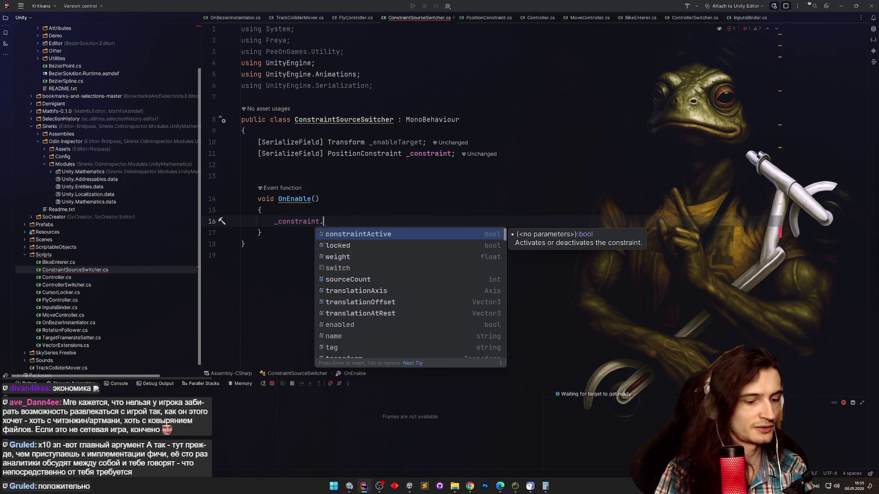
{"action": "type", "text": "so"}
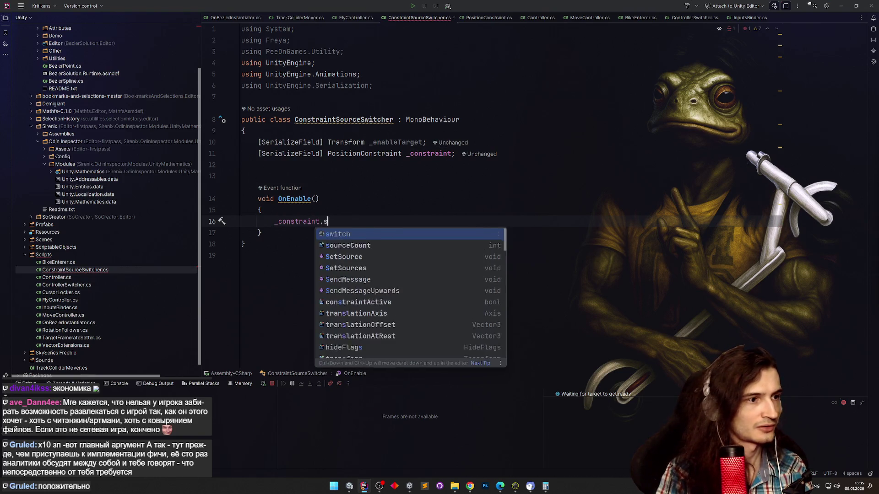
{"action": "key", "text": "Down"}
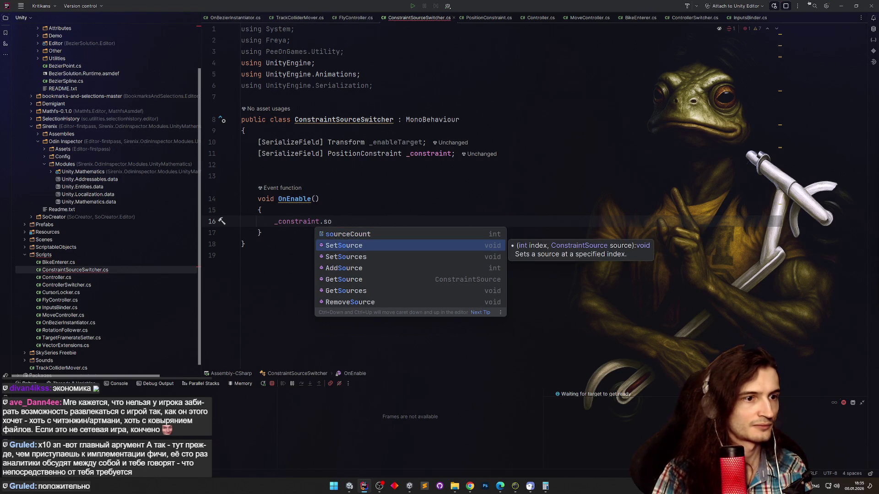
{"action": "key", "text": "Return"}
{"action": "type", "text": "0, "}
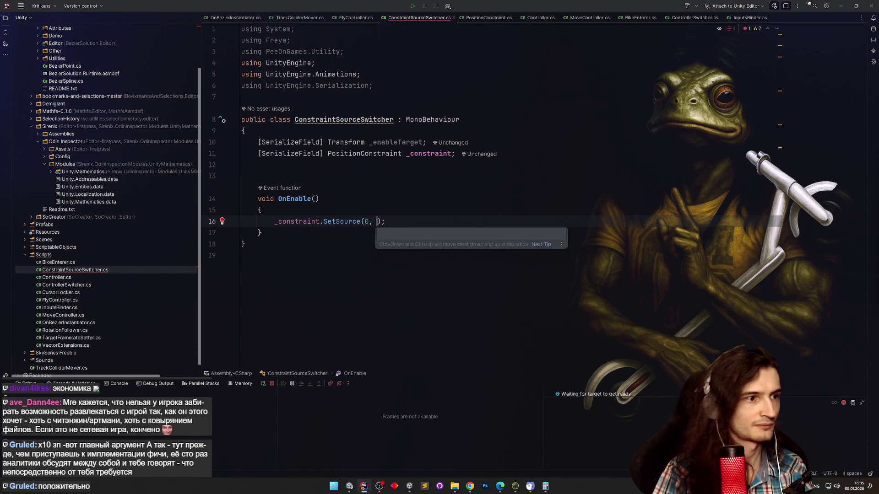
{"action": "type", "text": "_e"}
{"action": "key", "text": "Return"}
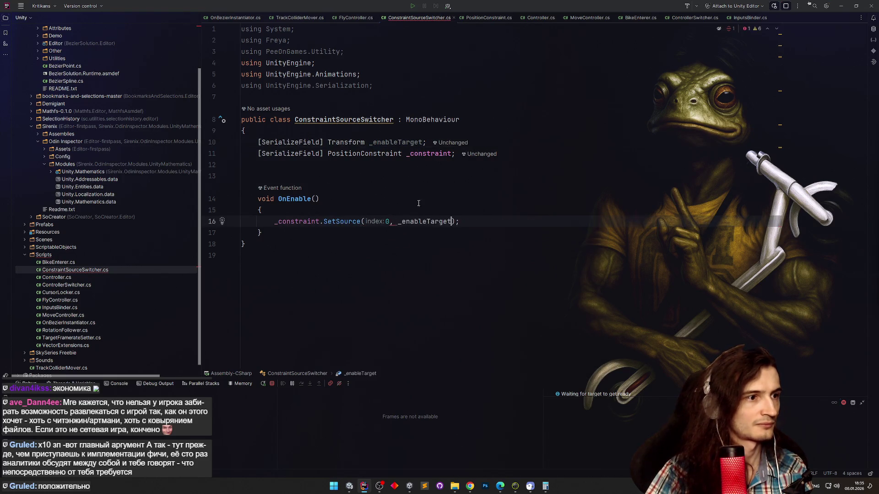
{"action": "type", "text": ", 1f"}
Drop the 1f argument, keep SetSource over SetSources, and add a blank line above the call.
{"action": "mouse_move", "coordinate": [444, 223]}
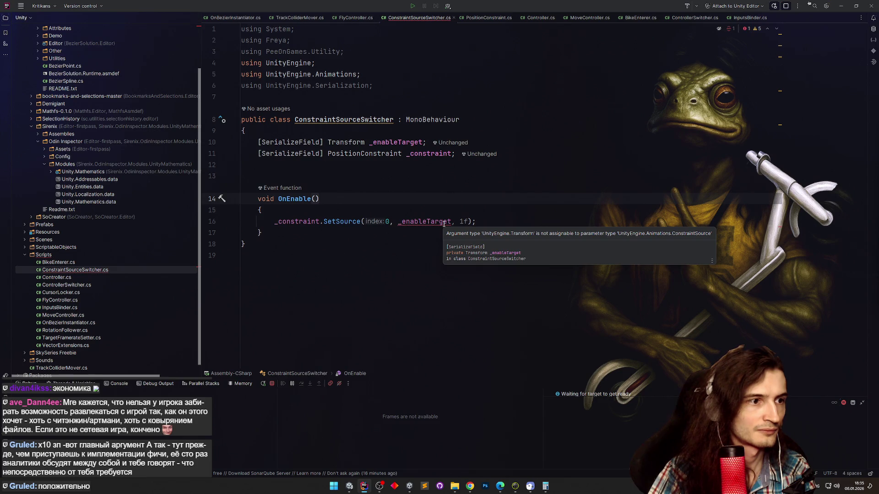
{"action": "mouse_move", "coordinate": [339, 222]}
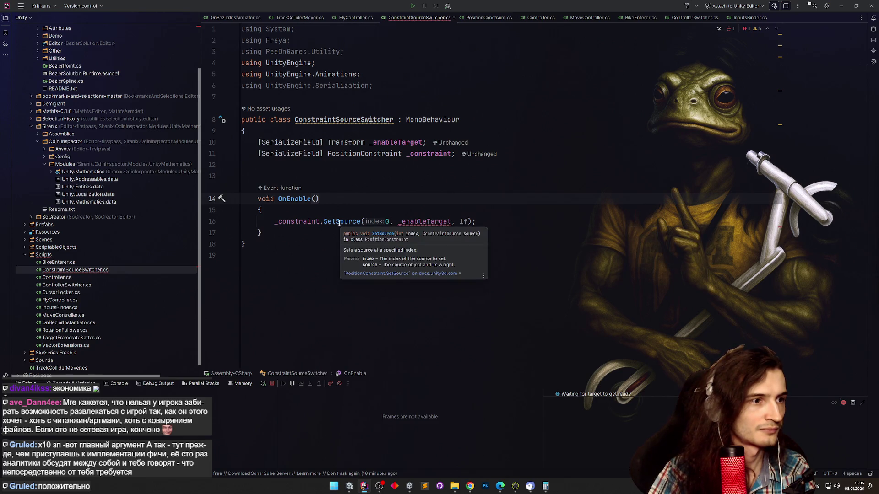
{"action": "key", "text": "ctrl+z"}
{"action": "key", "text": "ctrl+z"}
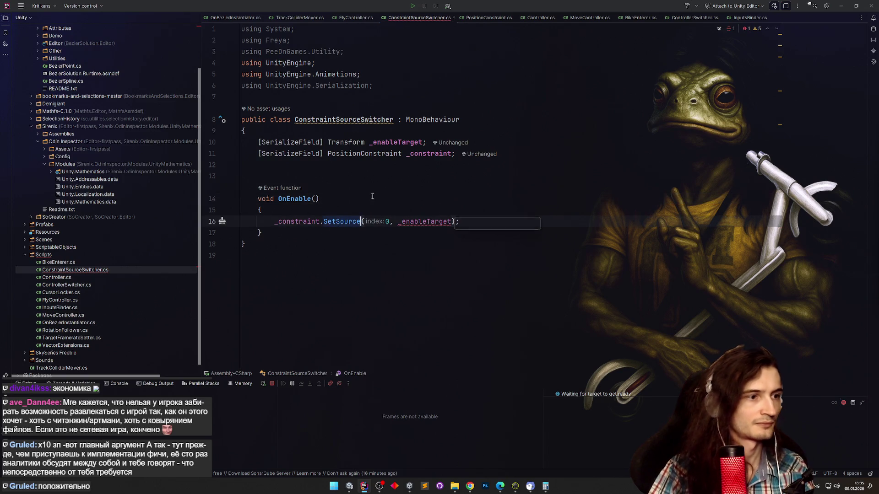
{"action": "type", "text": "S"}
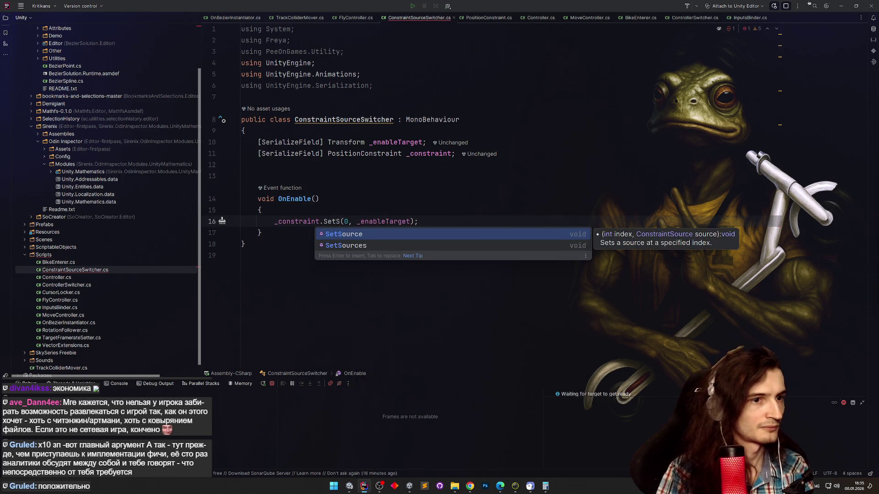
{"action": "key", "text": "Down"}
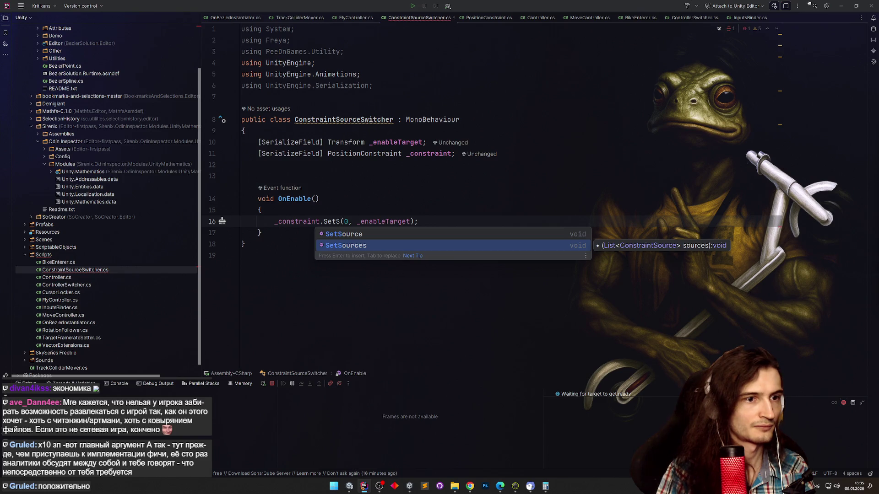
{"action": "key", "text": "Up"}
{"action": "key", "text": "Return"}
{"action": "left_click", "coordinate": [394, 207]}
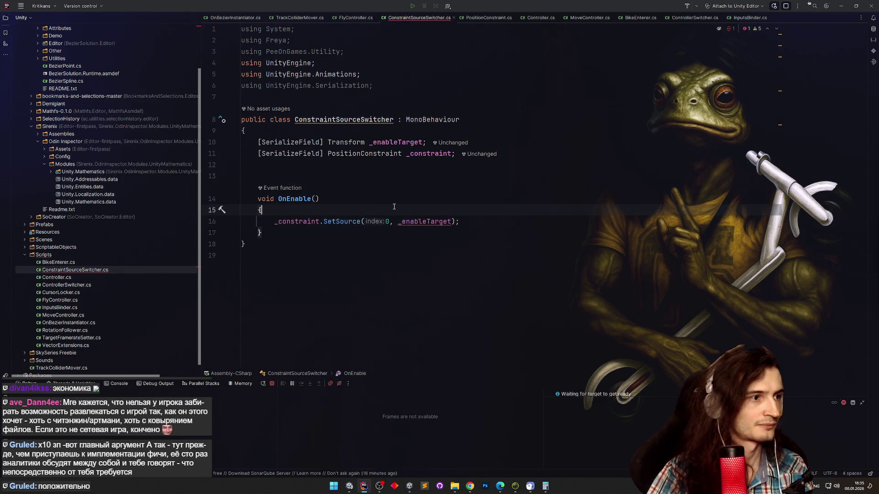
{"action": "key", "text": "Return"}
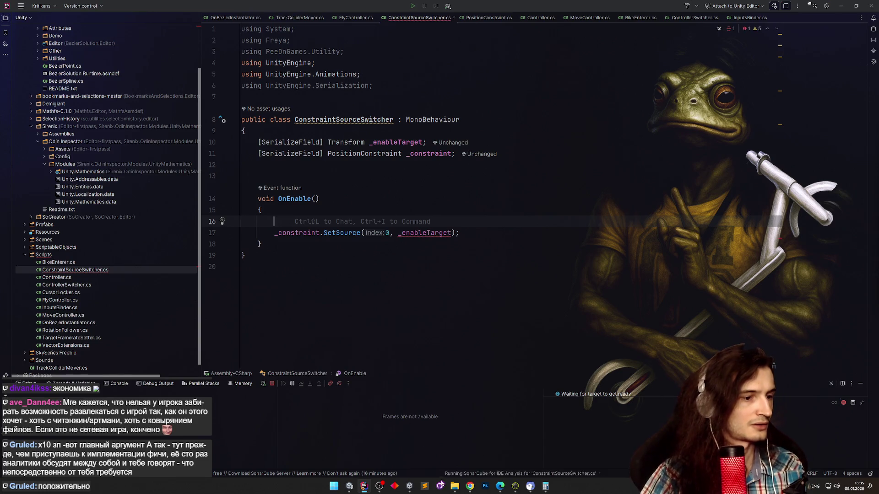
Navigate File Explorer from MainChar to the Toadstone project under Unity projects.
{"action": "mouse_move", "coordinate": [452, 491]}
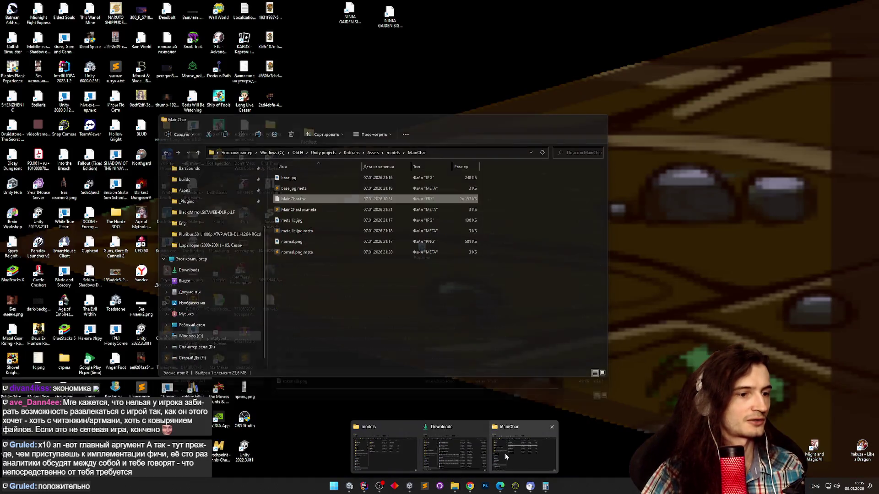
{"action": "left_click", "coordinate": [504, 453]}
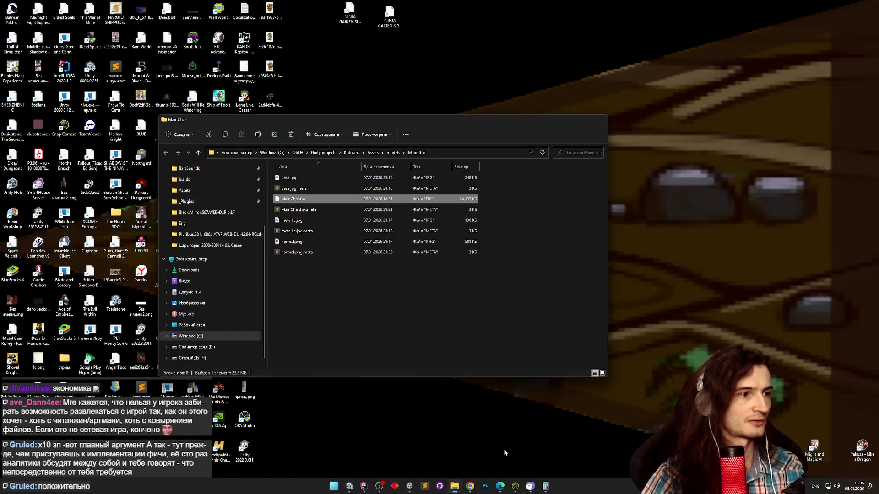
{"action": "left_click_drag", "start_coordinate": [406, 127], "coordinate": [542, 122]}
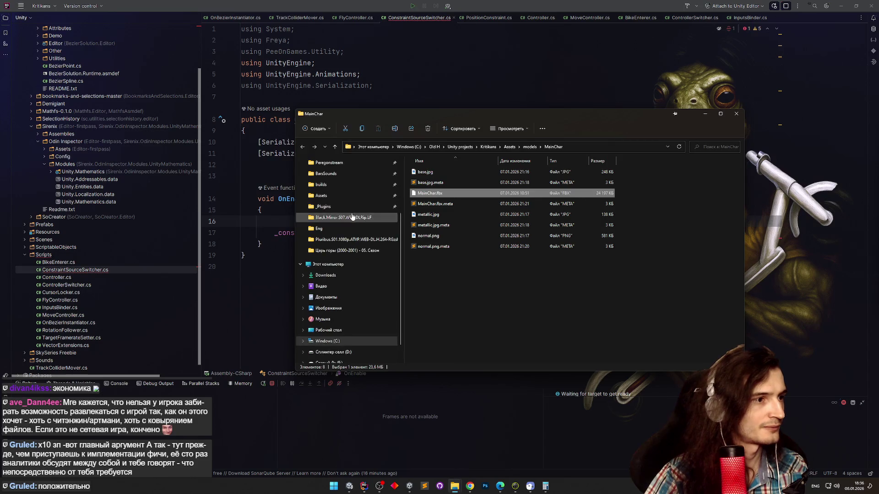
{"action": "scroll", "coordinate": [346, 209], "scroll_direction": "up", "scroll_amount": 2}
{"action": "left_click", "coordinate": [342, 206]}
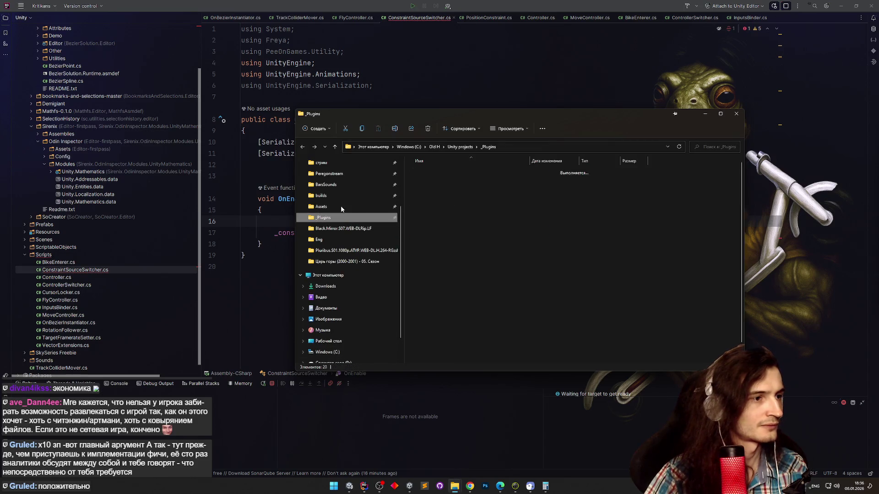
{"action": "left_click", "coordinate": [455, 146]}
{"action": "scroll", "coordinate": [455, 214], "scroll_direction": "down", "scroll_amount": 4}
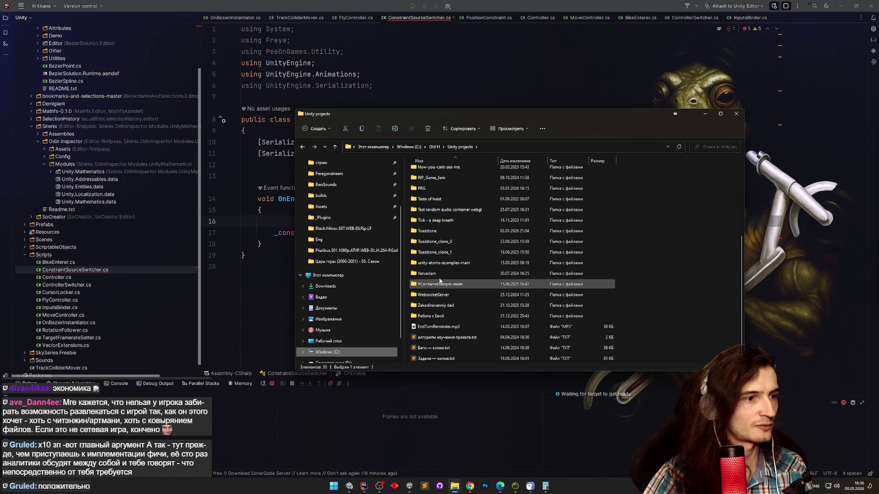
{"action": "double_click", "coordinate": [435, 232]}
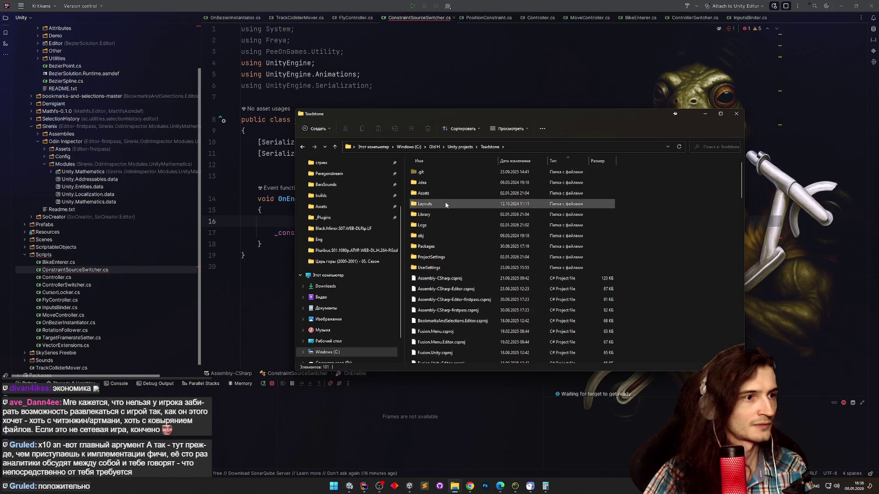
Search Toadstone's Assets for 'constra' and open ConstraintSourceSetter.cs.
{"action": "double_click", "coordinate": [445, 197]}
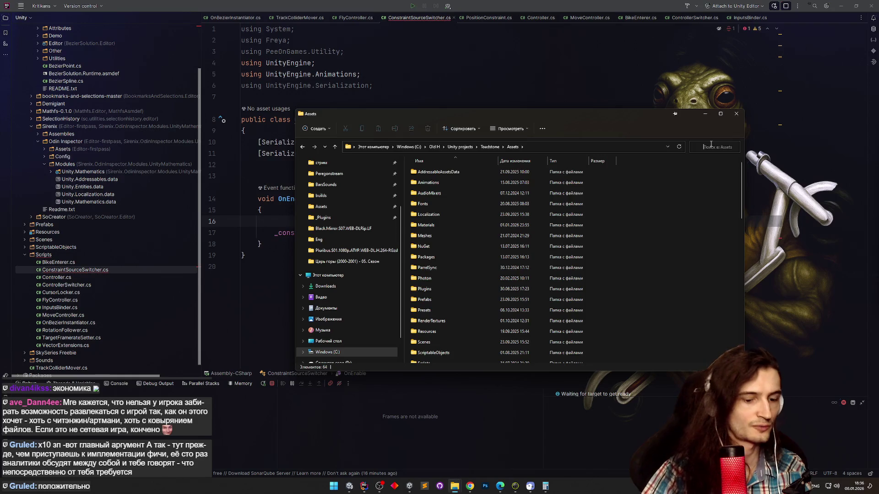
{"action": "type", "text": "constra"}
{"action": "key", "text": "Return"}
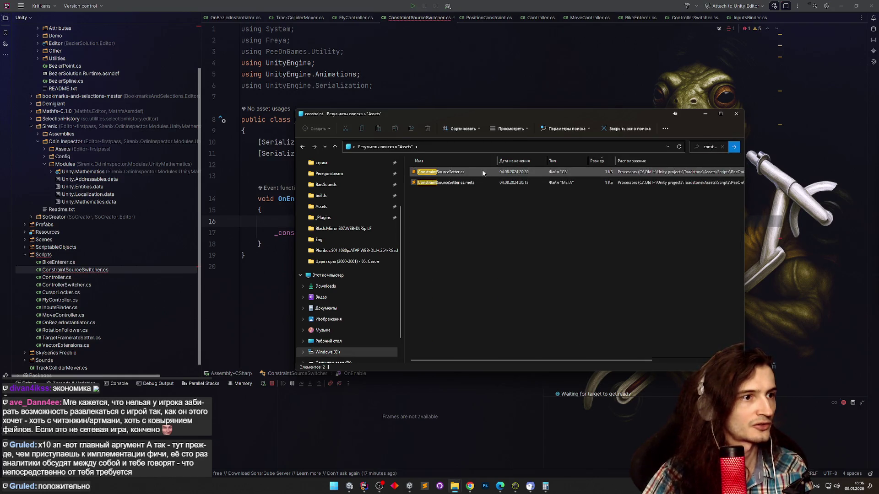
{"action": "double_click", "coordinate": [467, 173]}
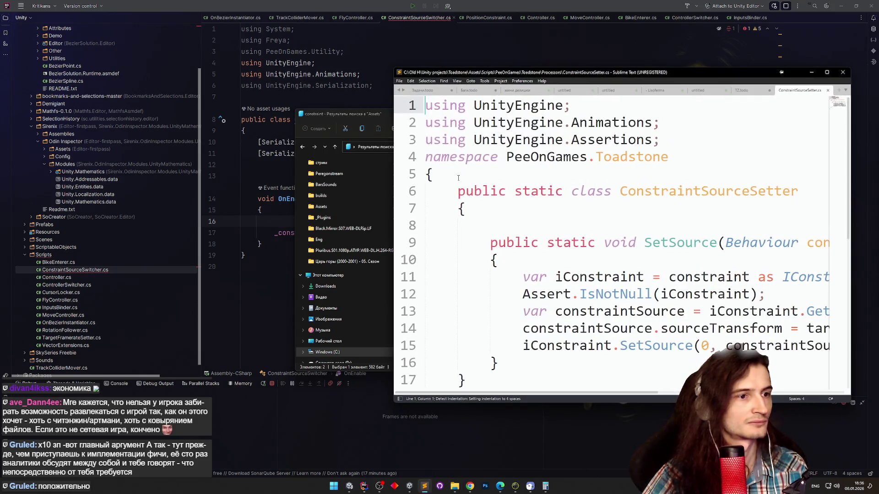
Dismiss Sublime Text's update prompt and scroll through ConstraintSourceSetter.cs to the SetSource method.
{"action": "left_click", "coordinate": [683, 253]}
{"action": "scroll", "coordinate": [644, 238], "scroll_direction": "down", "scroll_amount": 3}
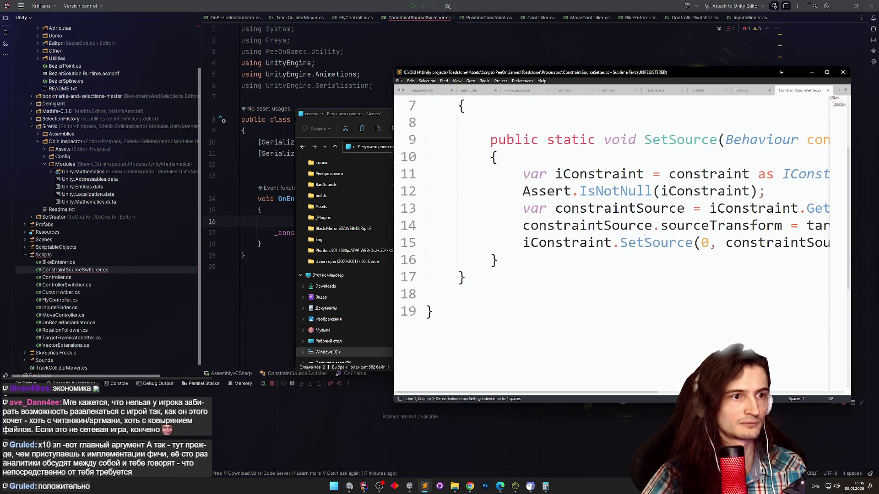
{"action": "scroll", "coordinate": [623, 224], "scroll_direction": "down", "scroll_amount": 1}
{"action": "left_click_drag", "start_coordinate": [674, 72], "coordinate": [472, 91]}
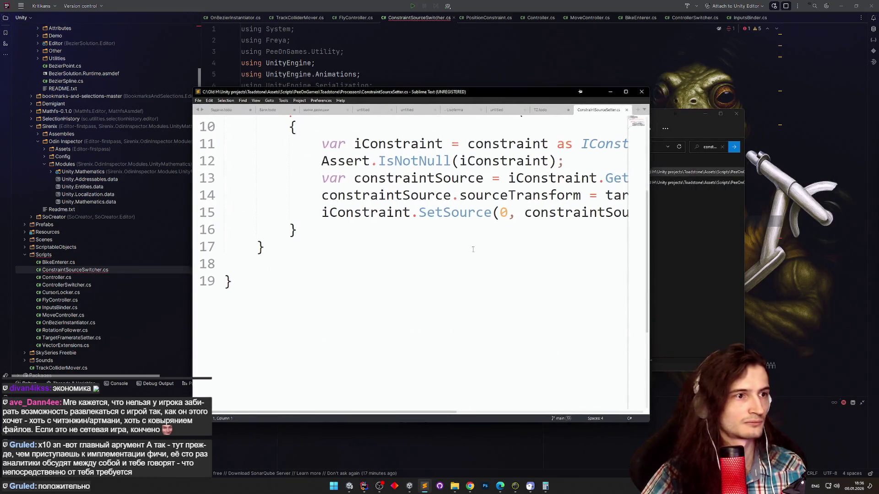
{"action": "scroll", "coordinate": [463, 251], "scroll_direction": "up", "scroll_amount": 3}
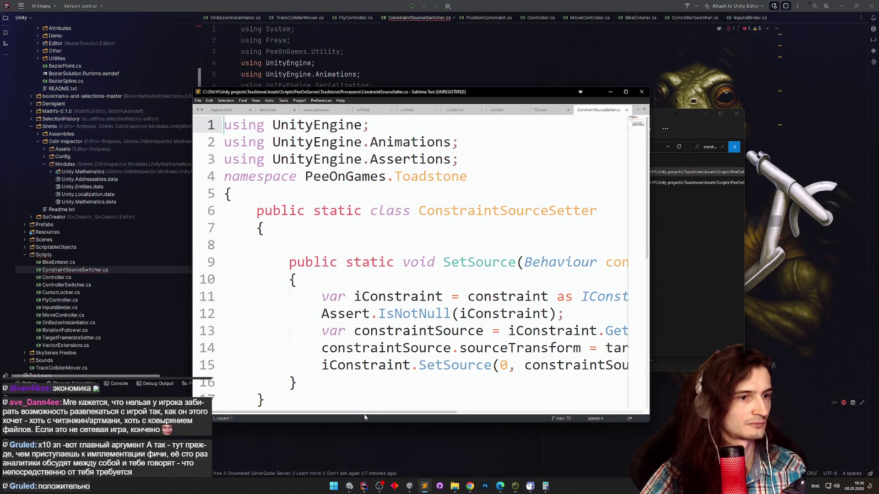
{"action": "scroll", "coordinate": [510, 360], "scroll_direction": "right", "scroll_amount": 5}
{"action": "scroll", "coordinate": [485, 364], "scroll_direction": "down", "scroll_amount": 1}
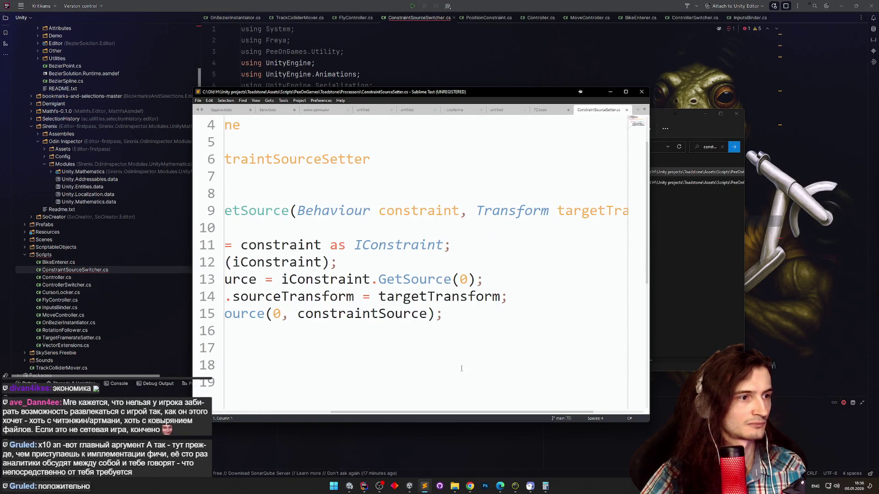
{"action": "left_click_drag", "start_coordinate": [456, 411], "coordinate": [363, 409]}
Copy SetSource's three lines that fetch, retarget and reapply the constraint source.
{"action": "mouse_move", "coordinate": [248, 280]}
{"action": "left_mouse_down"}
{"action": "mouse_move", "coordinate": [320, 297]}
{"action": "mouse_move", "coordinate": [597, 314]}
{"action": "left_mouse_up"}
{"action": "key", "text": "ctrl+c"}
{"action": "left_click", "coordinate": [613, 93]}
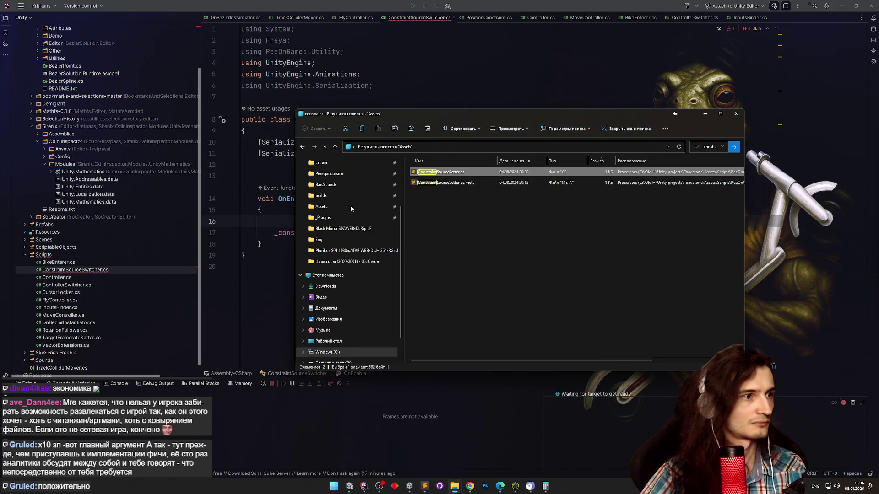
{"action": "key", "text": "alt+Tab"}
Paste the copied lines into OnEnable, replacing iConstraint with _constraint and targetTransform with _enableTarget.
{"action": "key", "text": "ctrl+v"}
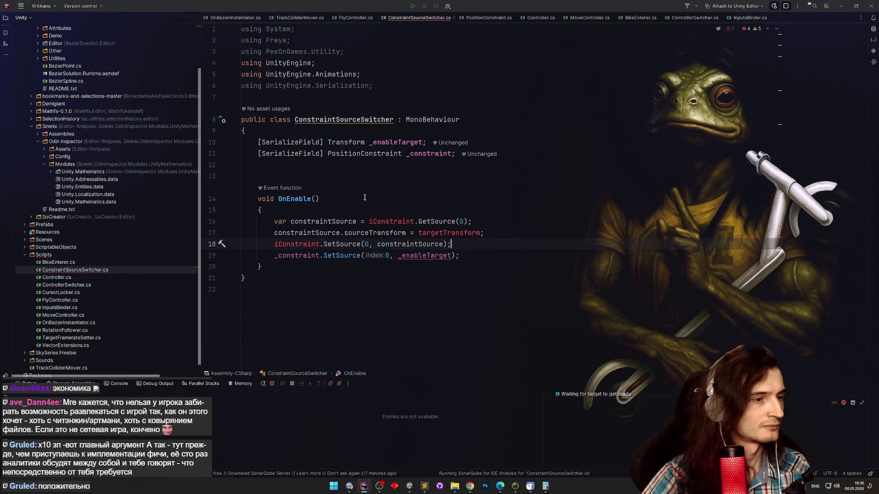
{"action": "double_click", "coordinate": [383, 221]}
{"action": "type", "text": "_constraint"}
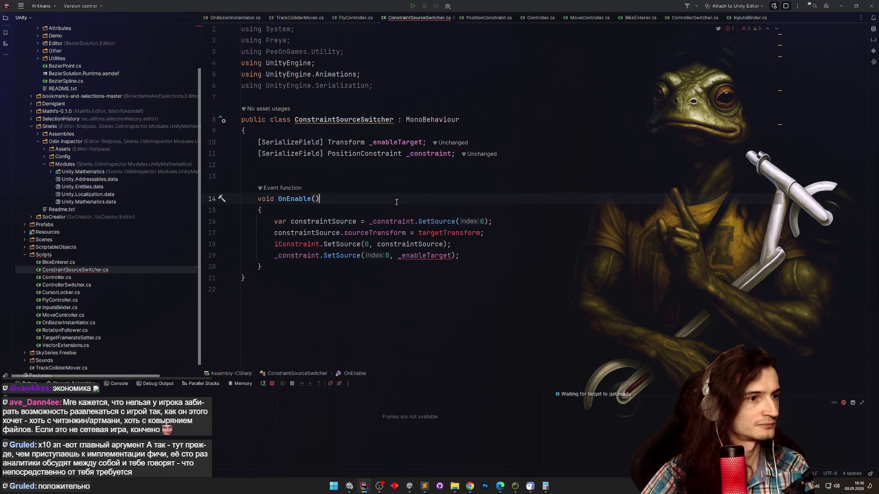
{"action": "key", "text": "Up"}
{"action": "key", "text": "Up"}
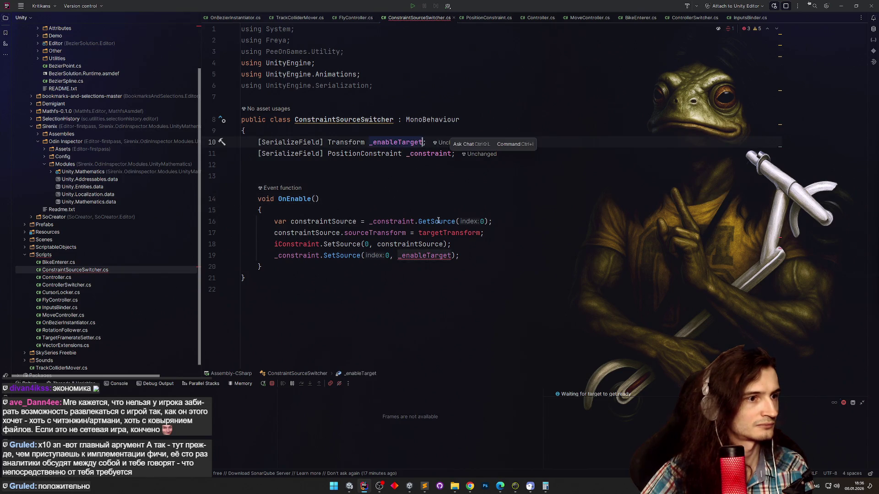
{"action": "left_click", "coordinate": [480, 233]}
{"action": "double_click", "coordinate": [435, 233]}
{"action": "type", "text": "_enableTarget"}
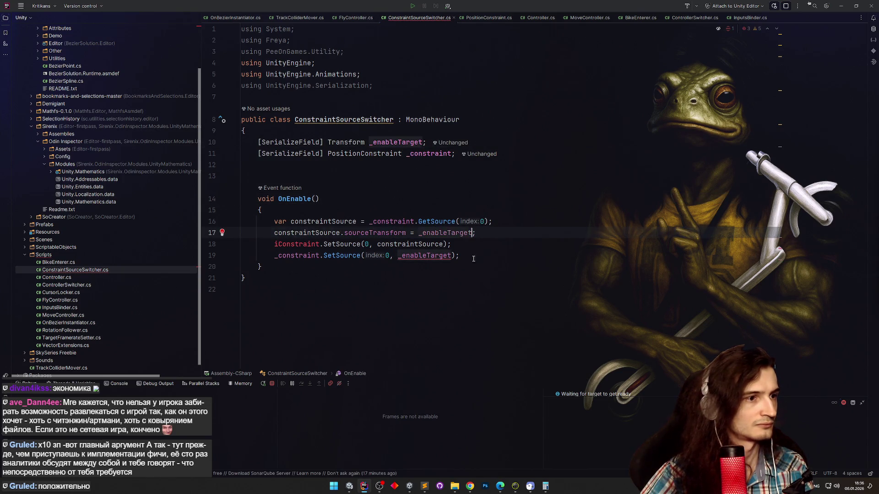
Pass constraintSource instead of _enableTarget and delete the leftover iConstraint line.
{"action": "double_click", "coordinate": [298, 256]}
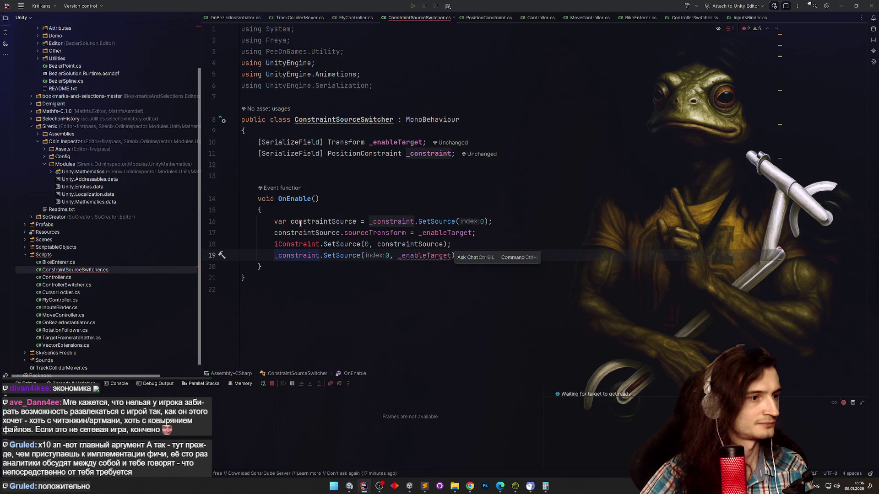
{"action": "double_click", "coordinate": [335, 233]}
{"action": "key", "text": "ctrl+c"}
{"action": "double_click", "coordinate": [423, 255]}
{"action": "key", "text": "ctrl+v"}
{"action": "left_click", "coordinate": [241, 244]}
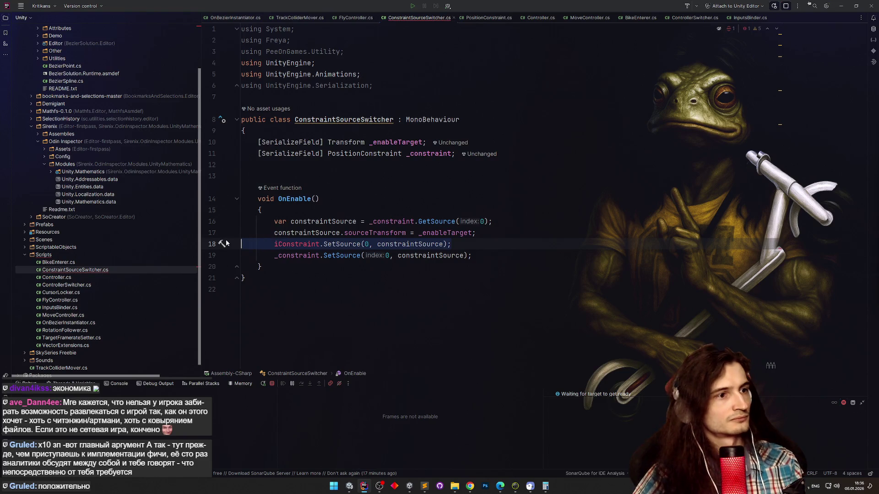
{"action": "key", "text": "ctrl+x"}
{"action": "left_click", "coordinate": [484, 198]}
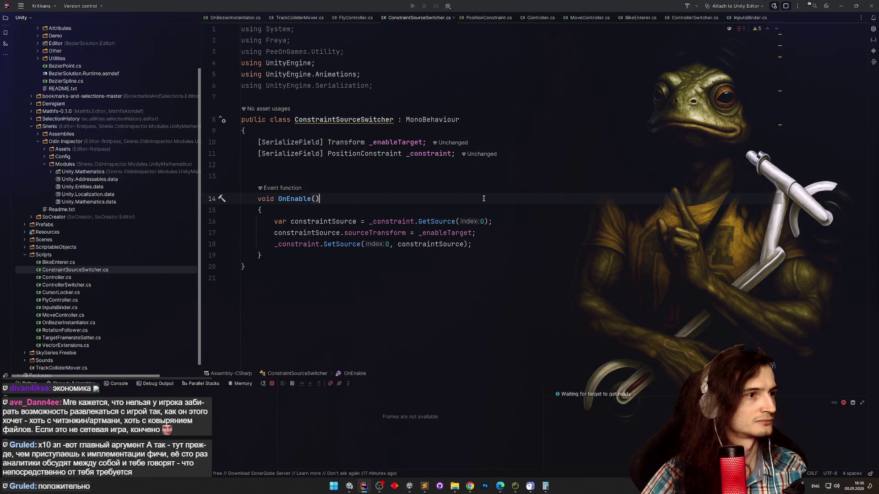
Rename the class from ConstraintSourceSwitcher to ConstraintSourceSetter.
{"action": "left_click", "coordinate": [386, 120]}
{"action": "key", "text": "F2"}
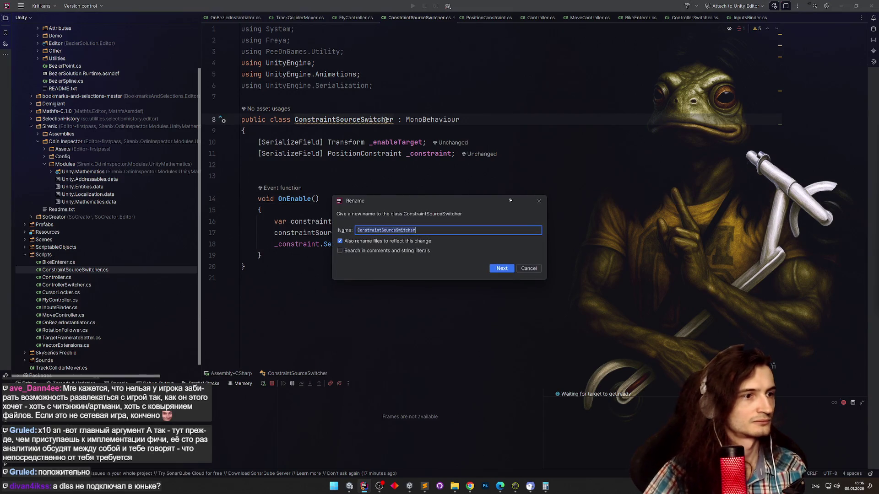
{"action": "key", "text": "BackSpace"}
{"action": "type", "text": "etter"}
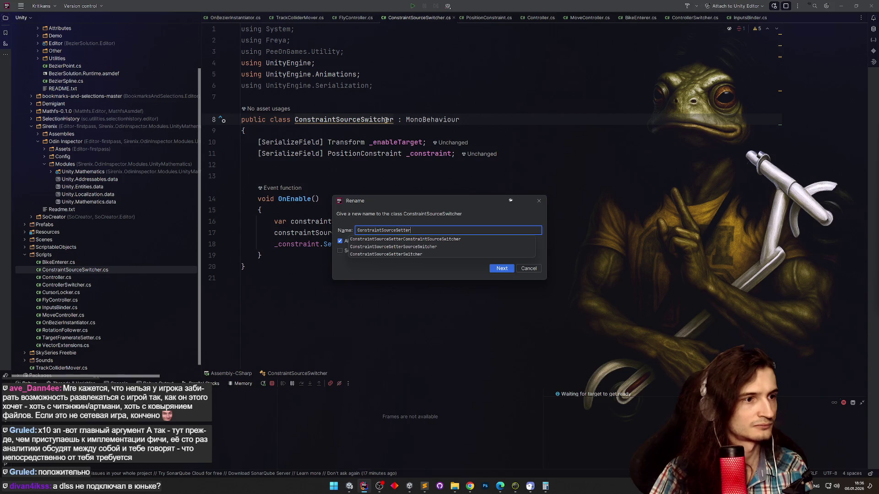
{"action": "key", "text": "Return"}
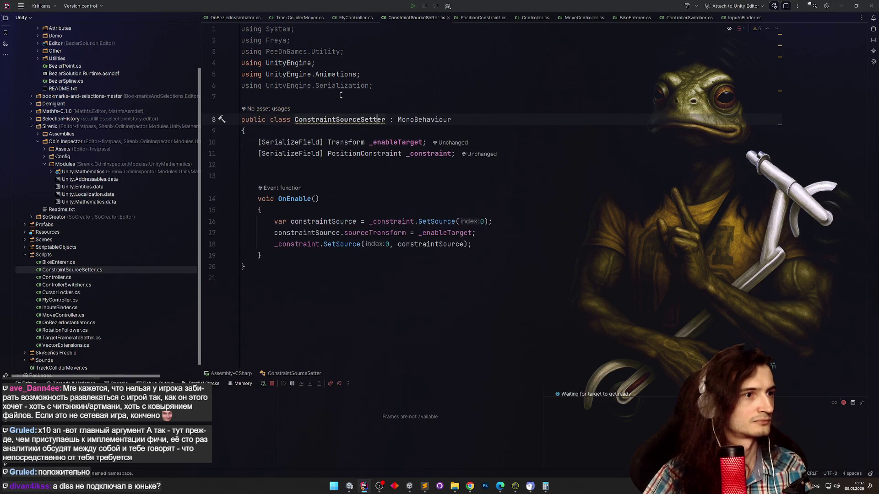
{"action": "key", "text": "F2"}
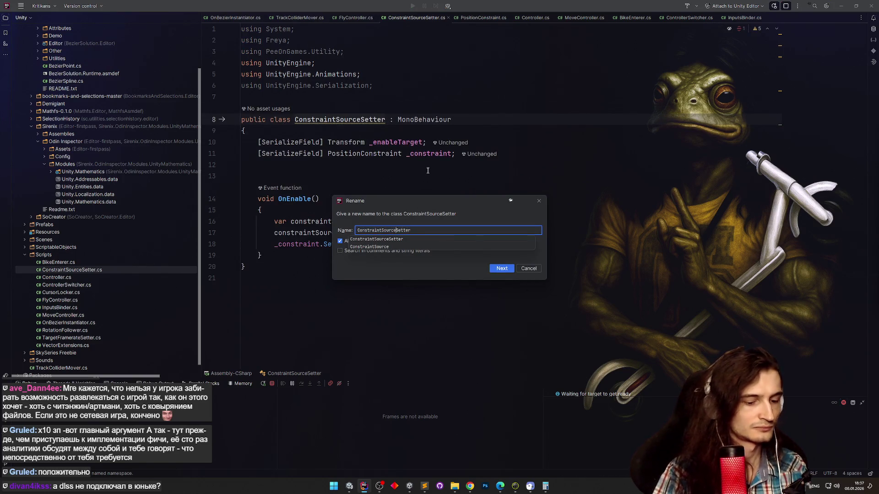
{"action": "key", "text": "Escape"}
{"action": "left_click", "coordinate": [549, 165]}
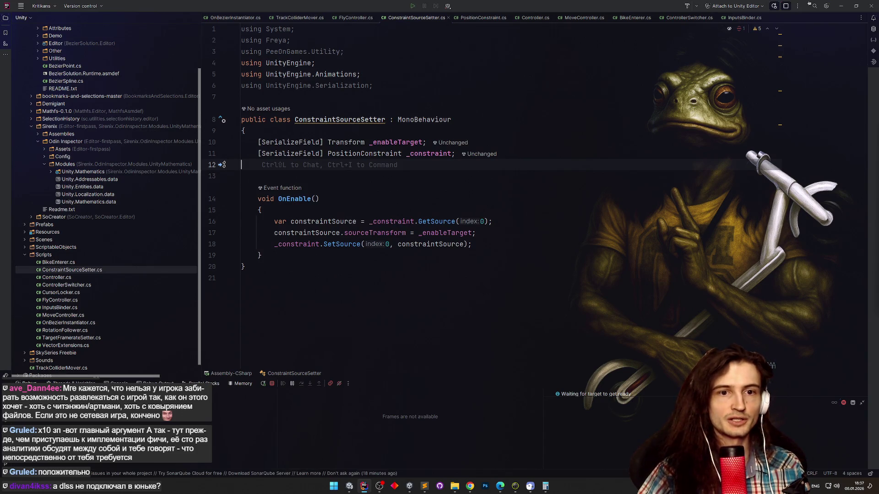
{"action": "left_click", "coordinate": [638, 120]}
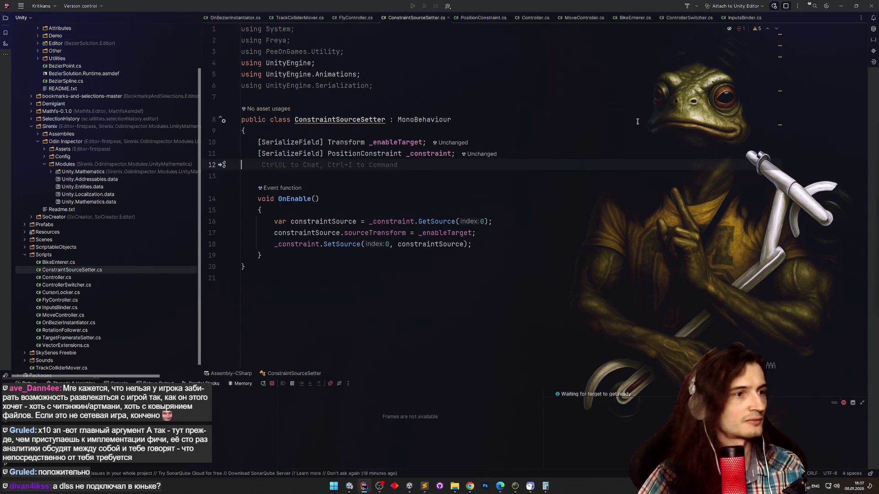
{"action": "left_click", "coordinate": [841, 6]}
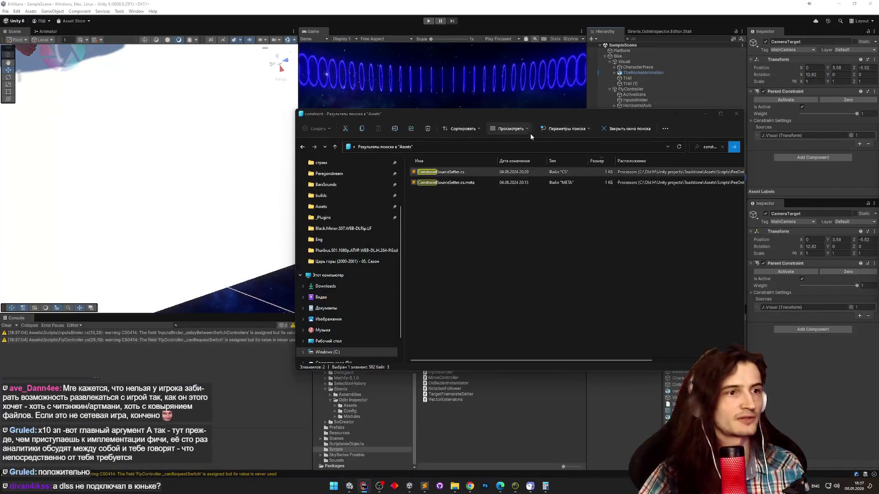
From the Console warning, delete InputsBinder's unused _delayBetweenSwitchControllers field in Rider.
{"action": "left_click", "coordinate": [694, 114]}
{"action": "left_click", "coordinate": [533, 127]}
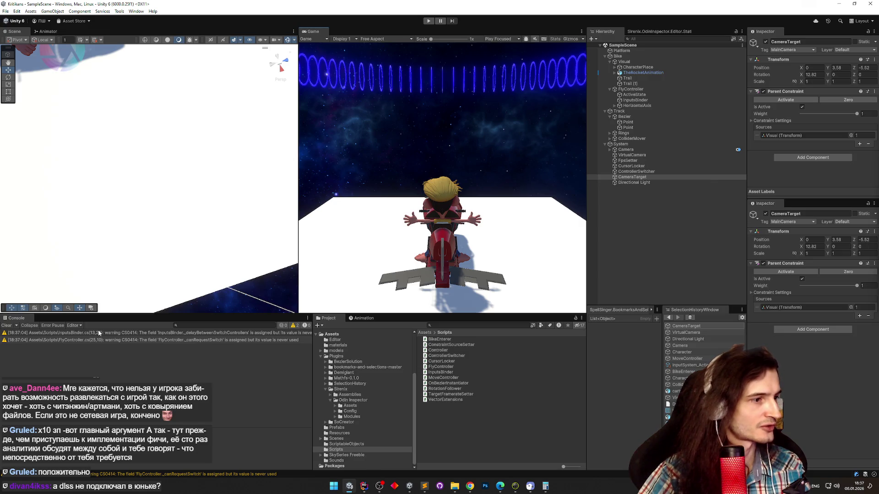
{"action": "double_click", "coordinate": [99, 333]}
{"action": "left_click_drag", "start_coordinate": [247, 145], "coordinate": [582, 145]}
{"action": "key", "text": "BackSpace"}
{"action": "key", "text": "BackSpace"}
{"action": "left_click", "coordinate": [841, 6]}
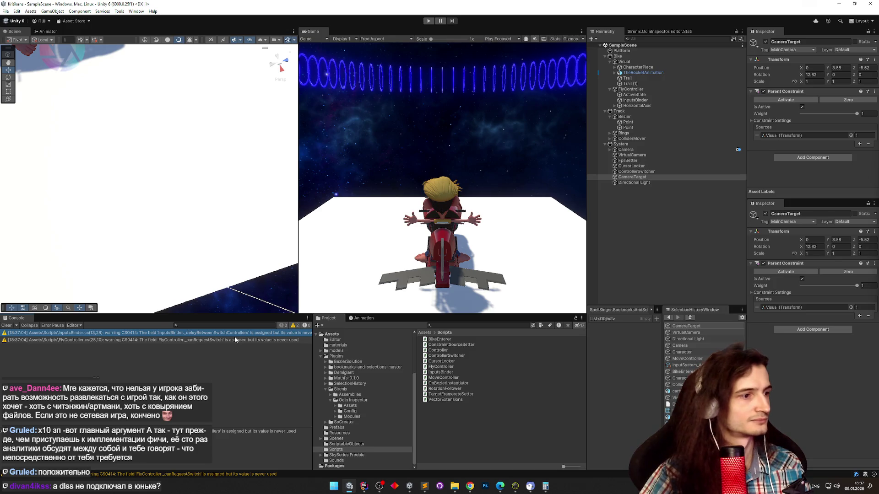
Delete FlyController's unused _canRequestSwitch field and the else block that resets it.
{"action": "double_click", "coordinate": [232, 336]}
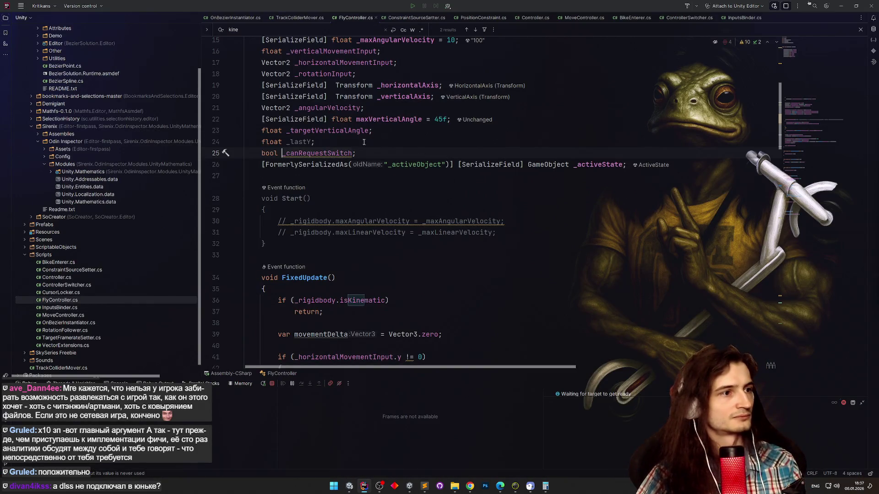
{"action": "key", "text": "ctrl+f"}
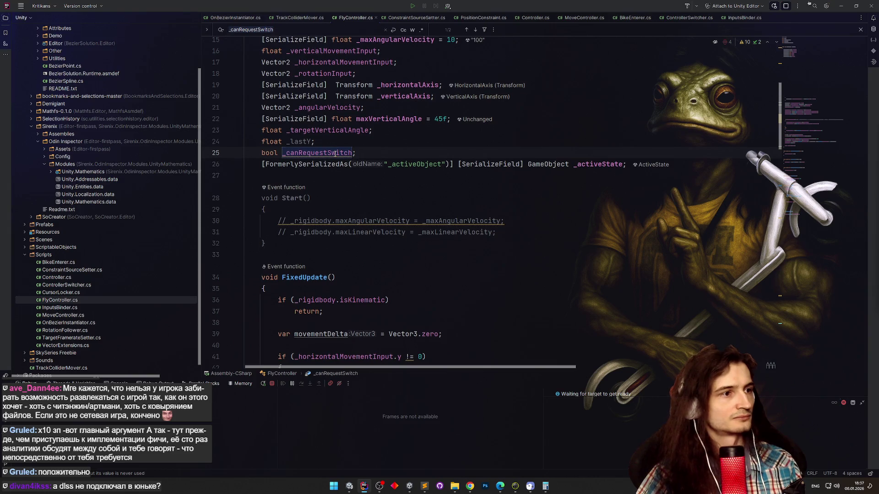
{"action": "key", "text": "Return"}
{"action": "key", "text": "Return"}
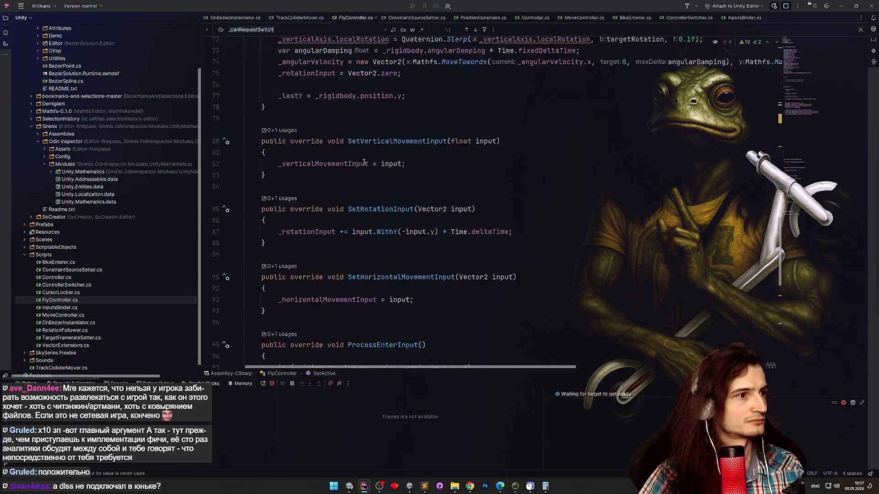
{"action": "key", "text": "ctrl+y"}
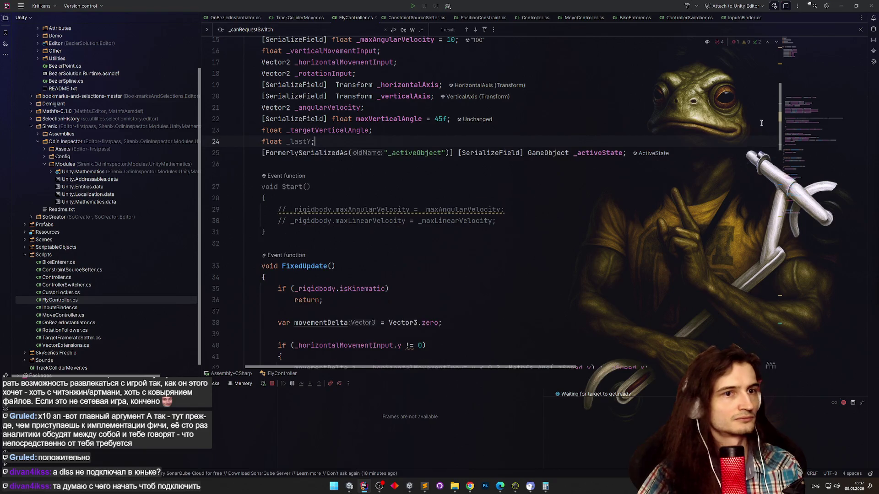
{"action": "left_click_drag", "start_coordinate": [780, 119], "coordinate": [780, 335]}
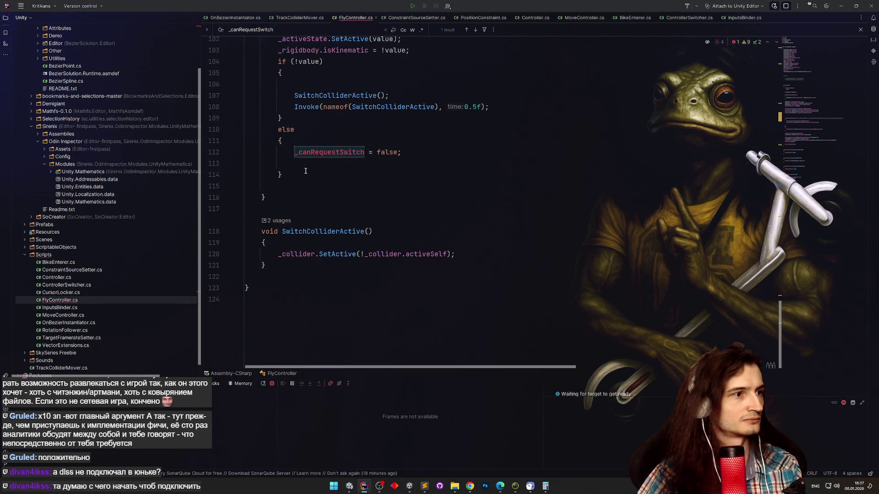
{"action": "left_click_drag", "start_coordinate": [226, 175], "coordinate": [227, 129]}
{"action": "key", "text": "Delete"}
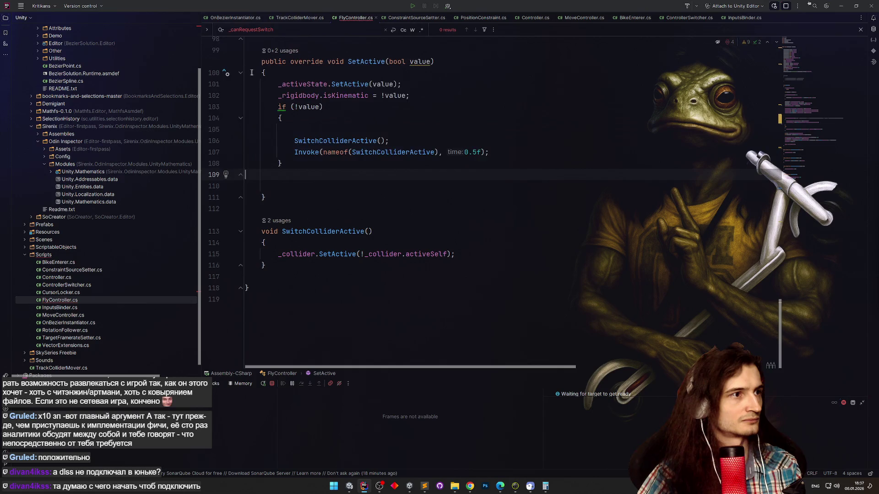
{"action": "left_click", "coordinate": [371, 118]}
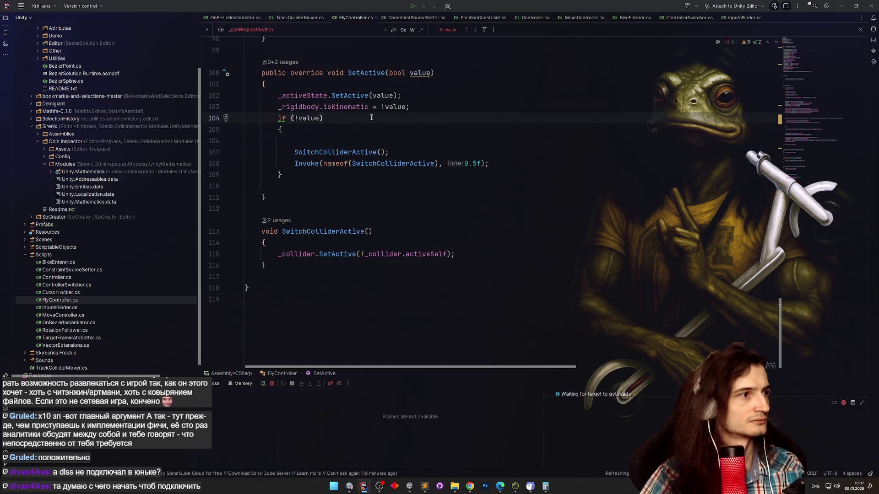
{"action": "mouse_move", "coordinate": [753, 43]}
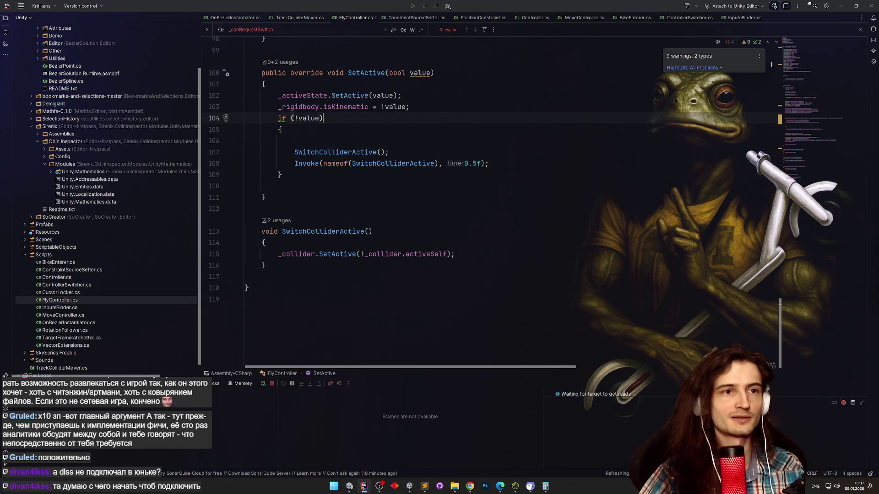
{"action": "key", "text": "alt+Tab"}
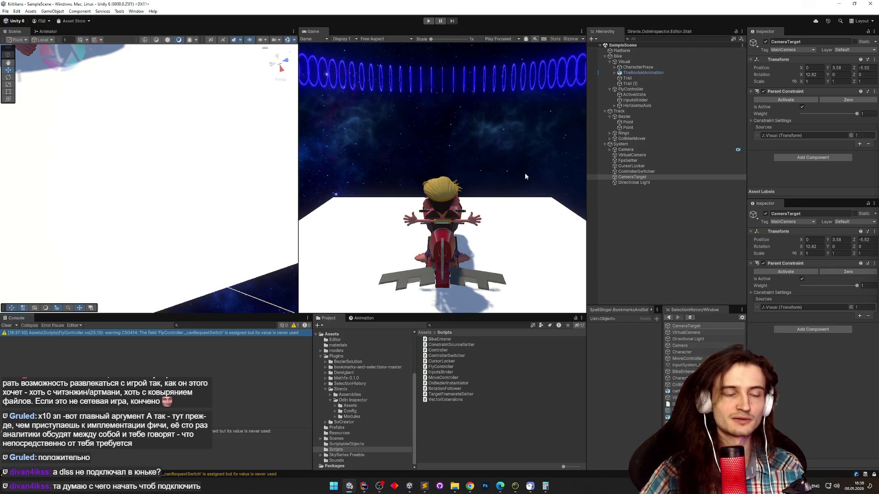
Create an empty child under ActiveState with a Constraint Source Setter component.
{"action": "left_click", "coordinate": [634, 94]}
{"action": "key", "text": "alt+shift+n"}
{"action": "left_click", "coordinate": [812, 95]}
{"action": "type", "text": "setter"}
{"action": "left_click", "coordinate": [798, 119]}
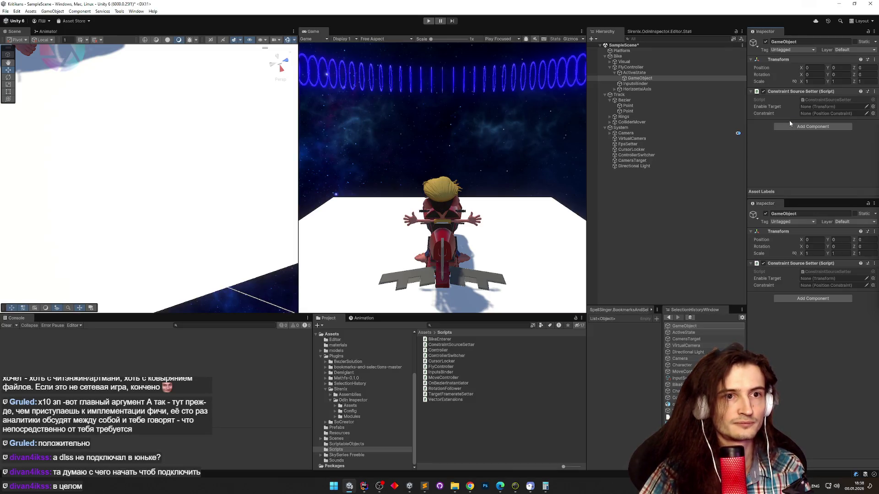
Drag CameraTarget into the setter's Constraint field and inspect CameraTarget's Parent Constraint.
{"action": "left_click", "coordinate": [697, 160]}
{"action": "left_click_drag", "start_coordinate": [696, 152], "coordinate": [804, 115]}
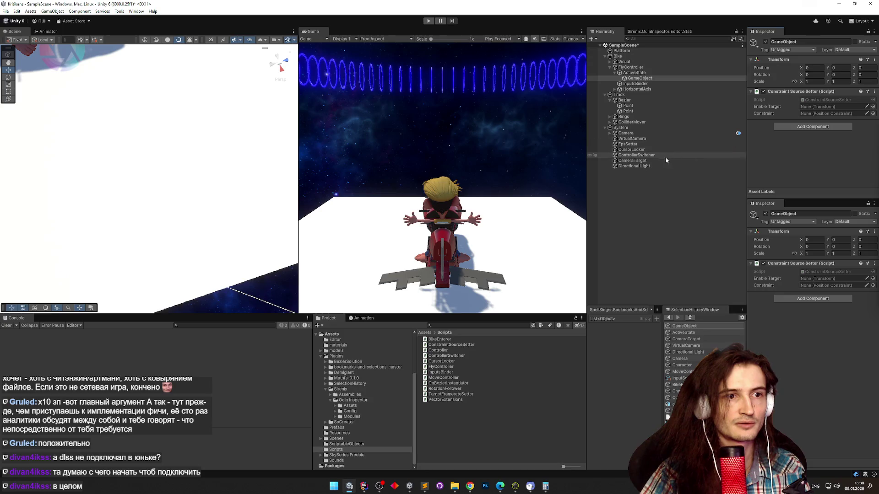
{"action": "left_click", "coordinate": [652, 161]}
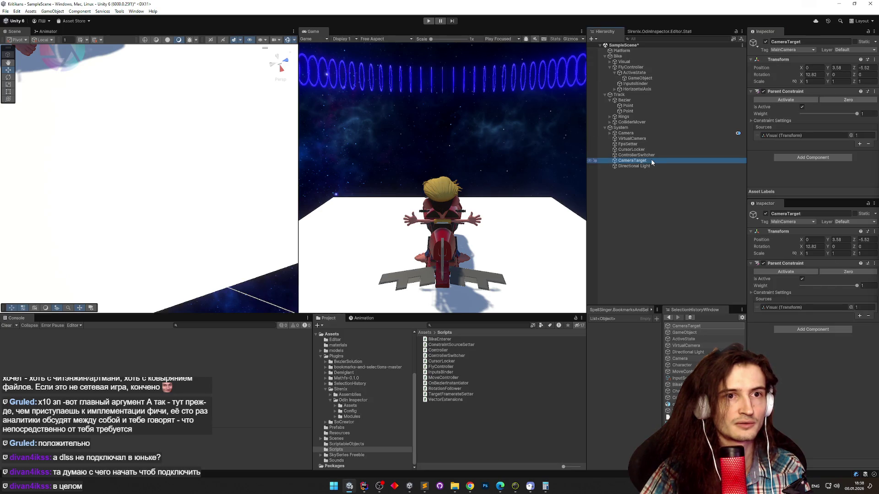
{"action": "left_click", "coordinate": [364, 486]}
{"action": "scroll", "coordinate": [750, 207], "scroll_direction": "up", "scroll_amount": 7}
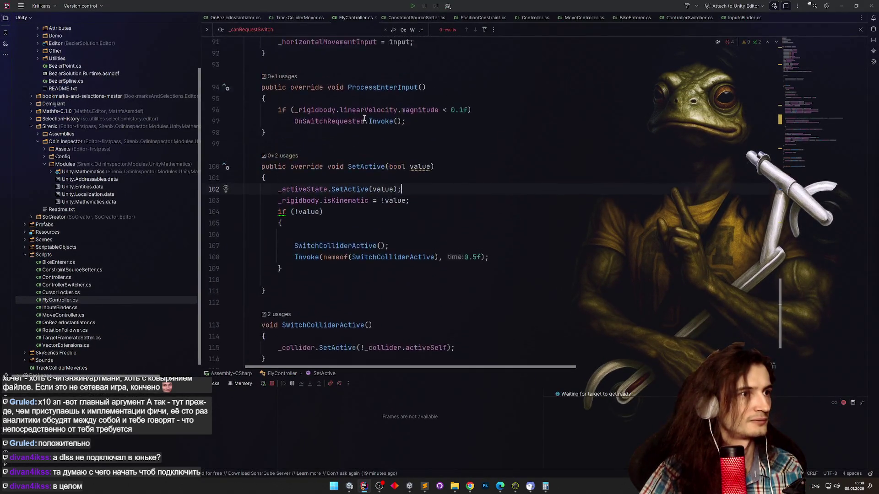
In ConstraintSourceSetter.cs, change the _constraint field type from PositionConstraint to Behaviour.
{"action": "scroll", "coordinate": [780, 264], "scroll_direction": "up", "scroll_amount": 10}
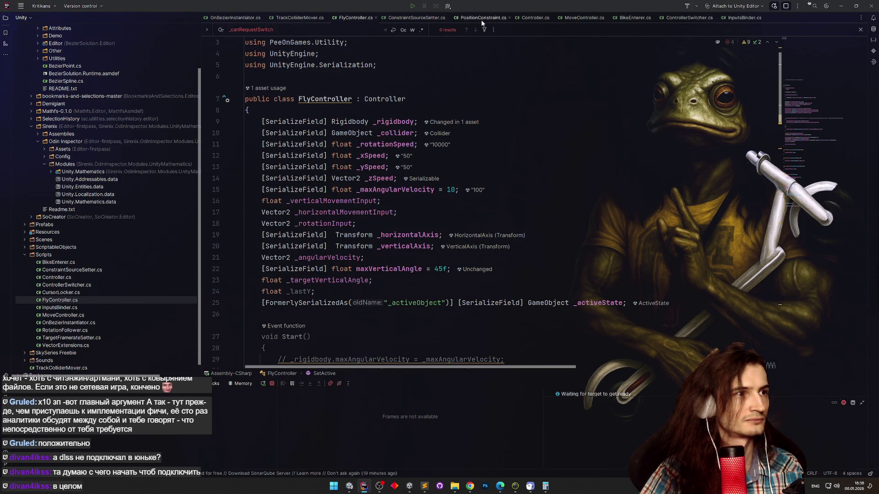
{"action": "left_click", "coordinate": [416, 18]}
{"action": "double_click", "coordinate": [340, 142]}
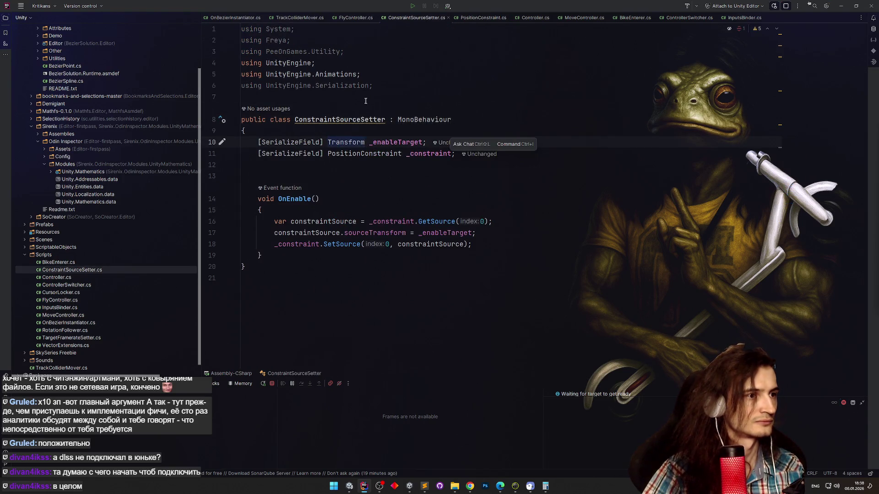
{"action": "double_click", "coordinate": [382, 154]}
{"action": "type", "text": "Behav"}
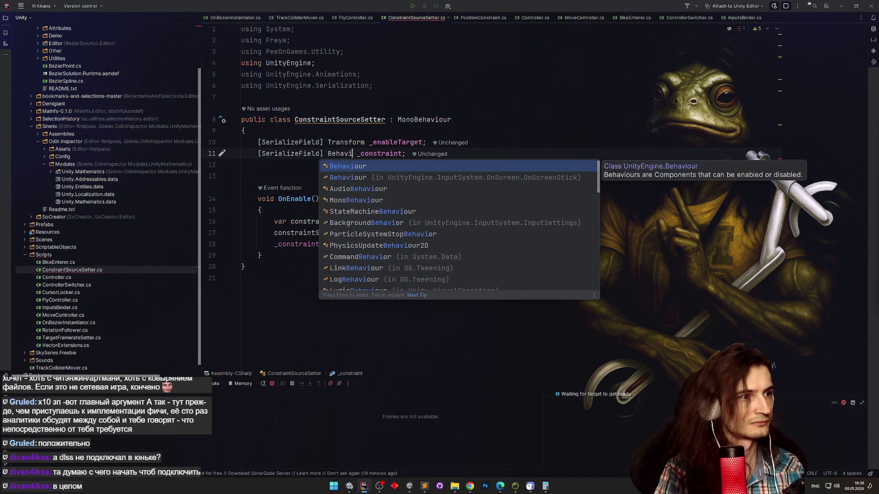
{"action": "key", "text": "Return"}
Cast _constraint to IConstraint for the GetSource call, using a direct cast.
{"action": "left_click", "coordinate": [414, 222]}
{"action": "type", "text": "as ICon.GetSource(0);"}
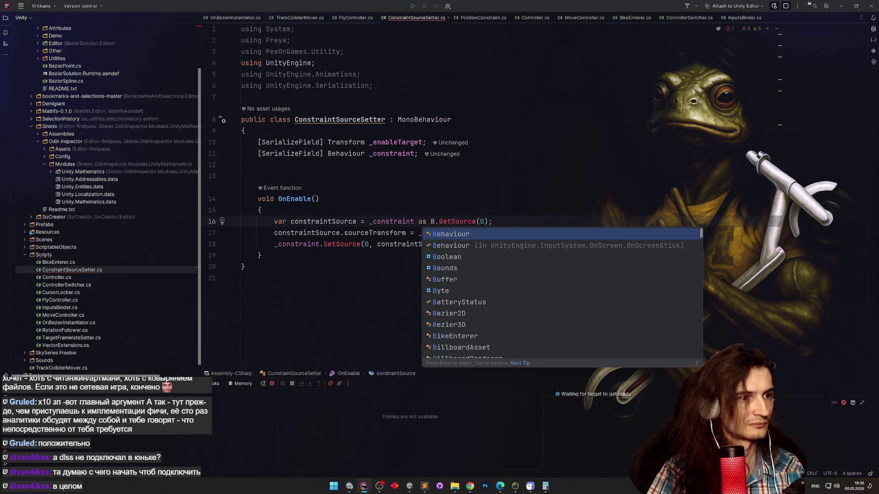
{"action": "key", "text": "BackSpace"}
{"action": "type", "text": "ICon"}
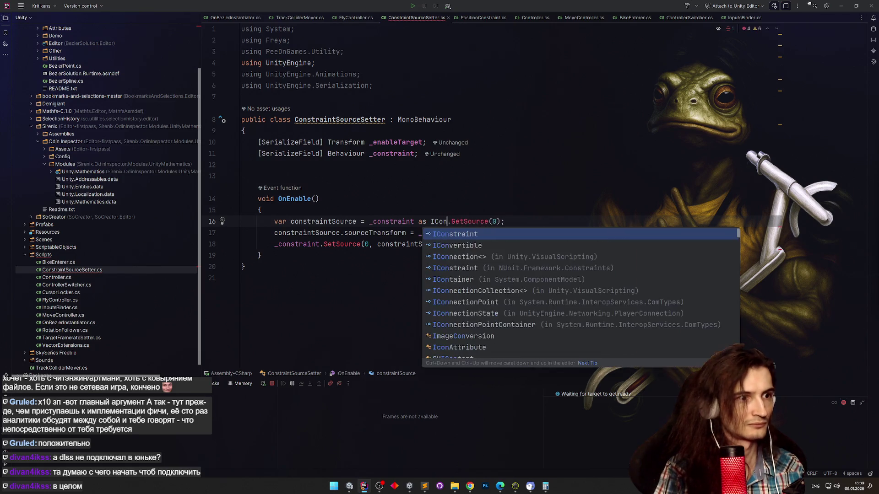
{"action": "key", "text": "Return"}
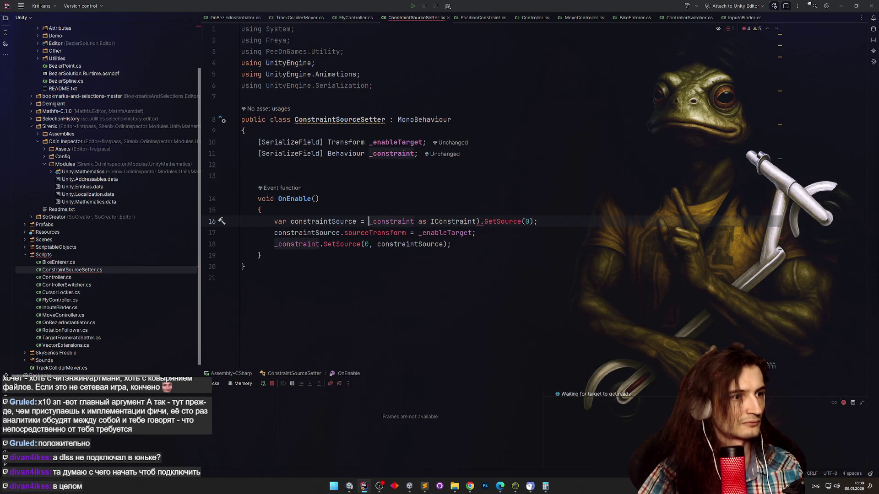
{"action": "type", "text": "("}
{"action": "left_click", "coordinate": [385, 233]}
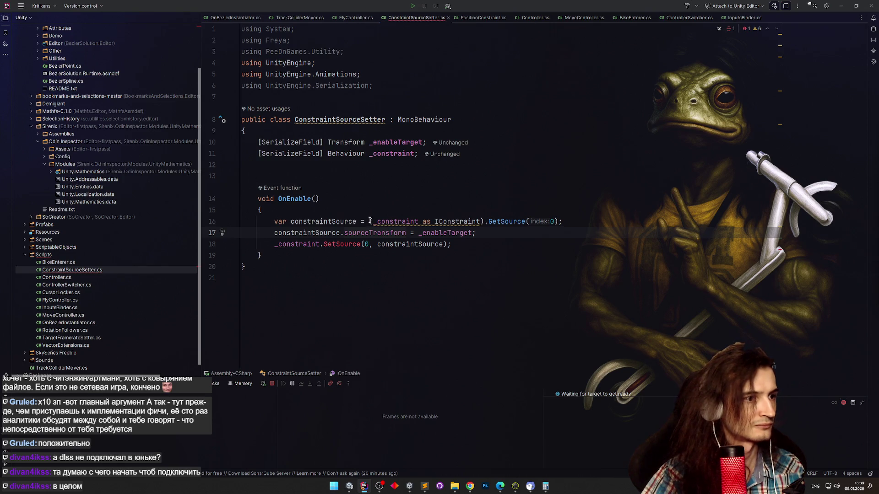
{"action": "left_click", "coordinate": [485, 221]}
{"action": "left_click", "coordinate": [332, 190]}
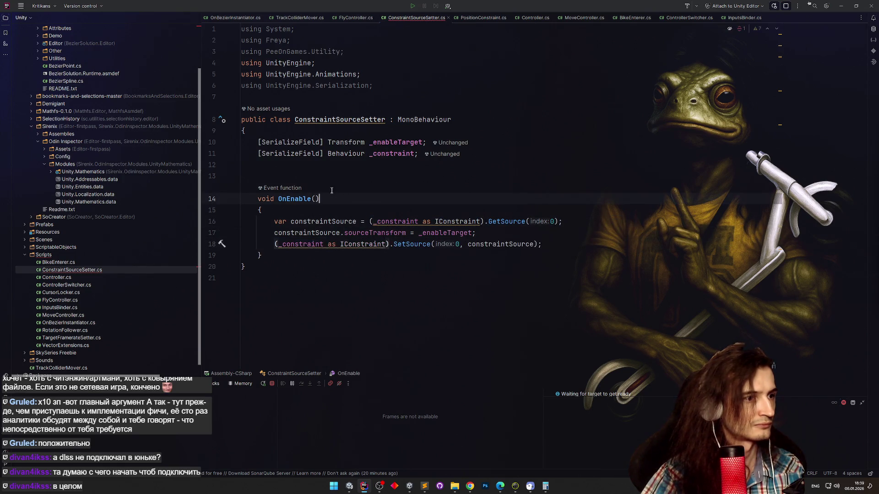
{"action": "left_click", "coordinate": [455, 221]}
{"action": "key", "text": "alt+Return"}
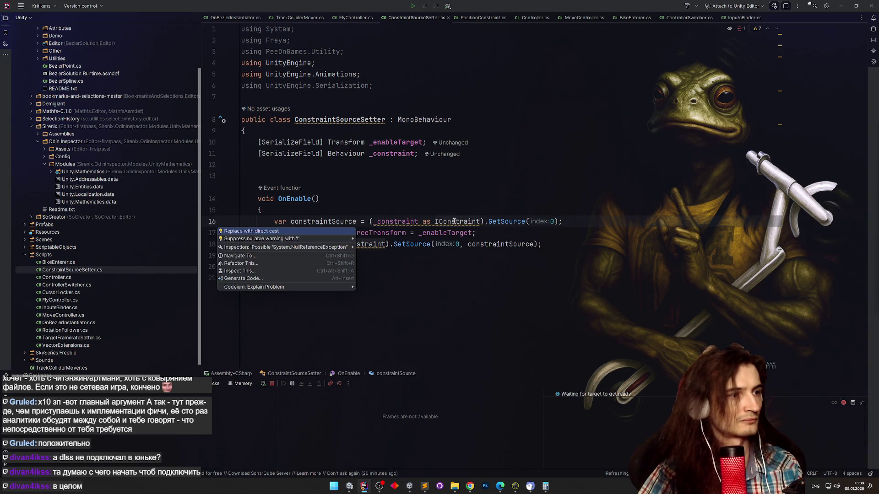
{"action": "key", "text": "Return"}
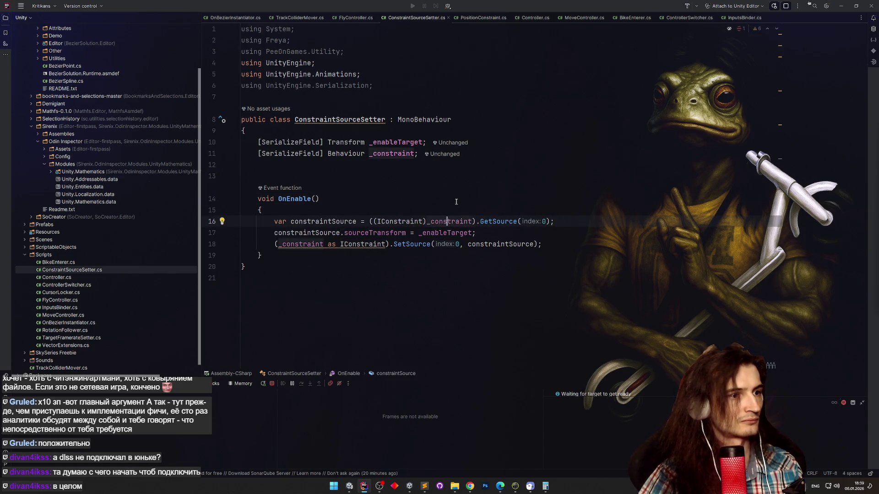
Replace the SetSource as-cast with a direct IConstraint cast, then minimize Rider to return to Unity.
{"action": "left_click", "coordinate": [377, 244]}
{"action": "key", "text": "alt+Return"}
{"action": "key", "text": "Return"}
{"action": "left_click", "coordinate": [405, 194]}
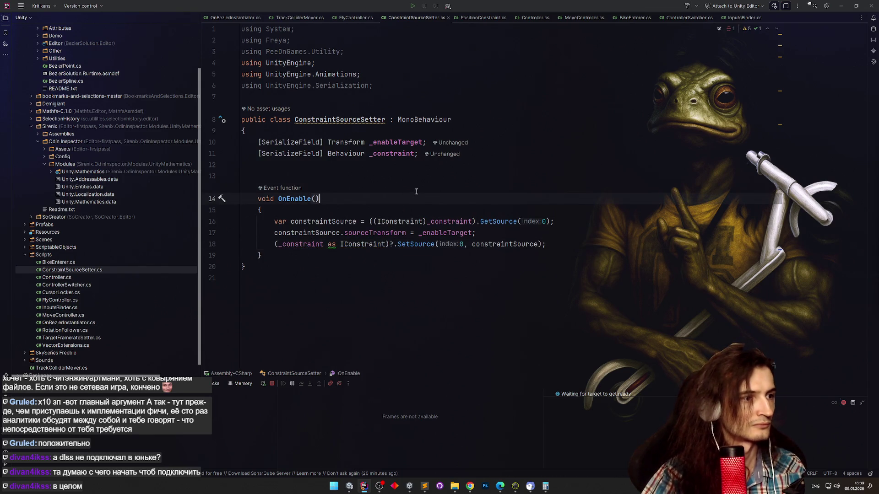
{"action": "left_click", "coordinate": [222, 244]}
{"action": "left_click", "coordinate": [247, 254]}
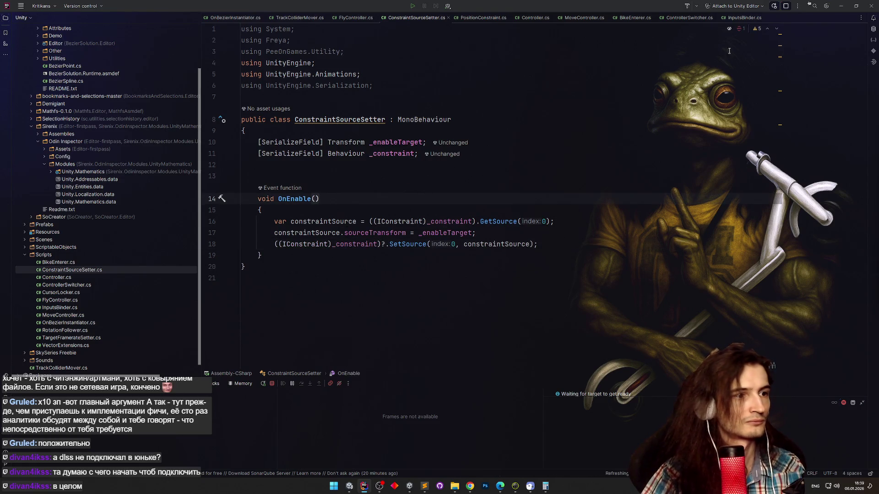
{"action": "left_click", "coordinate": [840, 6]}
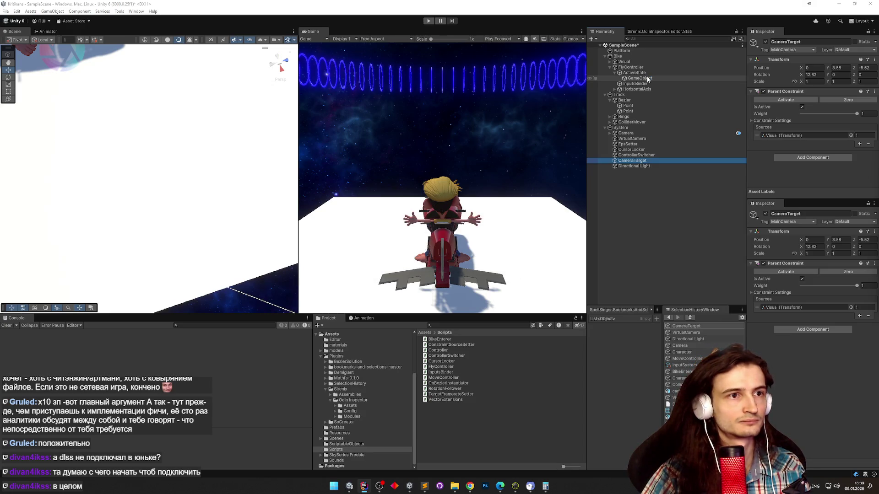
Name the new object CameraConstraintSetter, with Constraint set to CameraTarget's Parent Constraint and Enable Target set to Visual.
{"action": "left_click", "coordinate": [647, 79]}
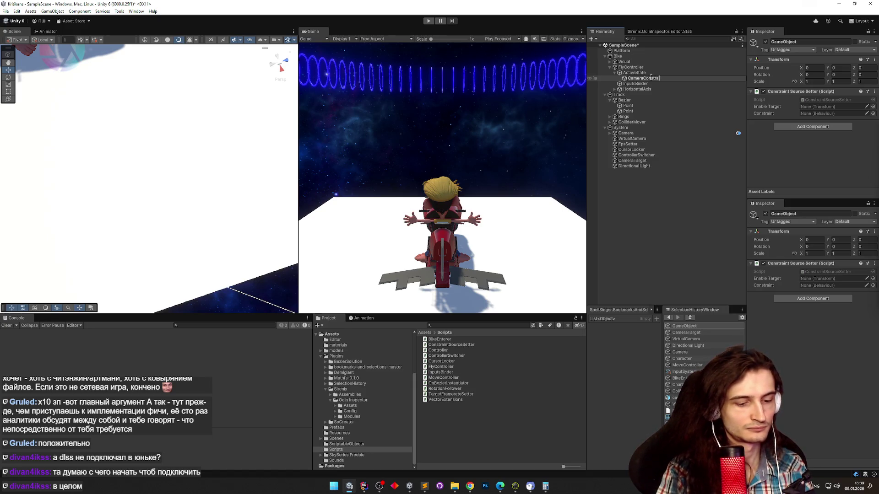
{"action": "type", "text": "ntSetter"}
{"action": "key", "text": "Return"}
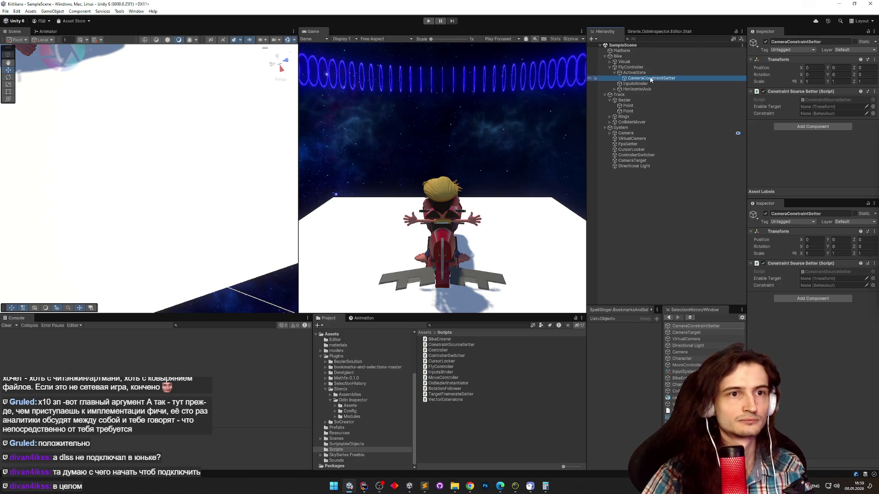
{"action": "left_click", "coordinate": [641, 160]}
{"action": "left_click_drag", "start_coordinate": [641, 160], "coordinate": [805, 114]}
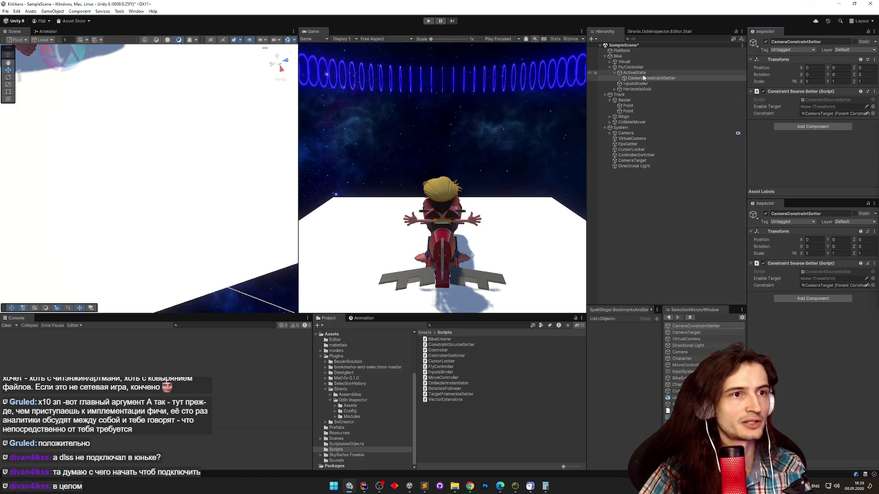
{"action": "left_click_drag", "start_coordinate": [634, 72], "coordinate": [813, 108]}
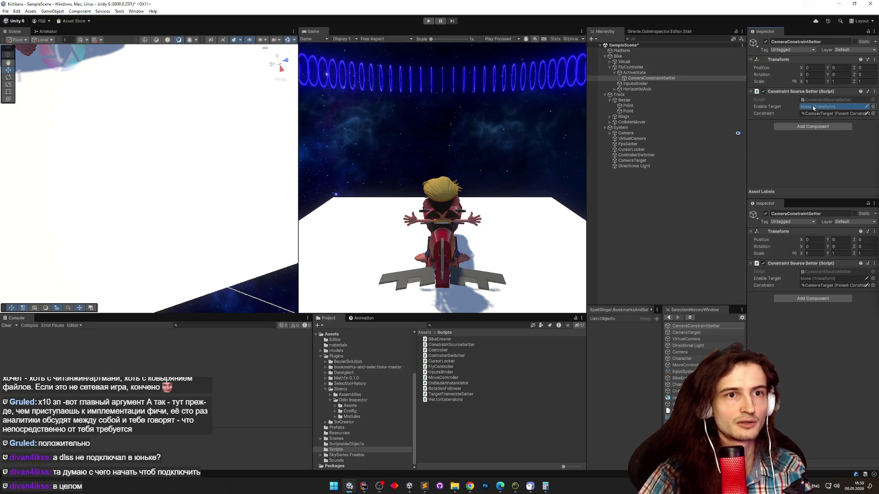
{"action": "left_click", "coordinate": [658, 78]}
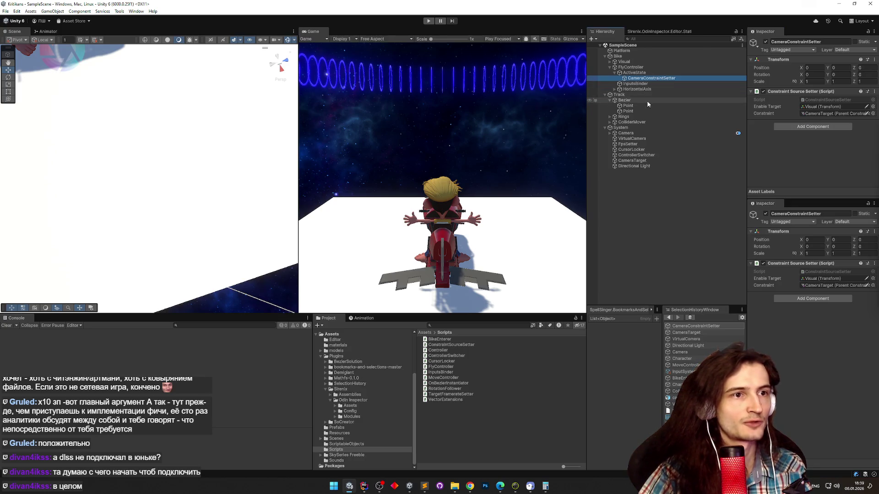
Expand Bike > Visual > CharacterPlace, inspect MoveController, and select its Collider child.
{"action": "left_click", "coordinate": [613, 73]}
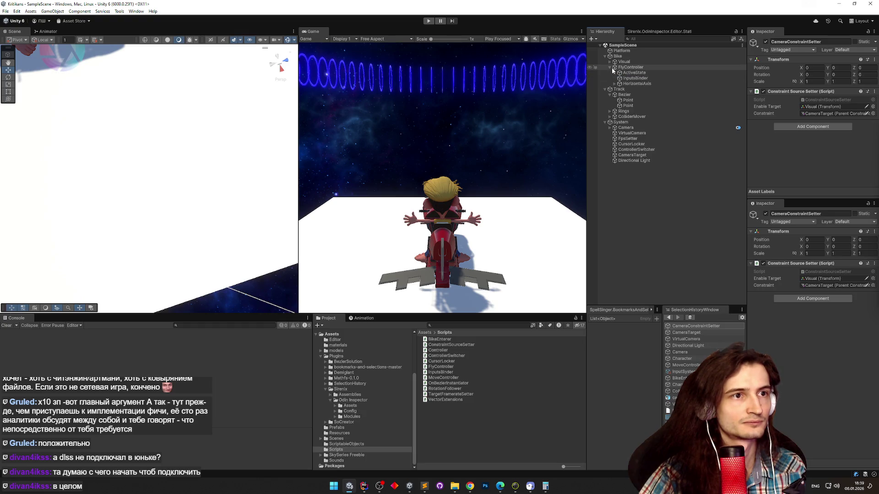
{"action": "left_click", "coordinate": [610, 62]}
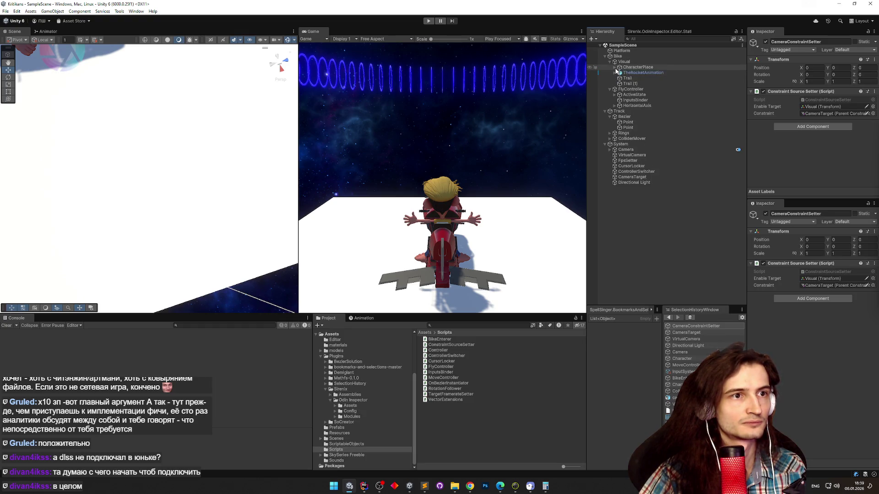
{"action": "left_click", "coordinate": [614, 67]}
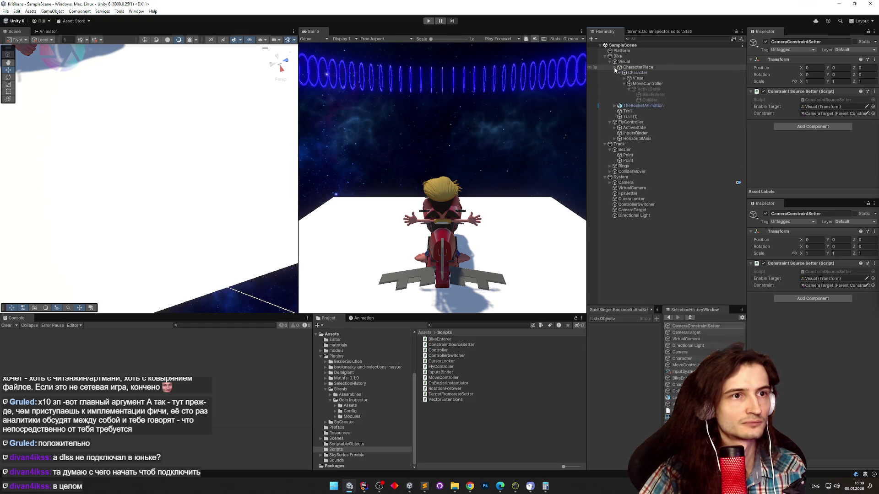
{"action": "left_click", "coordinate": [665, 85]}
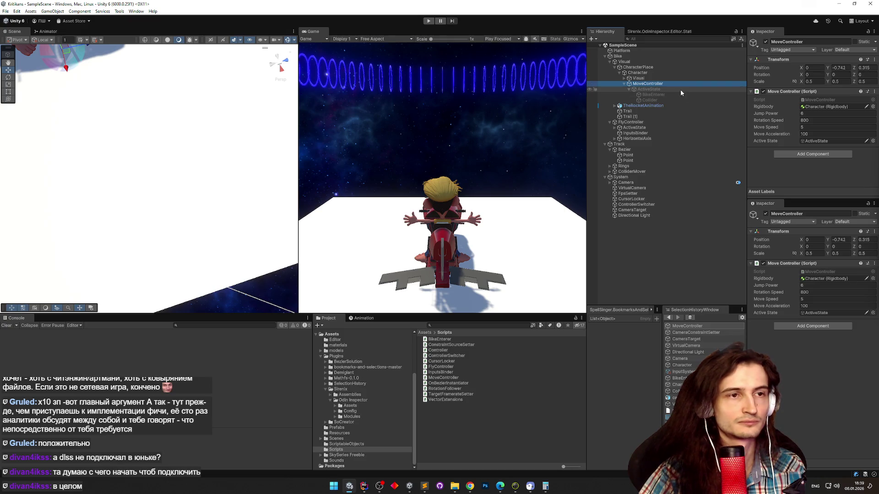
{"action": "left_click", "coordinate": [636, 78]}
{"action": "left_click", "coordinate": [624, 78]}
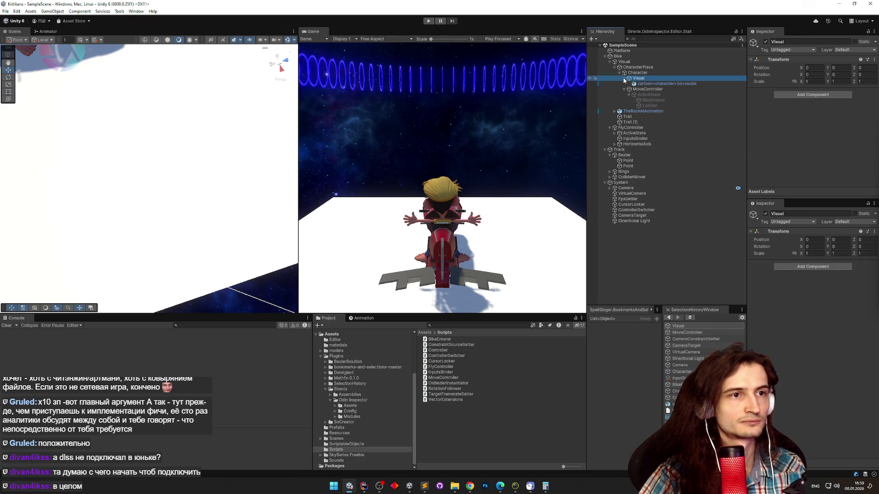
{"action": "left_click", "coordinate": [624, 79]}
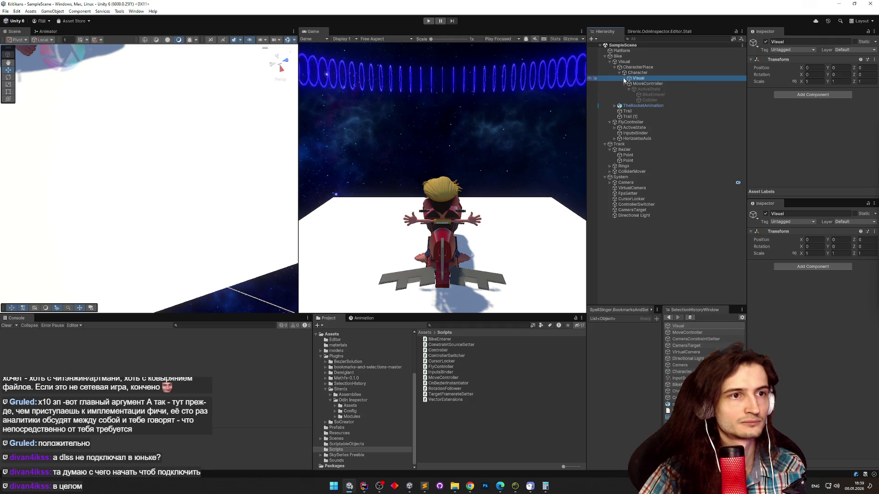
{"action": "left_click", "coordinate": [657, 89]}
{"action": "left_click", "coordinate": [668, 100]}
Paste CameraConstraintSetter under MoveController, enter Play mode, and fly the bike forward.
{"action": "key", "text": "ctrl+v"}
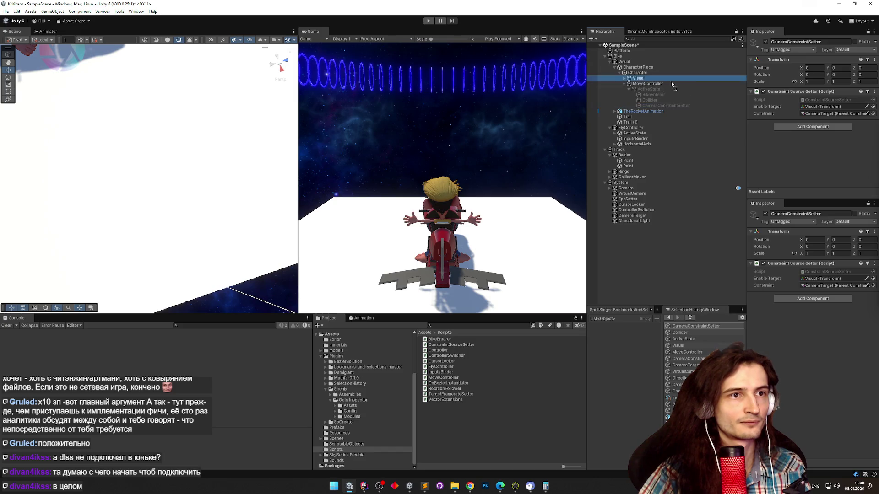
{"action": "left_click", "coordinate": [818, 110]}
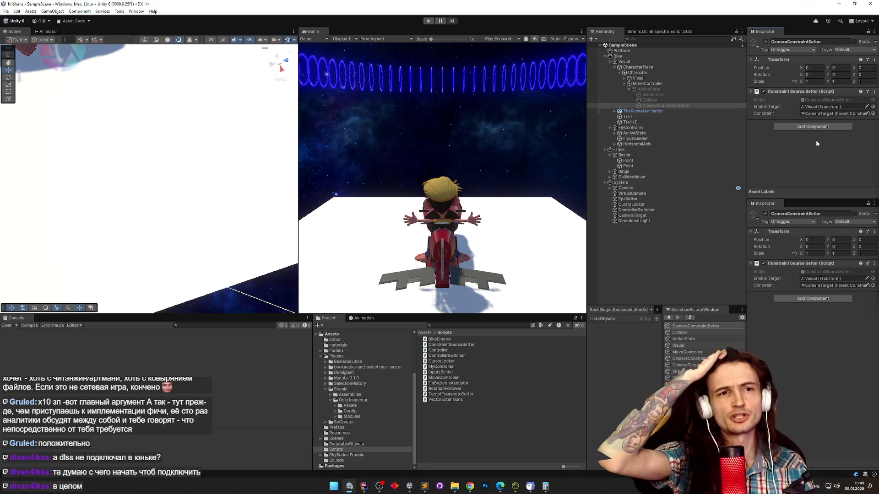
{"action": "key", "text": "ctrl+p"}
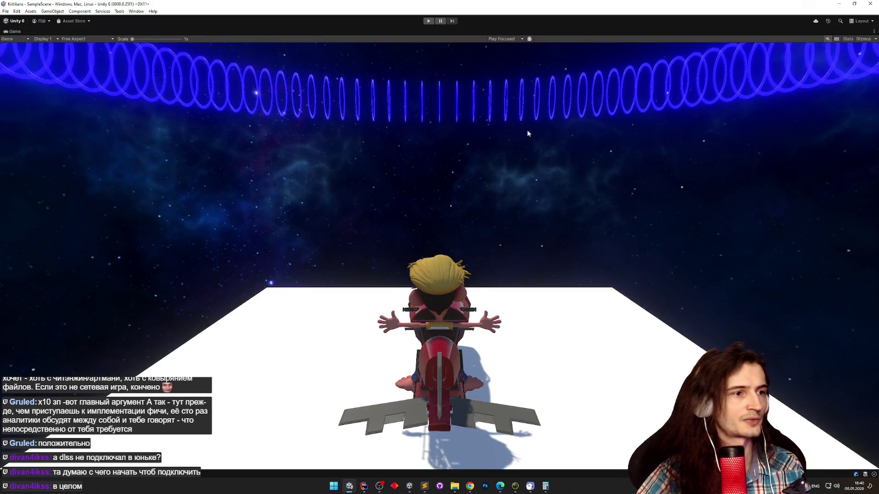
{"action": "key", "text": "a"}
{"action": "key", "text": "d"}
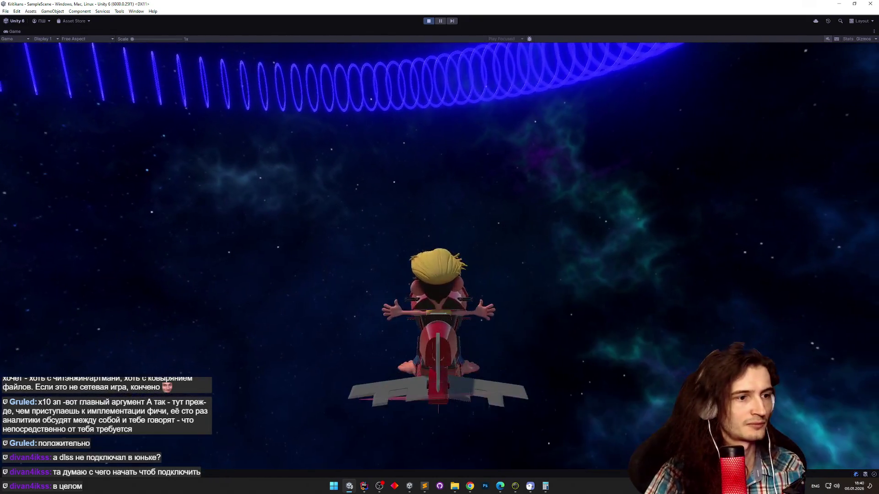
{"action": "key", "text": "w"}
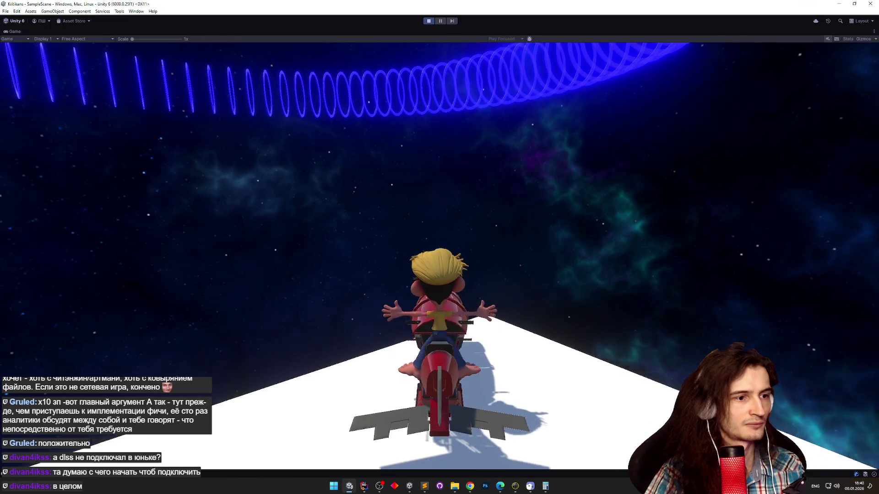
Dismount the rider with F and turn him left and right to confirm the camera follows.
{"action": "key", "text": "f"}
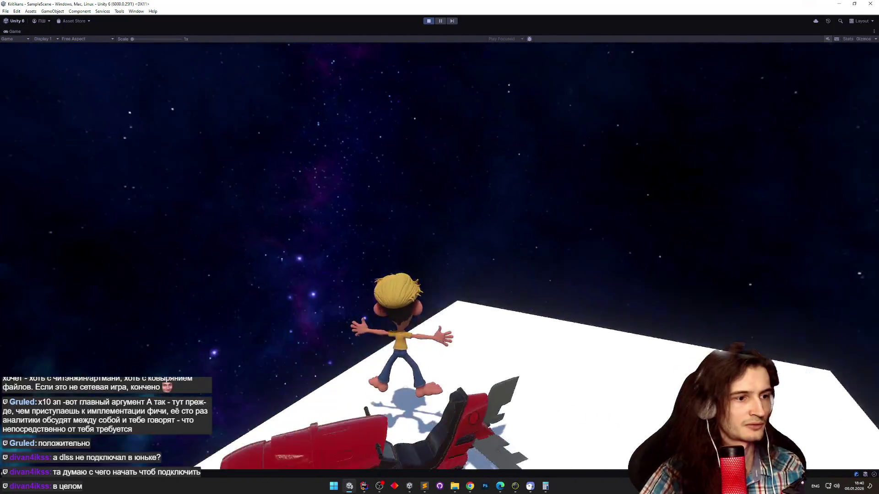
{"action": "key", "text": "a"}
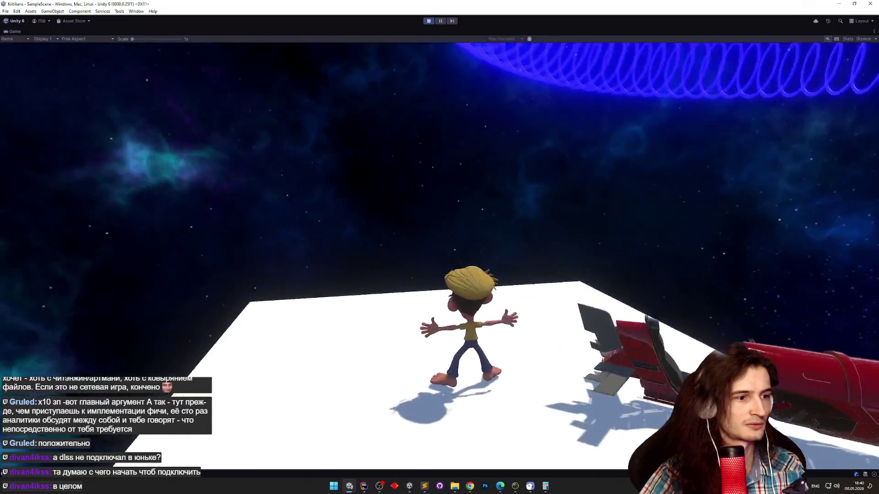
{"action": "key", "text": "d"}
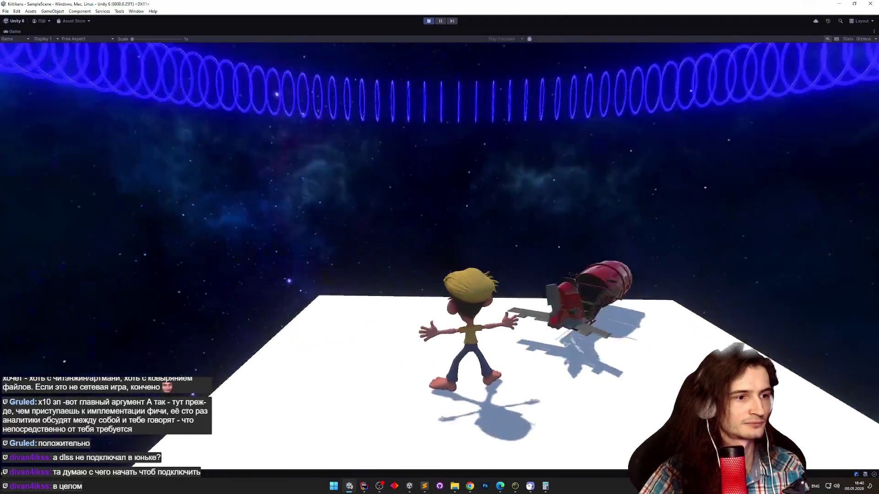
{"action": "key", "text": "a"}
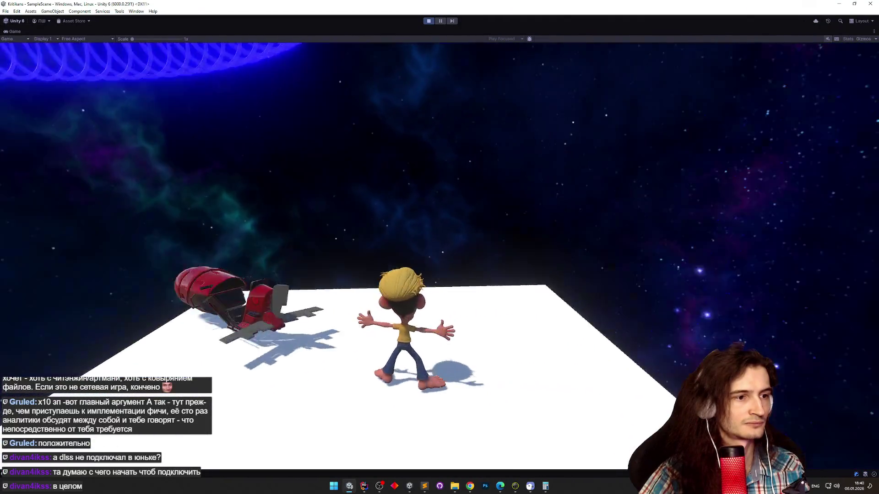
{"action": "key", "text": "d"}
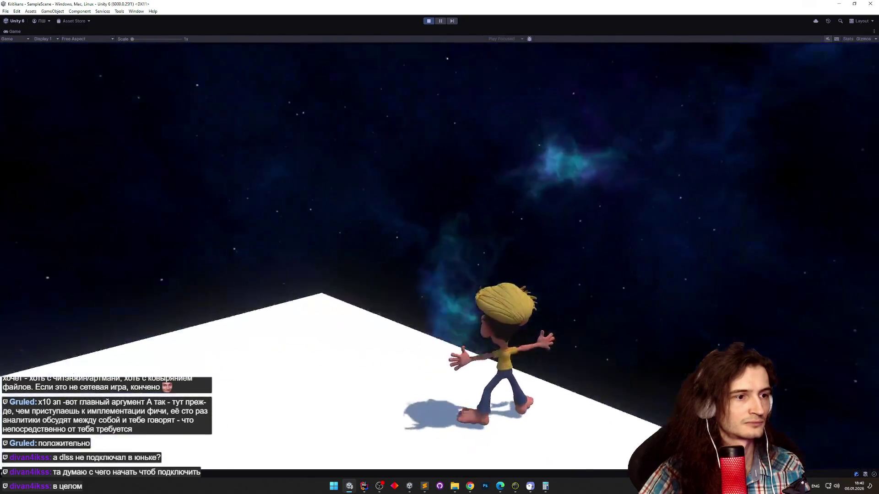
{"action": "key", "text": "a"}
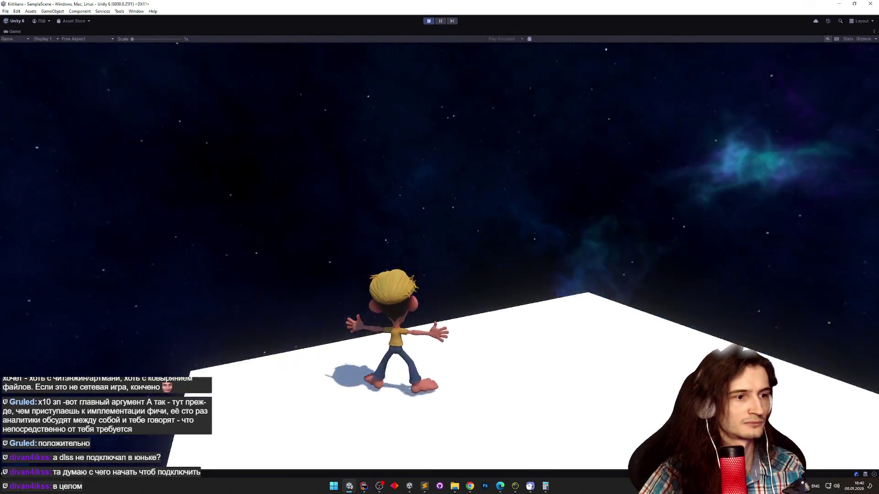
{"action": "key", "text": "d"}
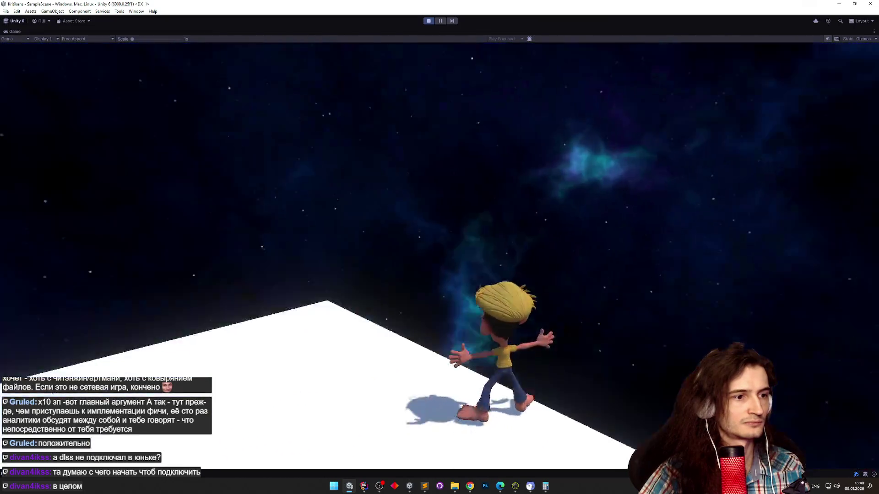
{"action": "key", "text": "a"}
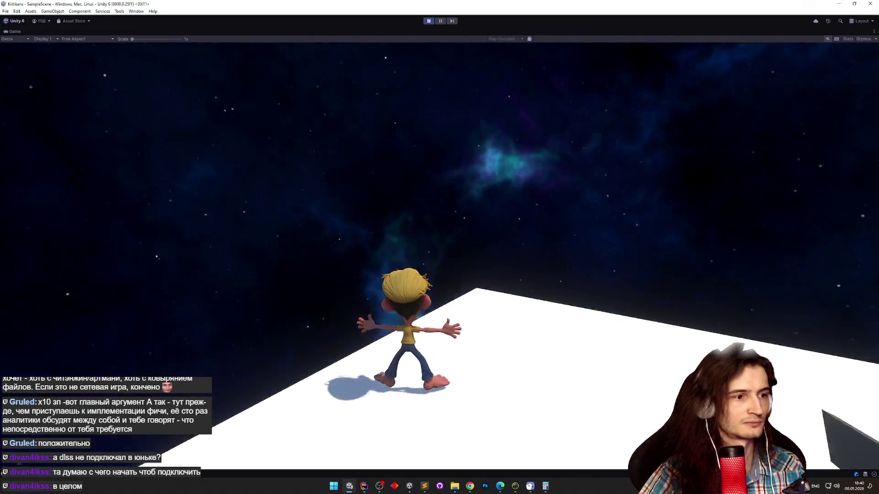
{"action": "key", "text": "d"}
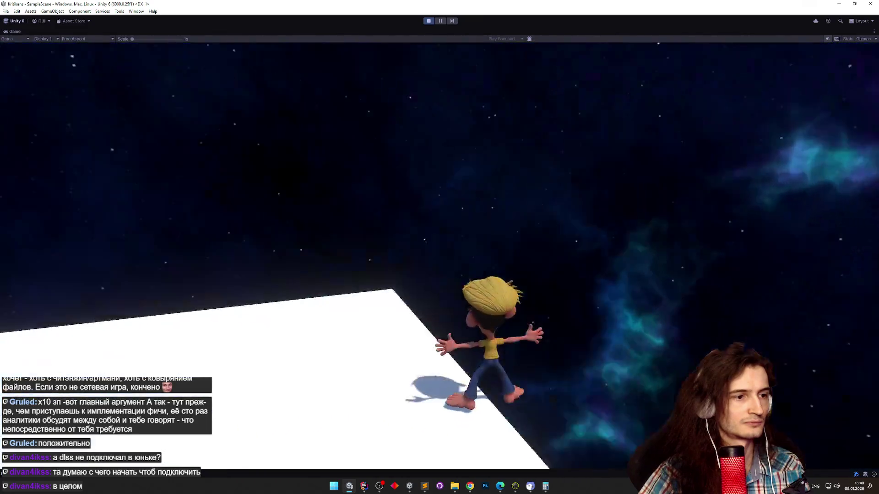
{"action": "key", "text": "a"}
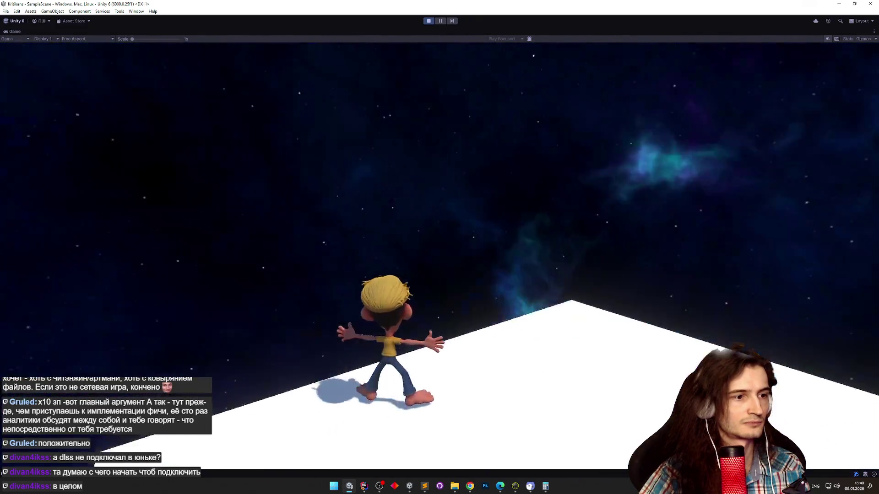
{"action": "key", "text": "d"}
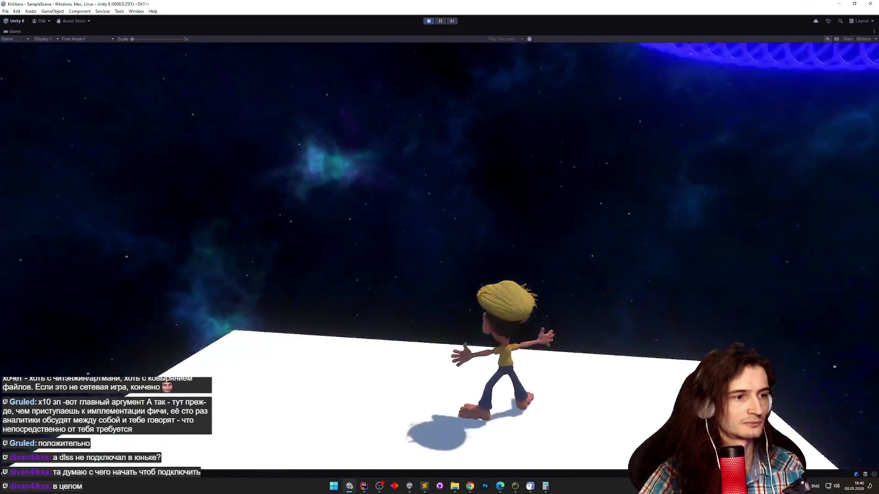
{"action": "key", "text": "a"}
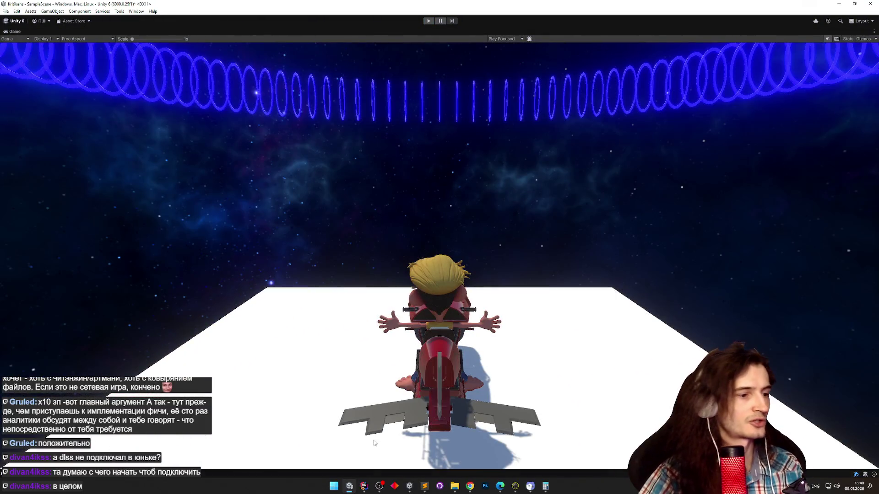
{"action": "left_click", "coordinate": [363, 486]}
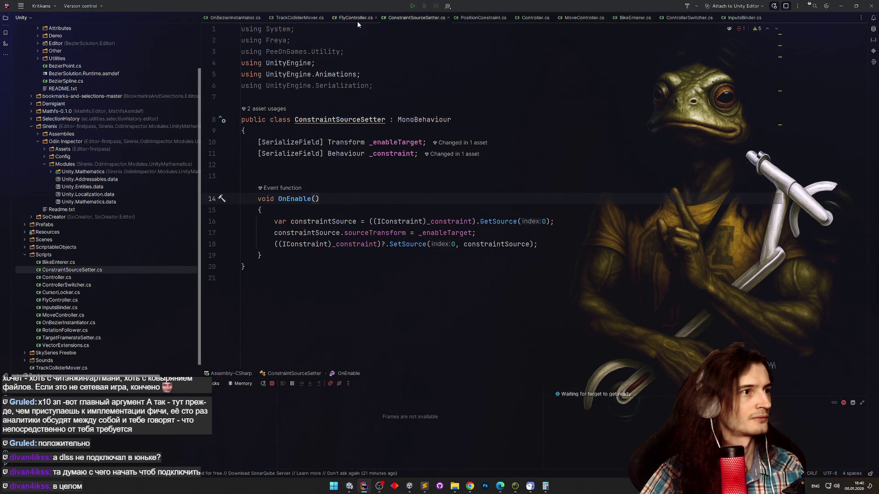
In MoveController.SetActive, set _rigidbody.interpolation to RigidbodyInterpolation.Interpolate after the velocity reset.
{"action": "left_click", "coordinate": [575, 18]}
{"action": "scroll", "coordinate": [776, 115], "scroll_direction": "down", "scroll_amount": 20}
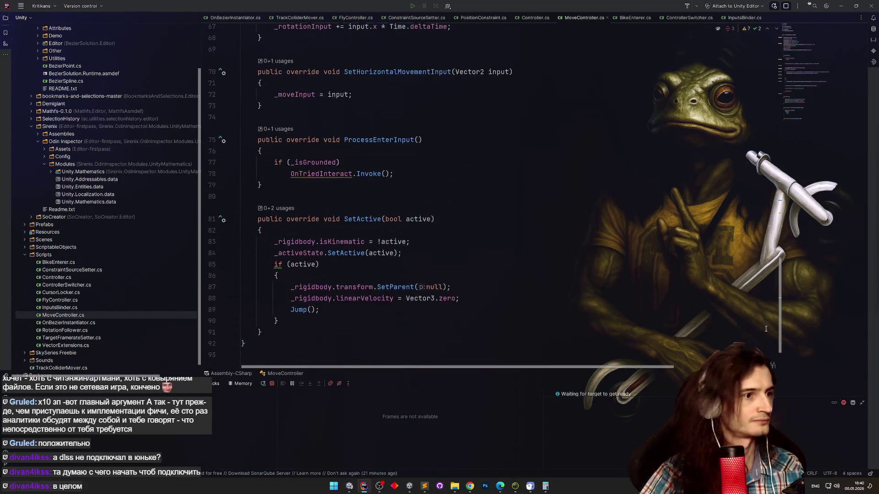
{"action": "left_click", "coordinate": [507, 260]}
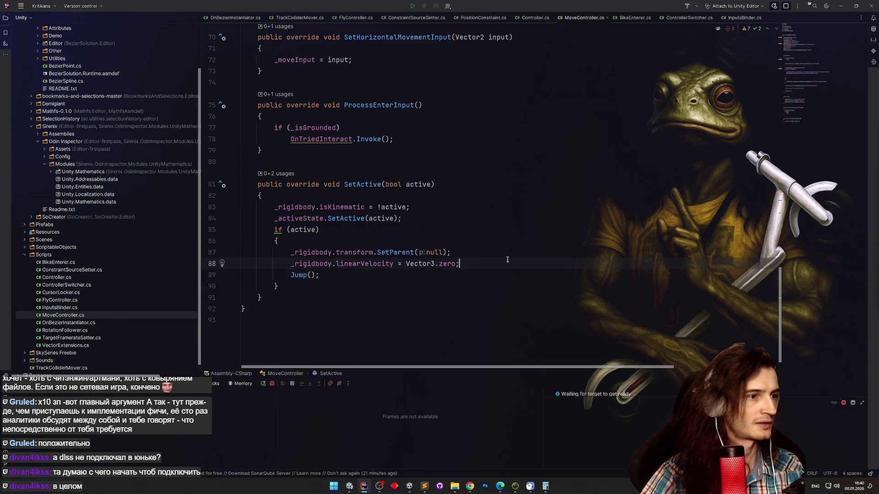
{"action": "key", "text": "Return"}
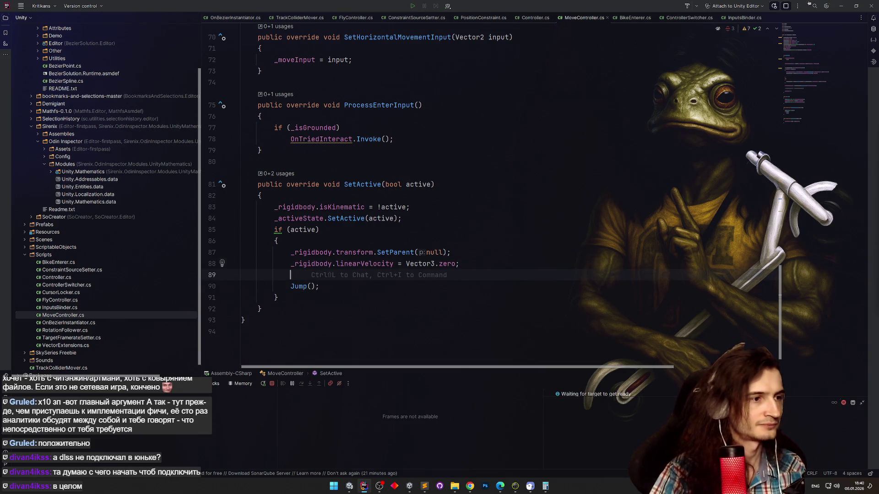
{"action": "type", "text": "_rigidbody."}
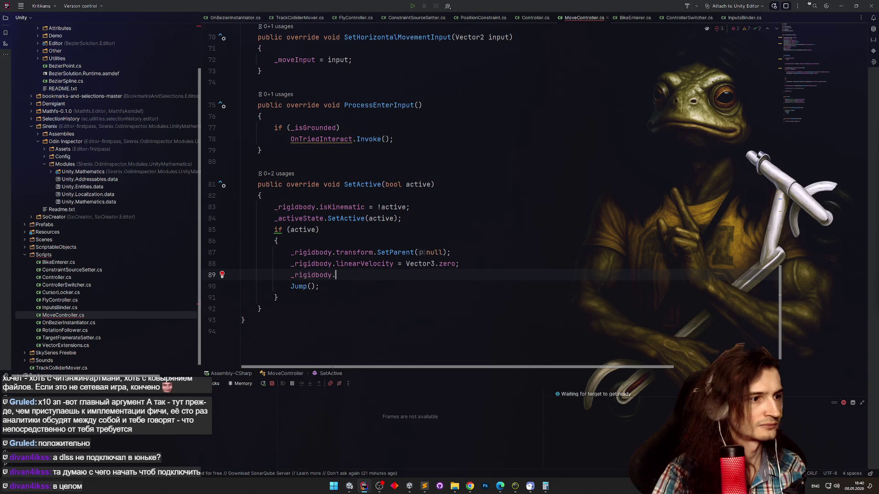
{"action": "type", "text": "inte"}
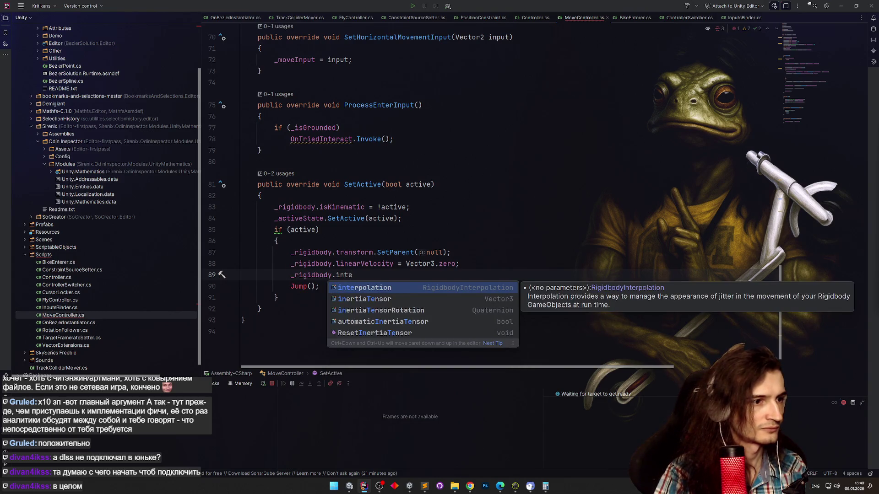
{"action": "key", "text": "Return"}
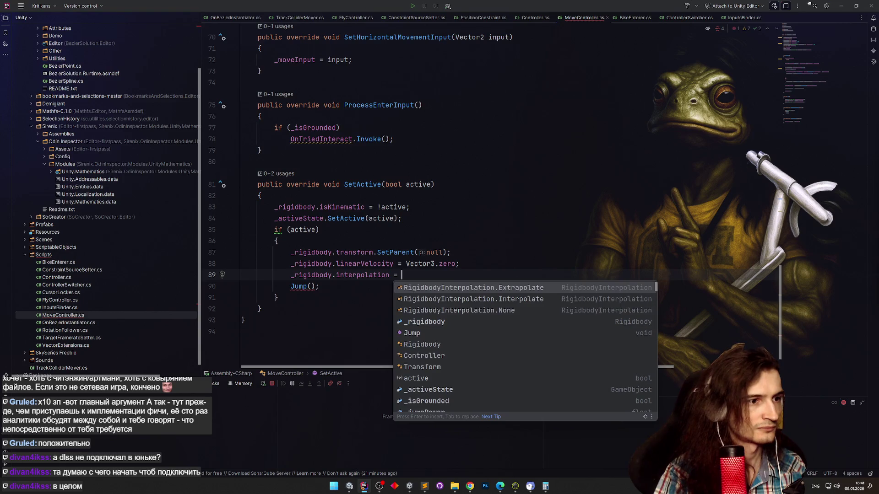
{"action": "key", "text": "Down"}
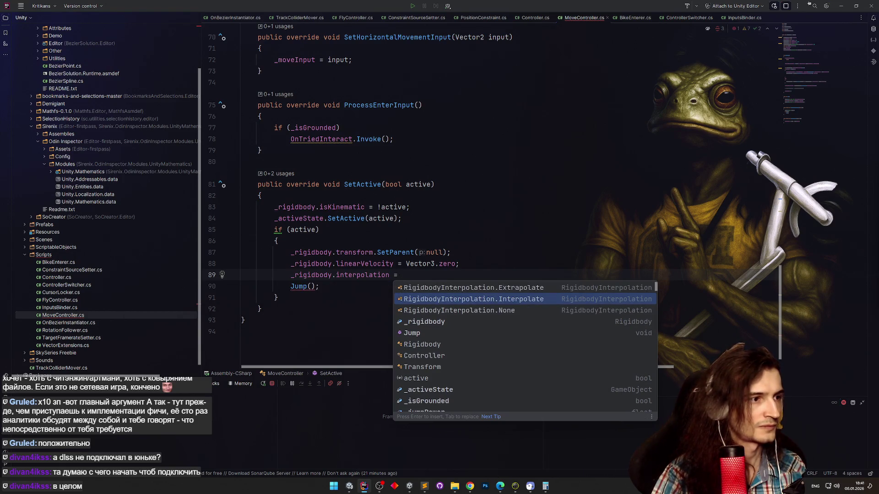
{"action": "key", "text": "Up"}
{"action": "key", "text": "Down"}
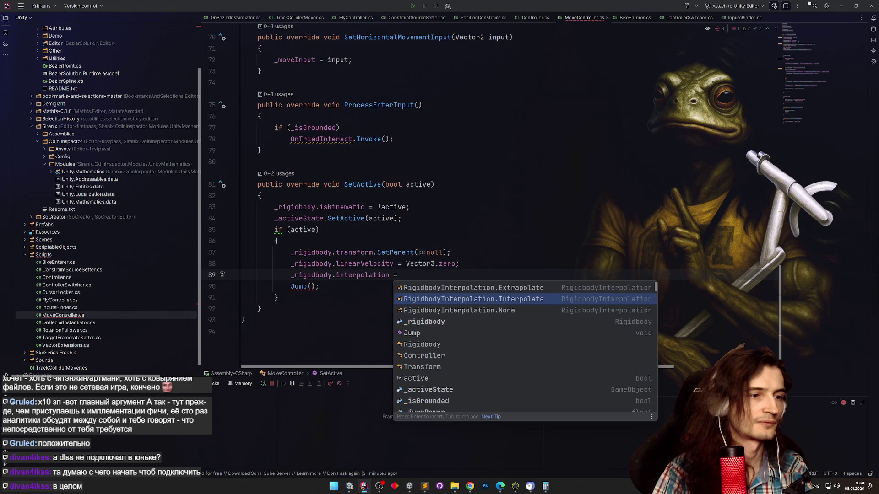
{"action": "key", "text": "Return"}
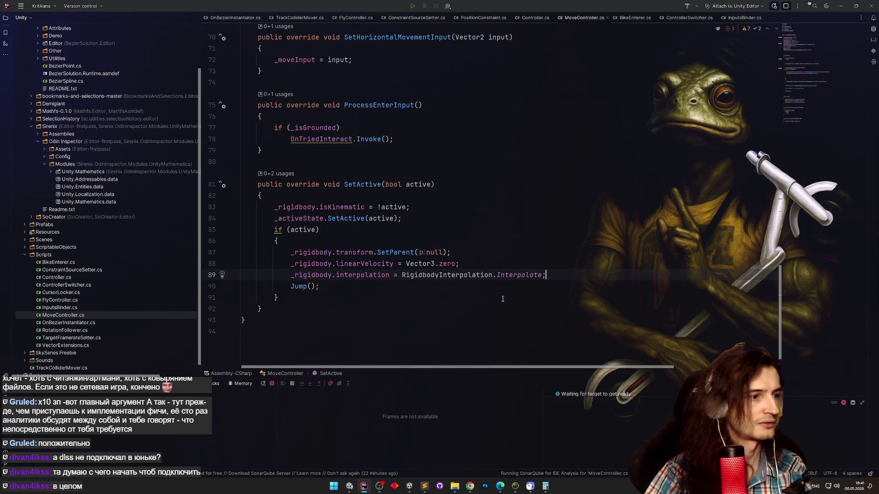
Add an else branch that sets the interpolation to None.
{"action": "left_click", "coordinate": [339, 296]}
{"action": "key", "text": "Return"}
{"action": "type", "text": "_rigidbody.interpolation = RigidbodyInterpolation.Interpolate;"}
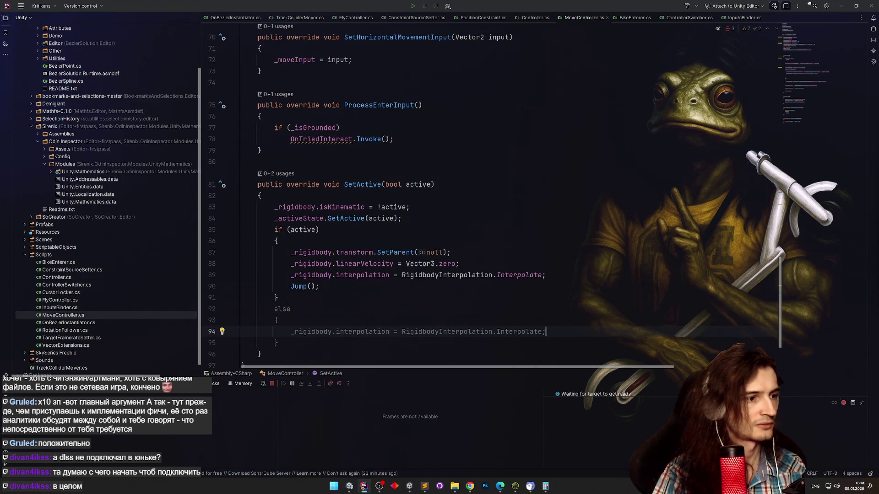
{"action": "double_click", "coordinate": [513, 333]}
{"action": "type", "text": "None"}
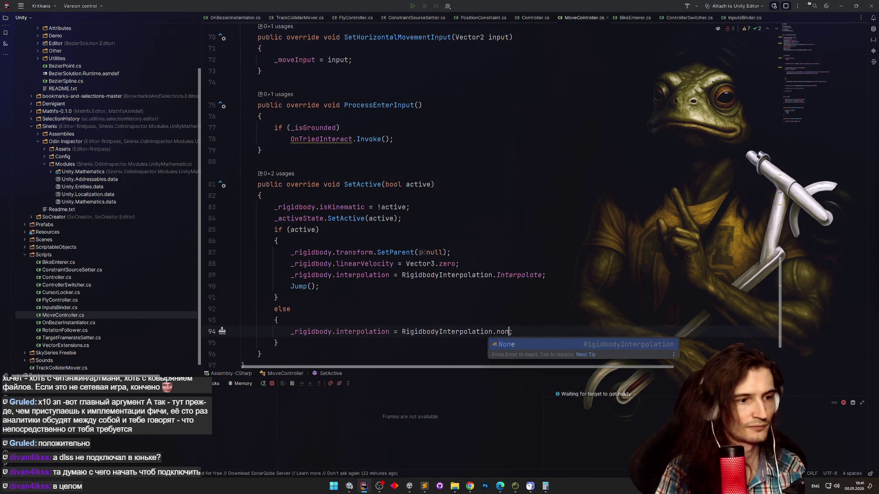
{"action": "left_click", "coordinate": [839, 8]}
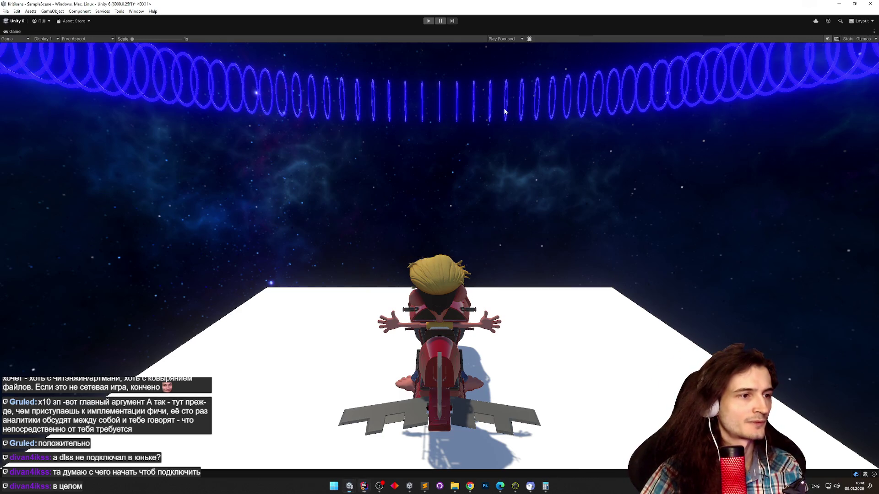
{"action": "key", "text": "ctrl+p"}
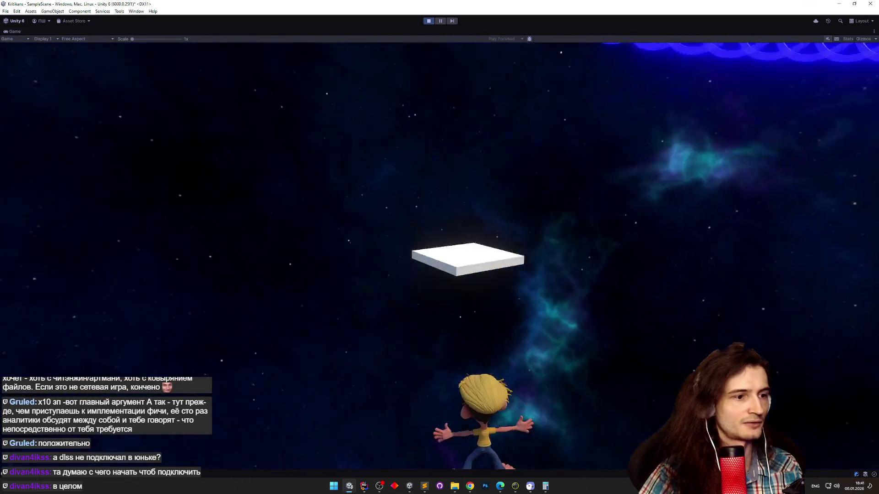
{"action": "key", "text": "ctrl+p"}
{"action": "key", "text": "ctrl+p"}
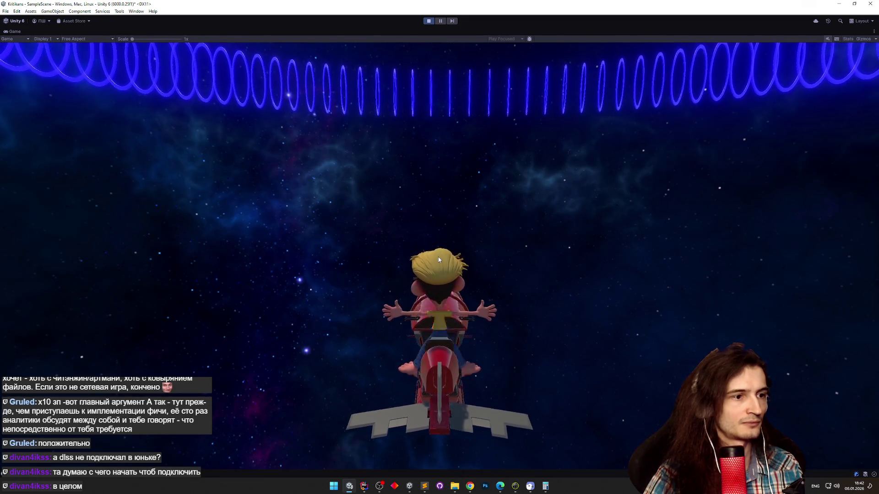
{"action": "key", "text": "ctrl+p"}
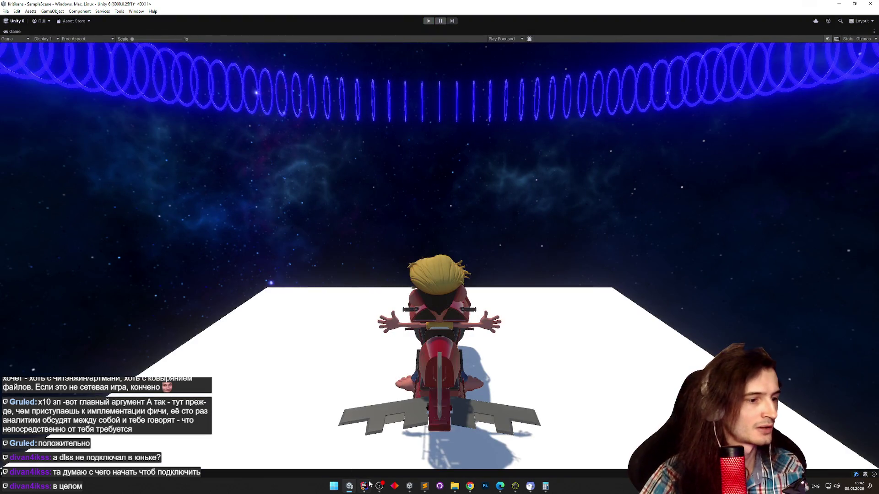
{"action": "left_click", "coordinate": [369, 484]}
{"action": "scroll", "coordinate": [783, 264], "scroll_direction": "up", "scroll_amount": 20}
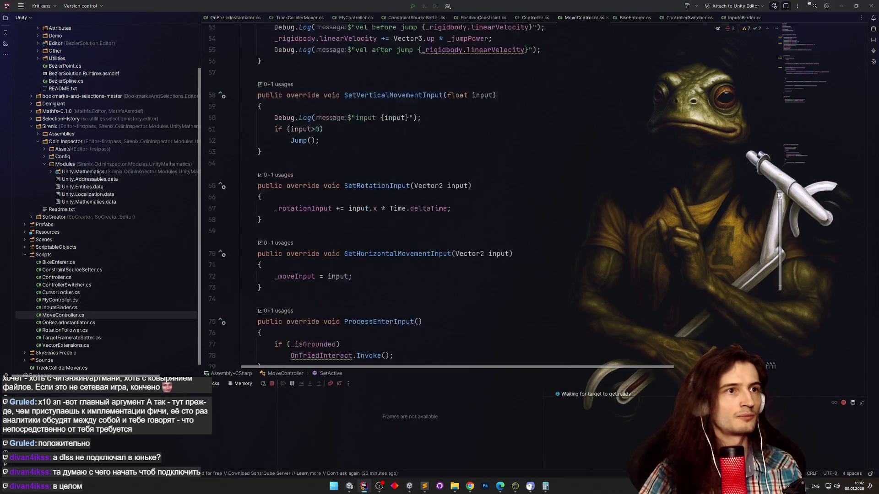
Check the Controller's SetActive definition from SetController in InputsBinder.cs.
{"action": "left_click", "coordinate": [386, 55], "text": "ctrl"}
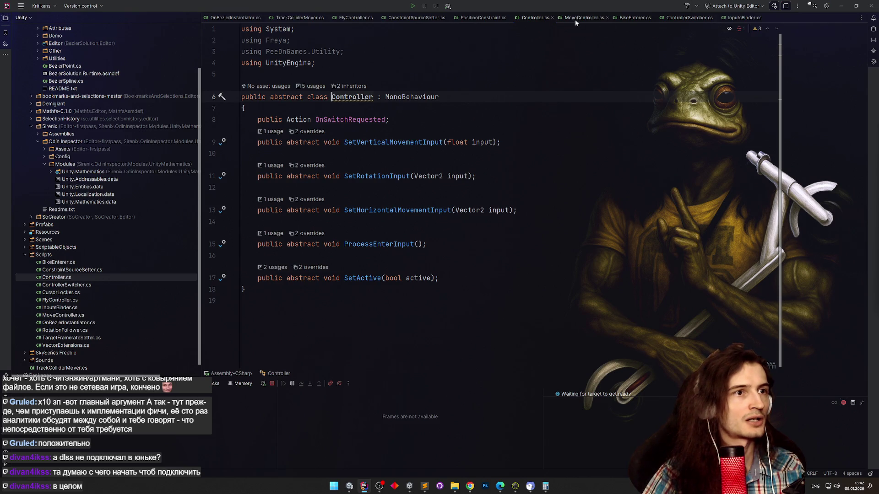
{"action": "left_click", "coordinate": [744, 17]}
{"action": "scroll", "coordinate": [762, 273], "scroll_direction": "down", "scroll_amount": 10}
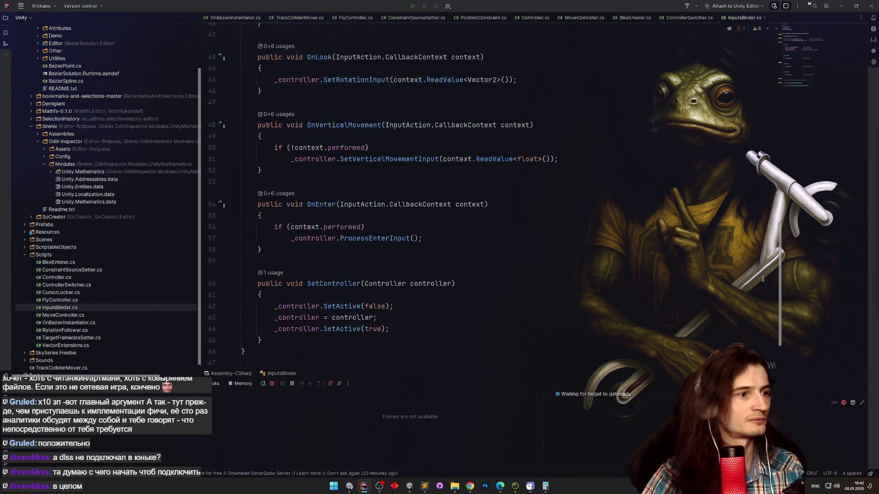
{"action": "scroll", "coordinate": [762, 279], "scroll_direction": "down", "scroll_amount": 4}
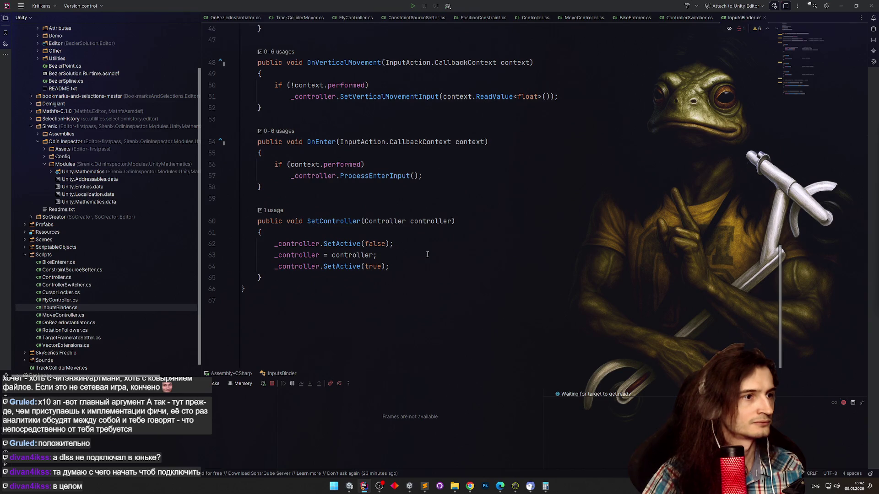
{"action": "scroll", "coordinate": [410, 250], "scroll_direction": "up", "scroll_amount": 1}
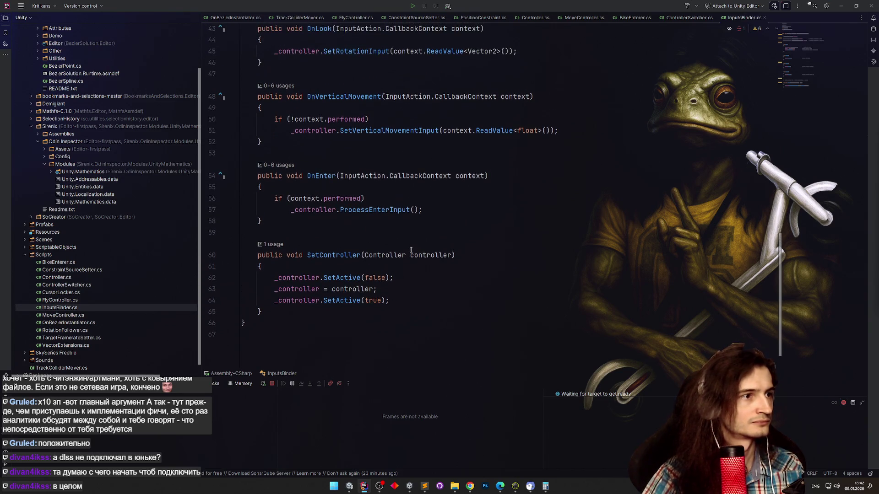
{"action": "scroll", "coordinate": [411, 250], "scroll_direction": "down", "scroll_amount": 1}
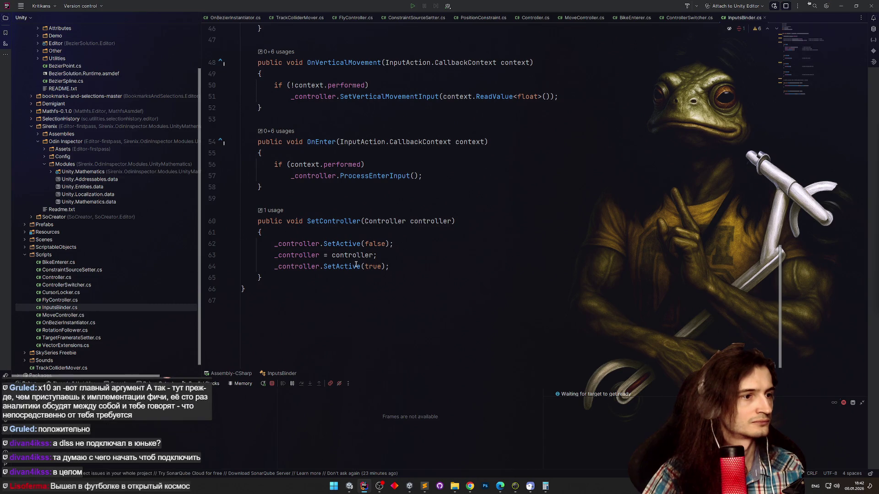
{"action": "mouse_move", "coordinate": [355, 265]}
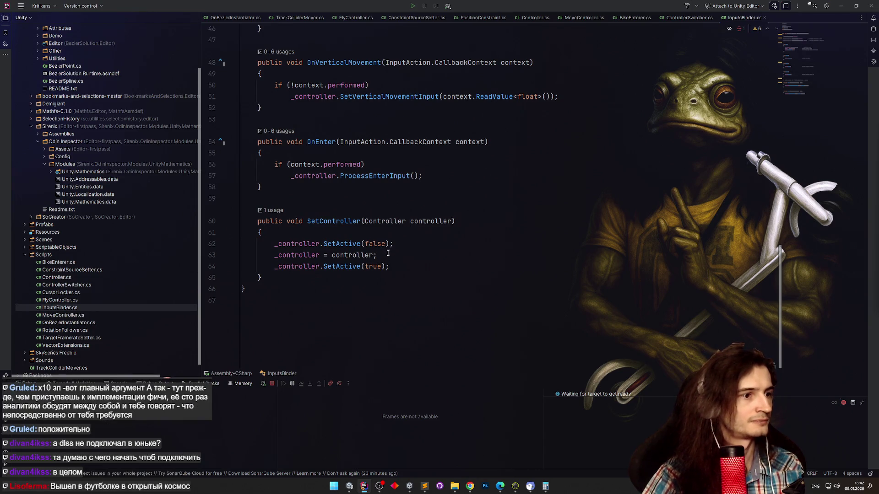
{"action": "left_click", "coordinate": [355, 265], "text": "ctrl"}
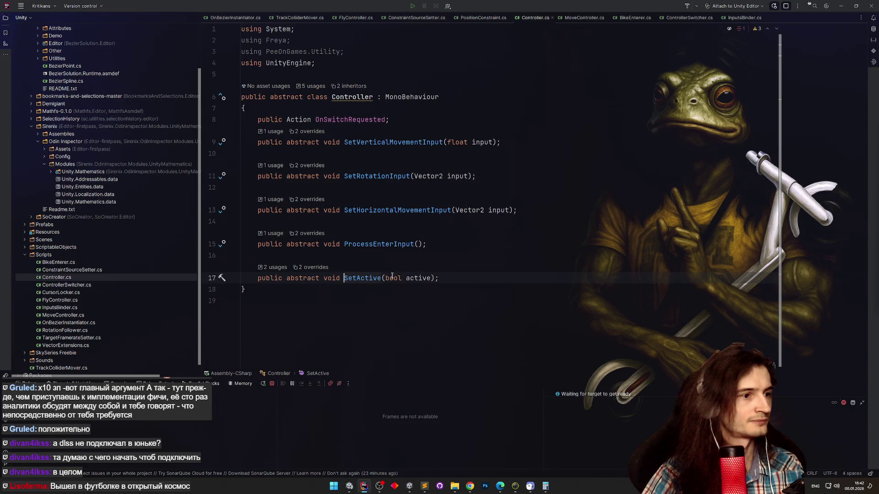
{"action": "key", "text": "ctrl+alt+Left"}
Add a _controller.ResetInputs() call right after SetActive(false) in SetController.
{"action": "left_click", "coordinate": [409, 258]}
{"action": "key", "text": "Return"}
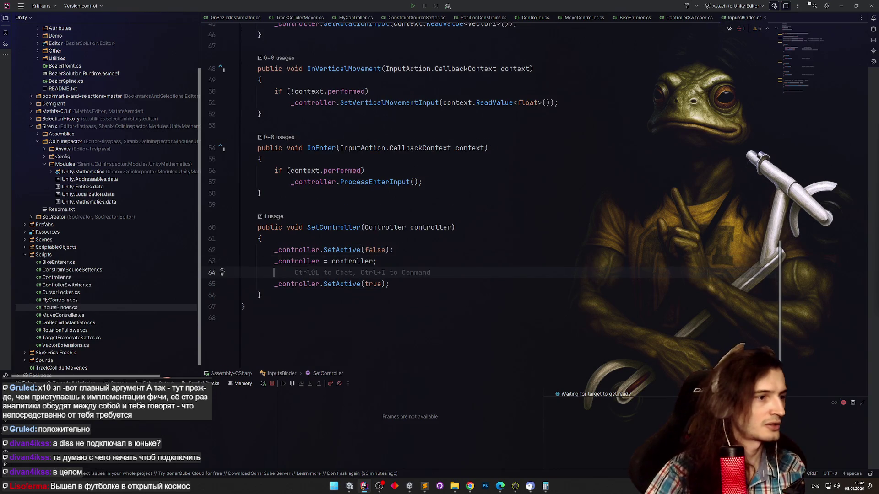
{"action": "type", "text": "_controller"}
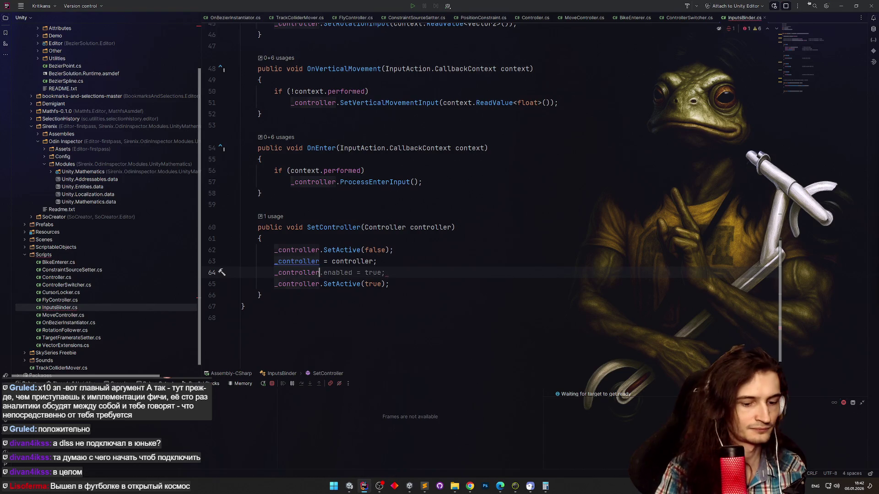
{"action": "type", "text": ".Res"}
{"action": "key", "text": "Return"}
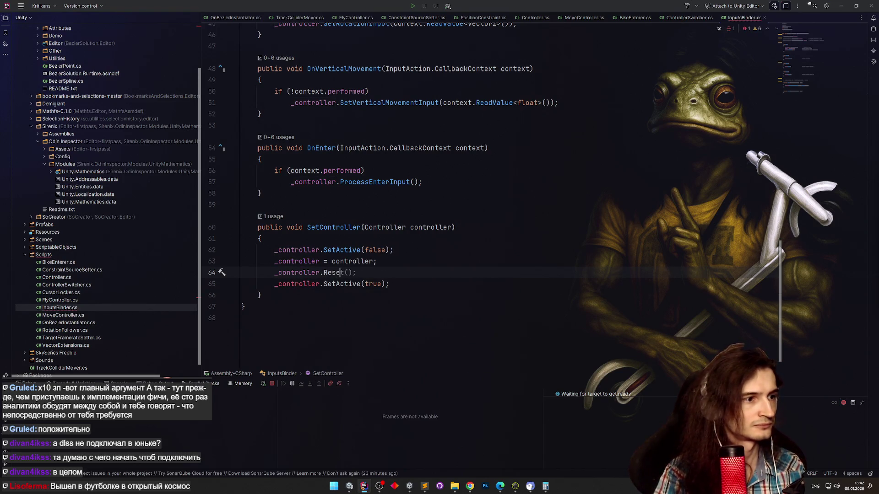
{"action": "type", "text": "t();"}
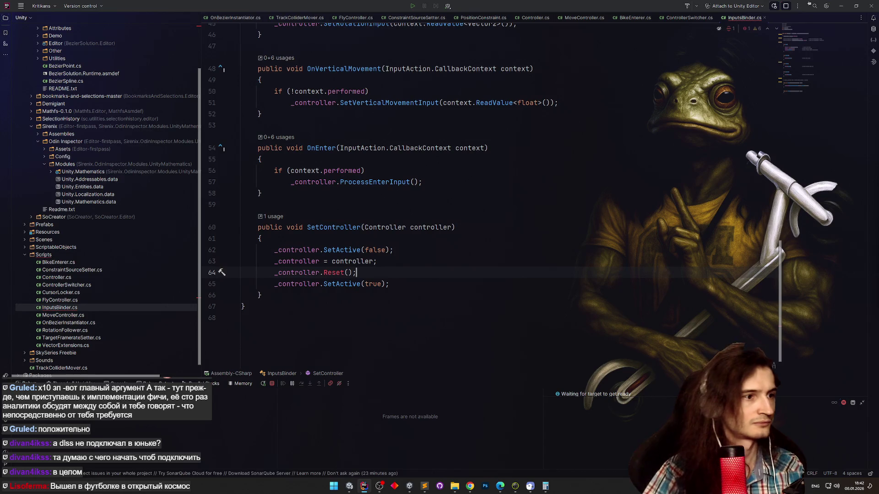
{"action": "key", "text": "ctrl+x"}
{"action": "key", "text": "Up"}
{"action": "key", "text": "Up"}
{"action": "key", "text": "End"}
{"action": "key", "text": "Return"}
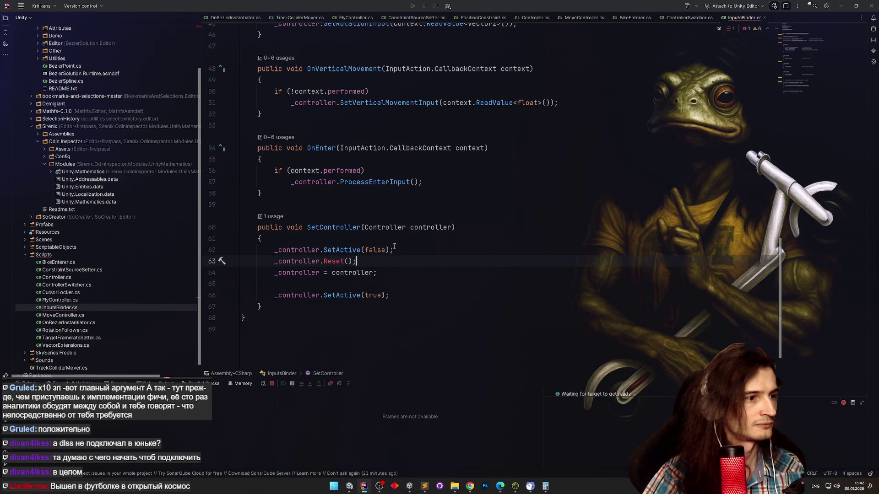
Generate the missing ResetInputs method in Controller with a quick fix.
{"action": "key", "text": "alt+Return"}
{"action": "key", "text": "Escape"}
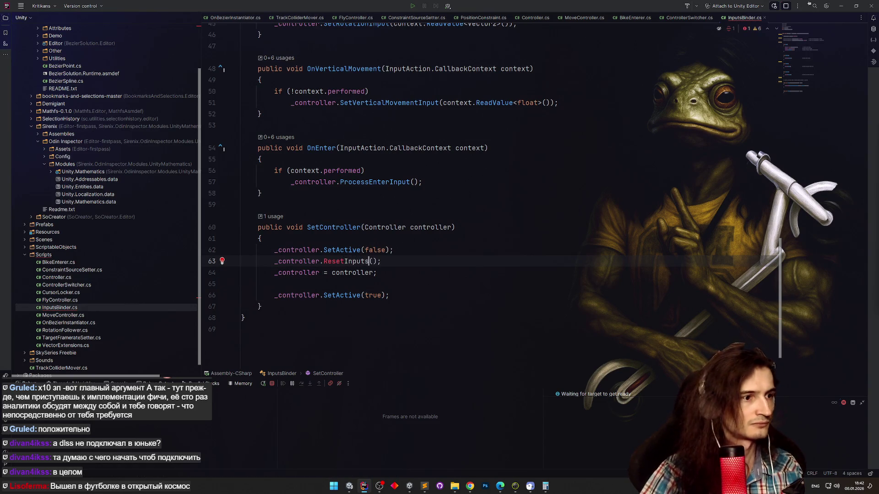
{"action": "key", "text": "alt+Return"}
{"action": "key", "text": "Return"}
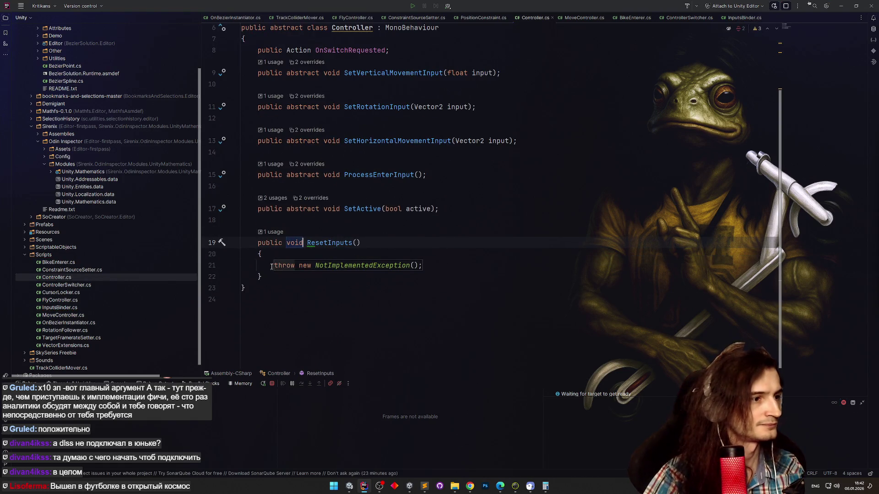
Make ResetInputs abstract in Controller and remove its method body.
{"action": "type", "text": "abstract"}
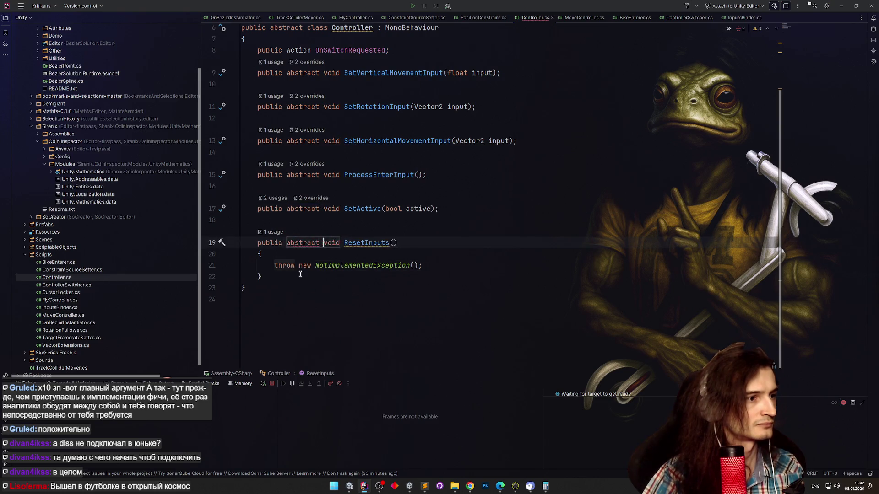
{"action": "left_click_drag", "start_coordinate": [262, 277], "coordinate": [408, 248]}
{"action": "key", "text": "BackSpace"}
{"action": "type", "text": ";"}
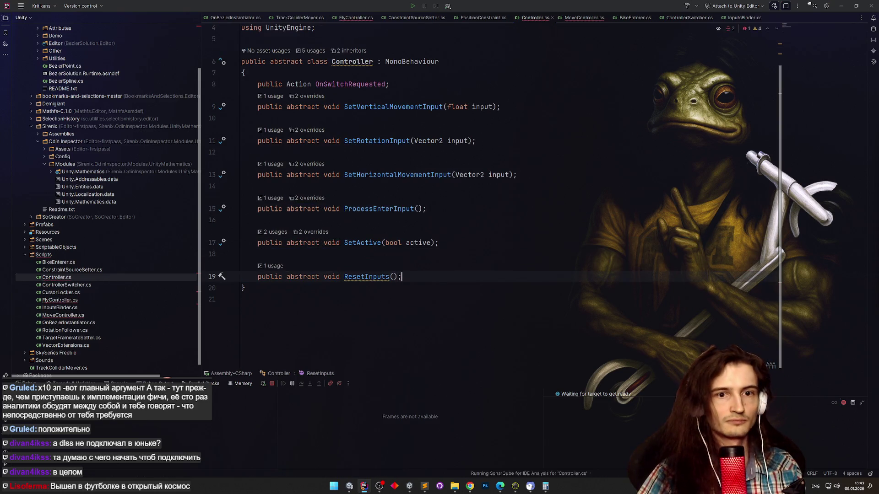
{"action": "left_click", "coordinate": [451, 229]}
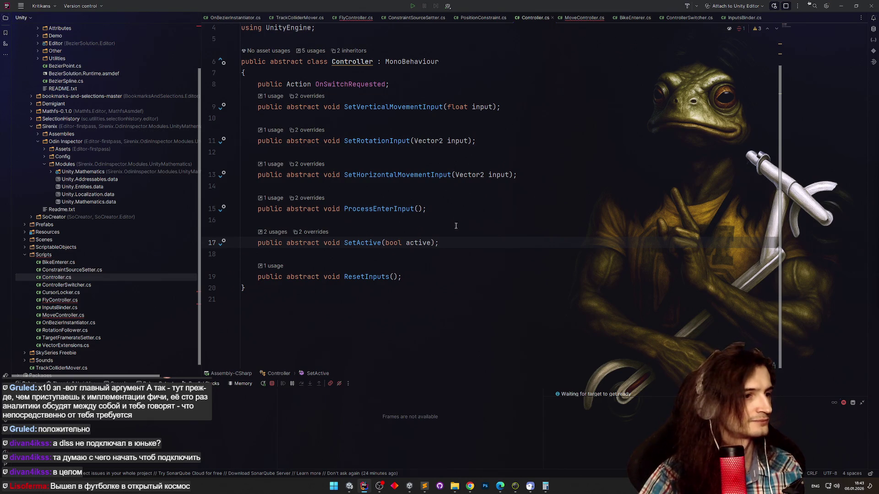
In FlyController.cs, implement the missing ResetInputs member from Controller.
{"action": "left_click", "coordinate": [359, 18]}
{"action": "left_click", "coordinate": [384, 113]}
{"action": "key", "text": "alt+Return"}
{"action": "key", "text": "Return"}
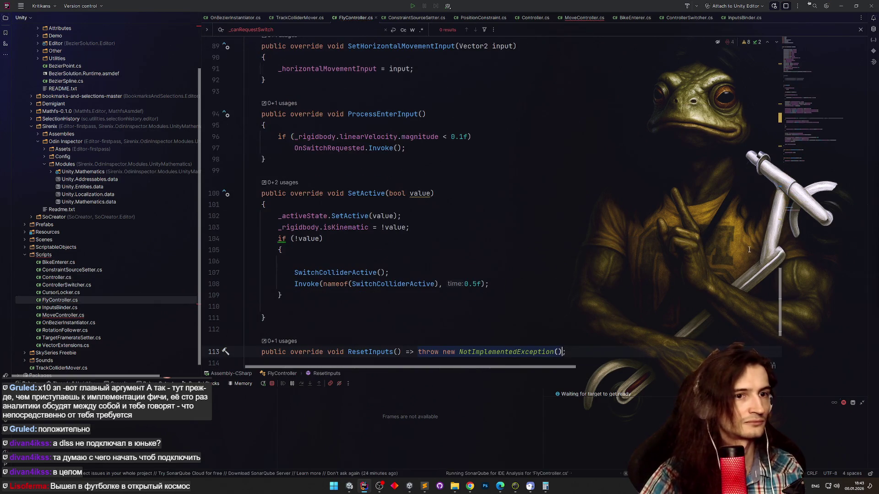
Copy FlyController's three input field declarations and convert ResetInputs to a block body.
{"action": "scroll", "coordinate": [394, 169], "scroll_direction": "up", "scroll_amount": 20}
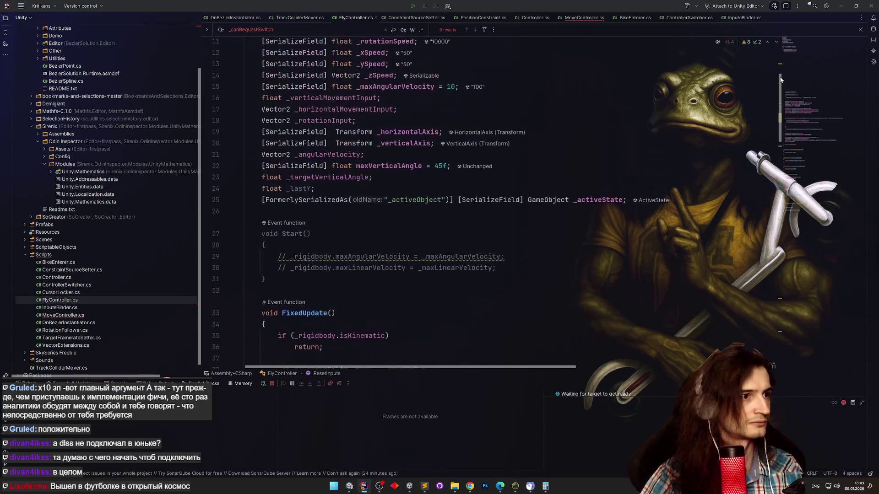
{"action": "scroll", "coordinate": [395, 169], "scroll_direction": "up", "scroll_amount": 2}
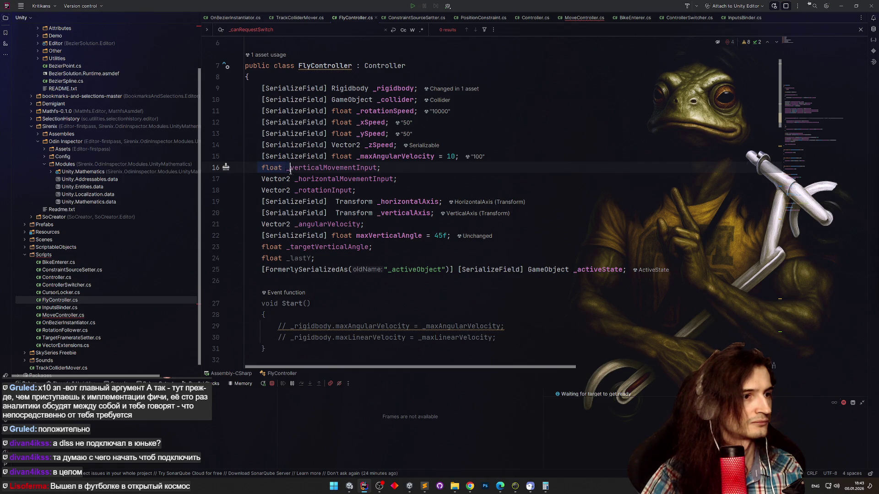
{"action": "left_click_drag", "start_coordinate": [289, 171], "coordinate": [359, 190]}
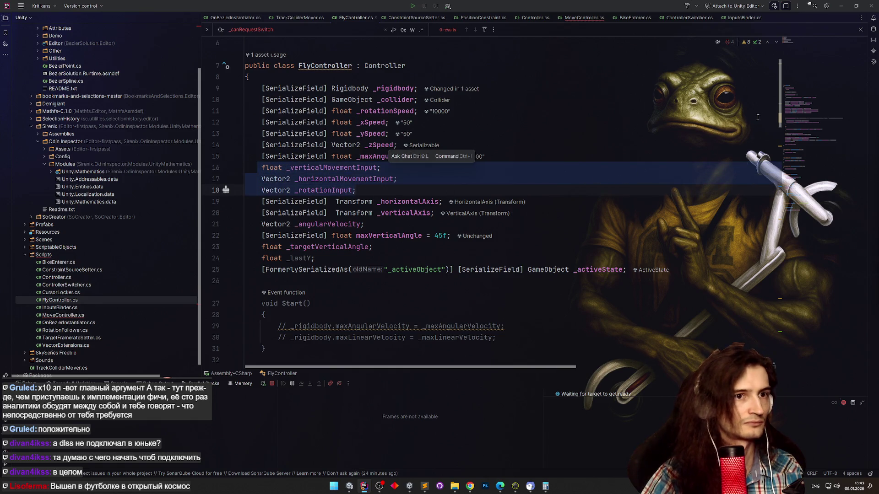
{"action": "scroll", "coordinate": [391, 223], "scroll_direction": "down", "scroll_amount": 20}
{"action": "scroll", "coordinate": [389, 218], "scroll_direction": "up", "scroll_amount": 3}
{"action": "scroll", "coordinate": [385, 213], "scroll_direction": "down", "scroll_amount": 2}
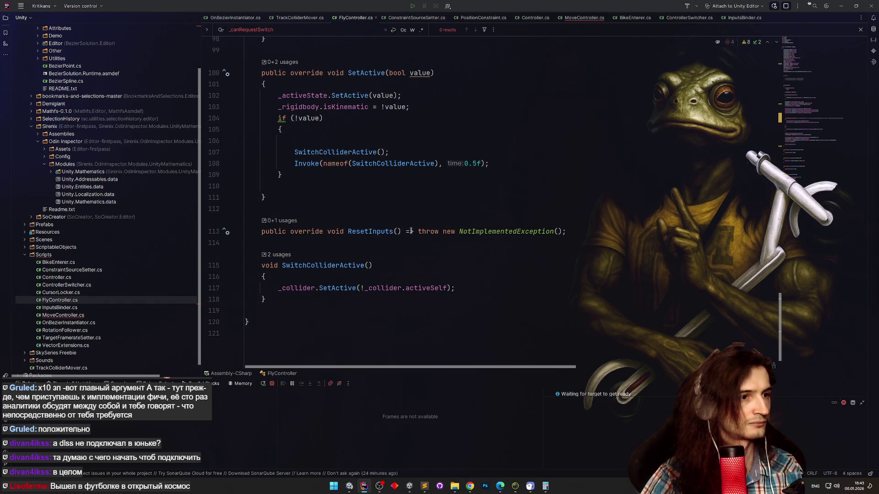
{"action": "key", "text": "alt+Return"}
{"action": "key", "text": "Return"}
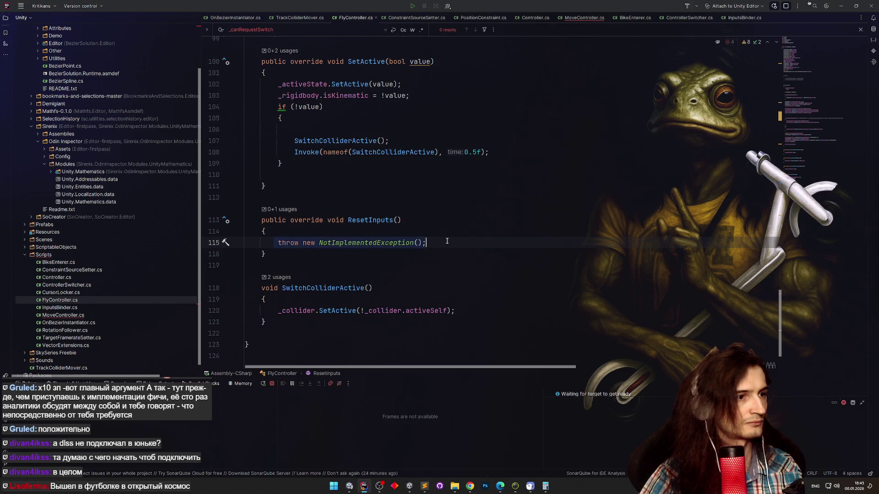
Paste the input fields into ResetInputs in place of the throw, removing their float and Vector2 types.
{"action": "key", "text": "shift+End"}
{"action": "key", "text": "ctrl+v"}
{"action": "left_click", "coordinate": [282, 221]}
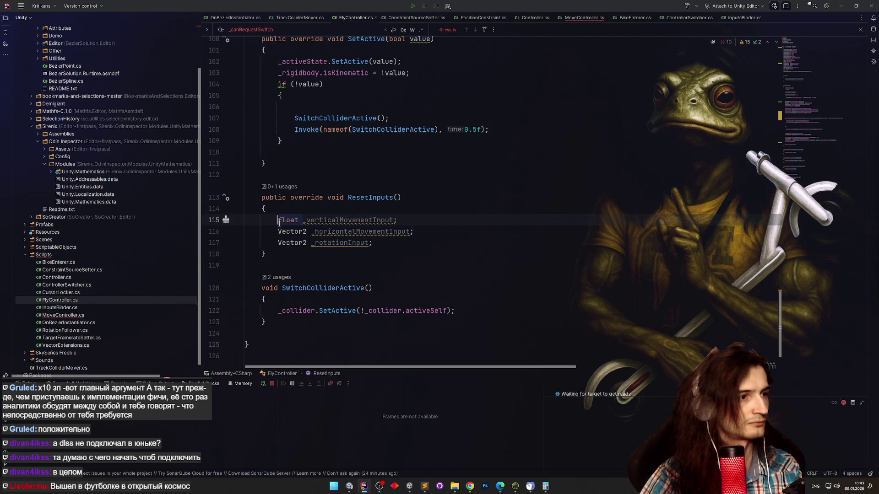
{"action": "key", "text": "ctrl+Delete"}
{"action": "left_click", "coordinate": [279, 228]}
{"action": "key", "text": "ctrl+Delete"}
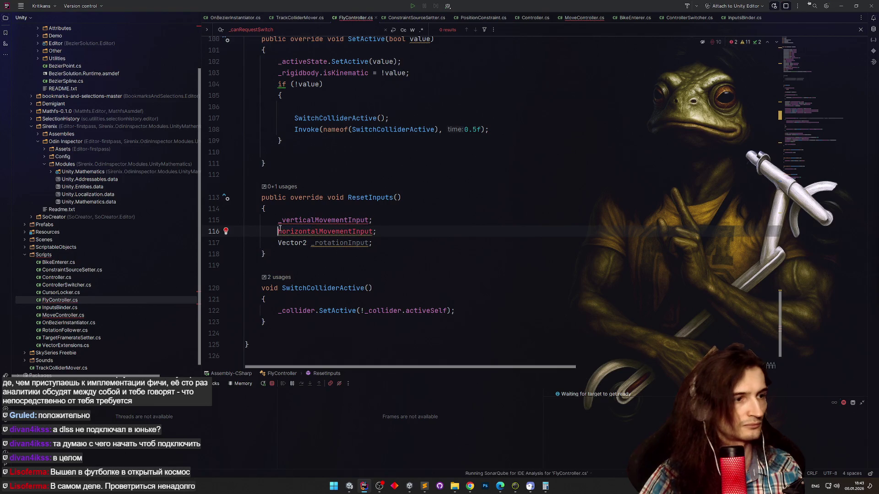
{"action": "type", "text": "_"}
{"action": "left_click", "coordinate": [279, 243]}
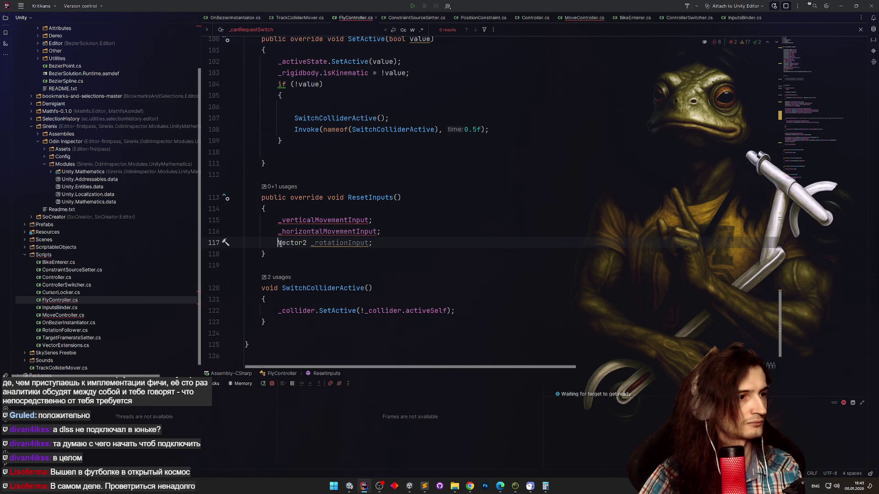
Assign 0 to _verticalMovementInput and Vector2.zero to the horizontal and rotation inputs, then select the three lines.
{"action": "left_click", "coordinate": [370, 221]}
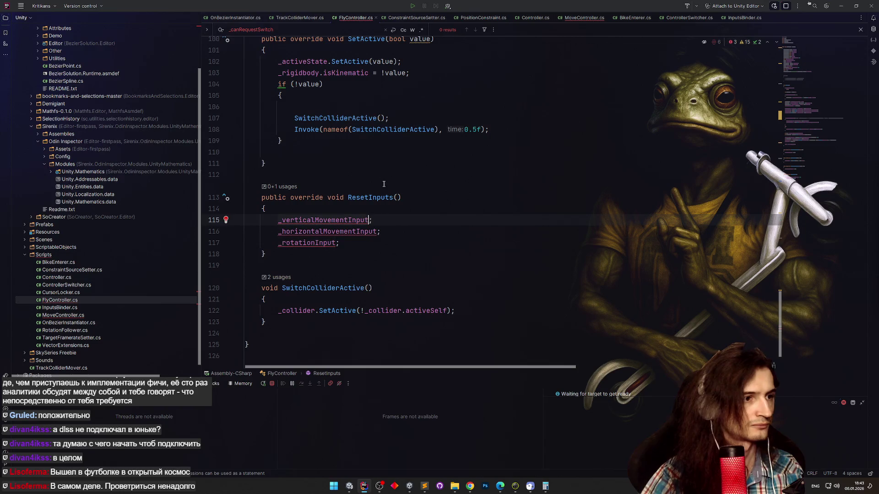
{"action": "type", "text": "= 0"}
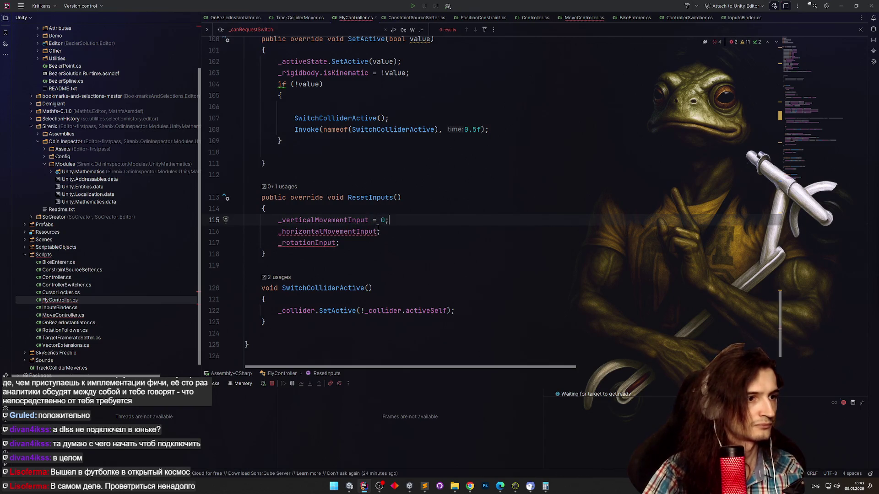
{"action": "left_click", "coordinate": [377, 232]}
{"action": "type", "text": "= Ve"}
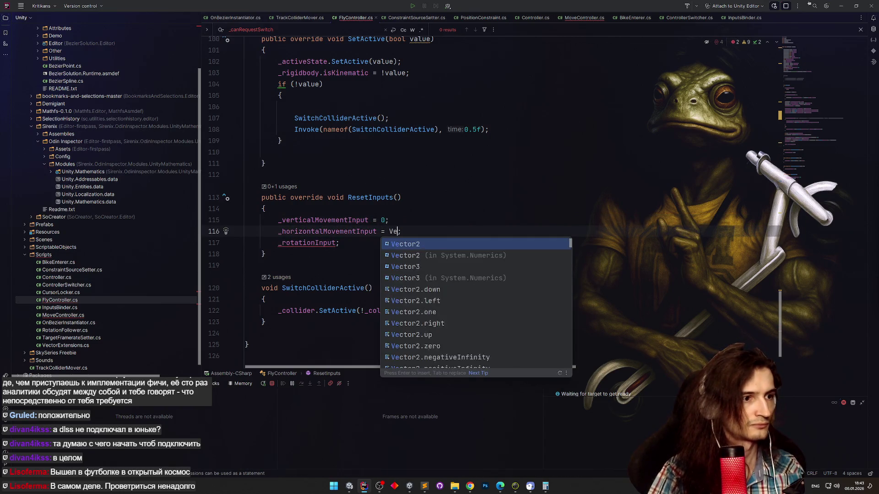
{"action": "key", "text": "Return"}
{"action": "type", "text": ".ze"}
{"action": "key", "text": "Return"}
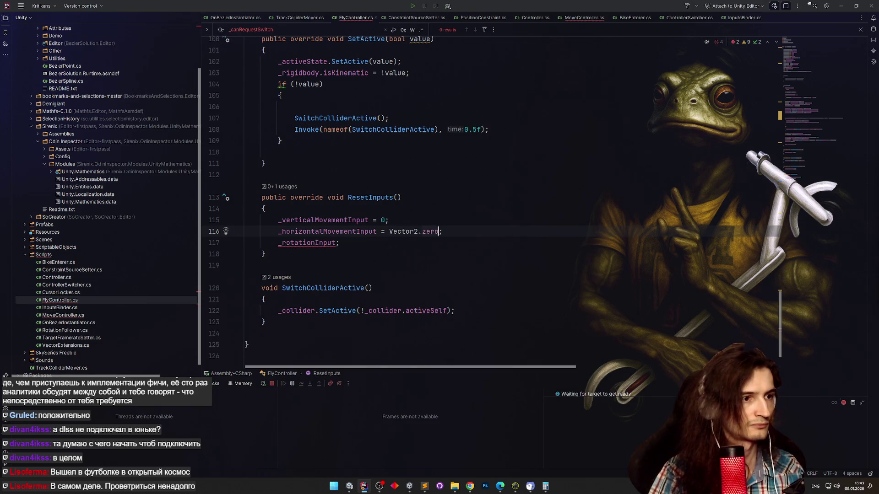
{"action": "left_click", "coordinate": [337, 243]}
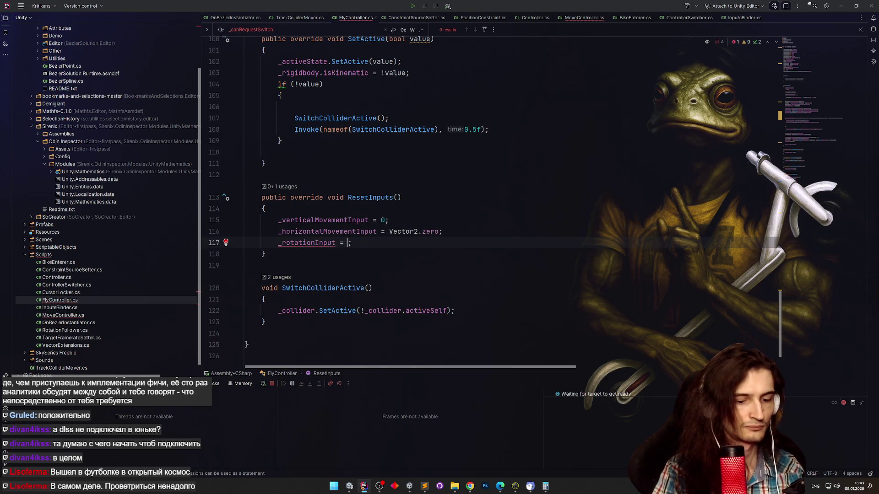
{"action": "key", "text": "End"}
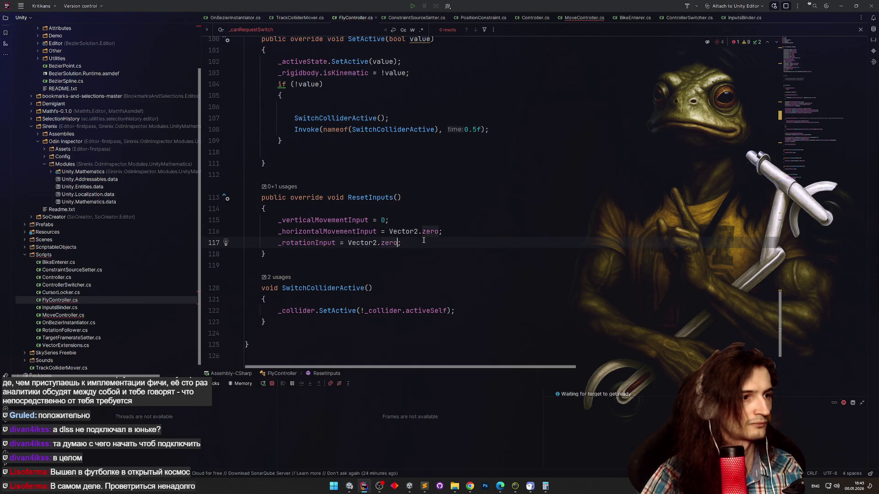
{"action": "left_click_drag", "start_coordinate": [423, 241], "coordinate": [281, 222]}
{"action": "left_click", "coordinate": [578, 18]}
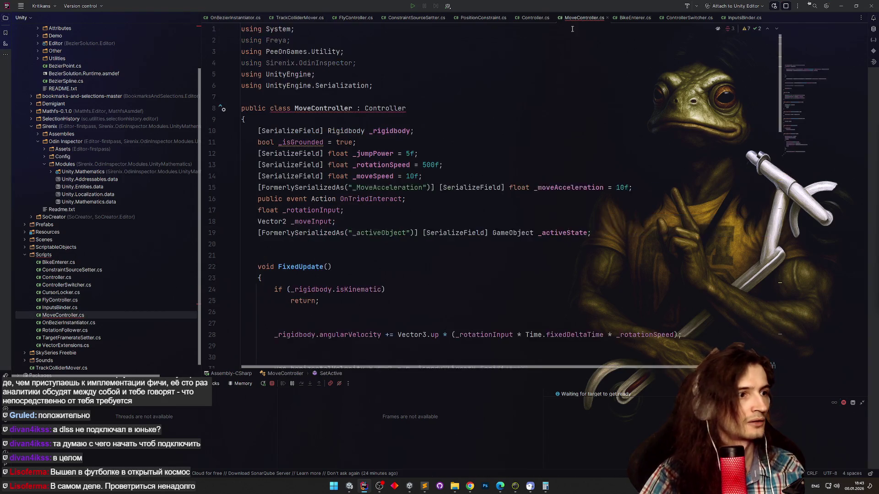
Convert MoveController's ResetInputs stub to a block body and paste in the three reset assignments.
{"action": "left_click_drag", "start_coordinate": [781, 103], "coordinate": [781, 111]}
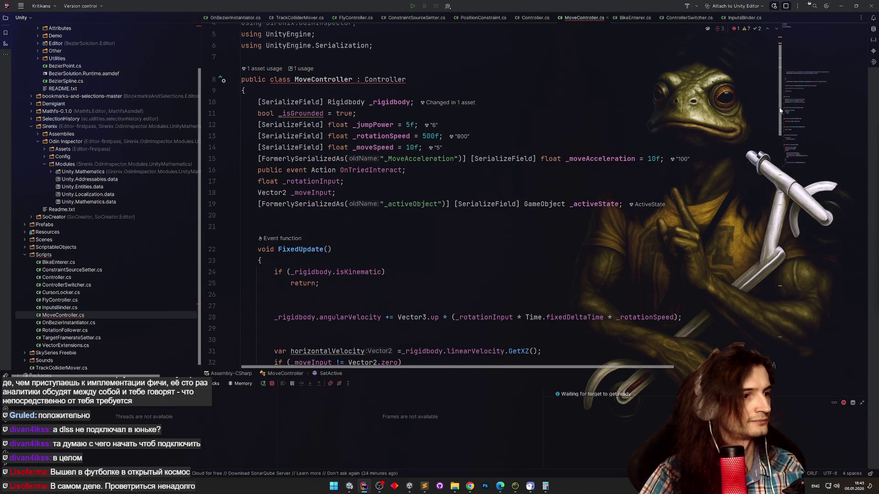
{"action": "key", "text": "ctrl+shift+BackSpace"}
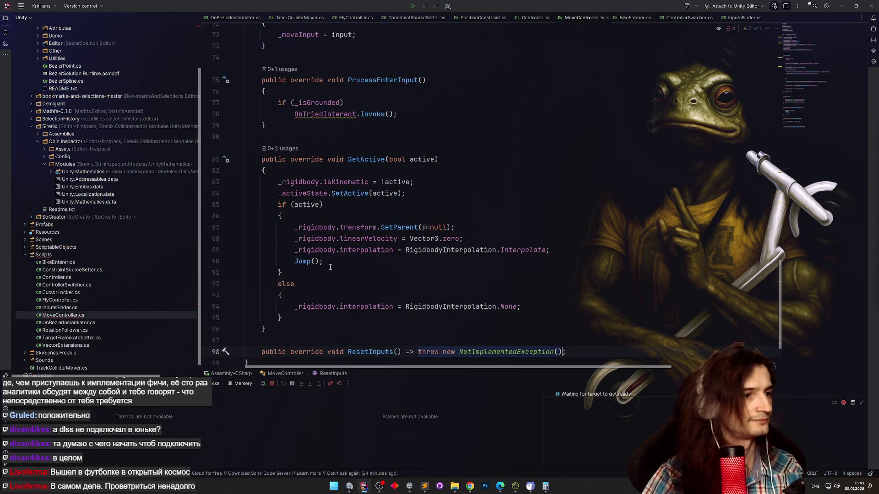
{"action": "scroll", "coordinate": [335, 275], "scroll_direction": "down", "scroll_amount": 2}
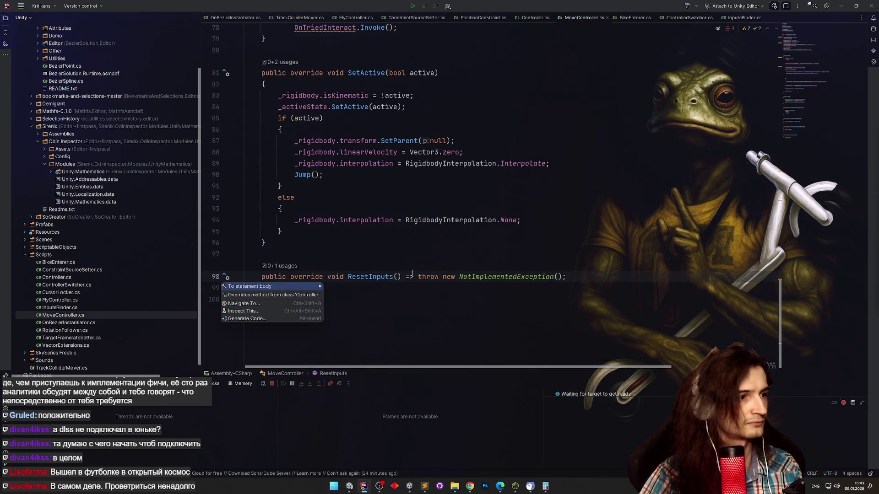
{"action": "left_click", "coordinate": [345, 286]}
{"action": "key", "text": "Tab"}
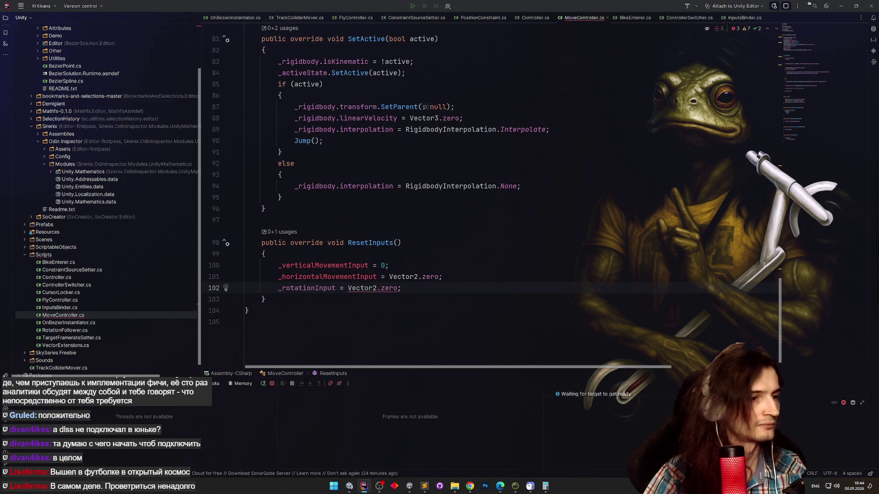
{"action": "scroll", "coordinate": [773, 289], "scroll_direction": "up", "scroll_amount": 15}
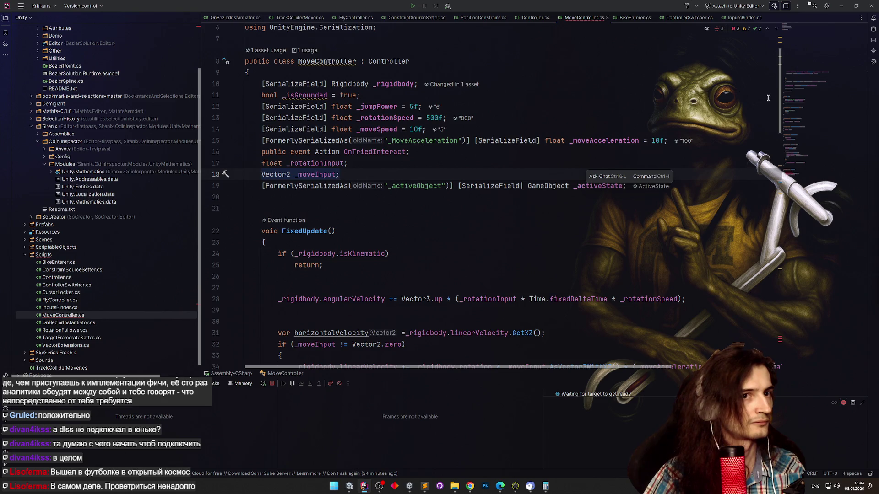
{"action": "key", "text": "ctrl+End"}
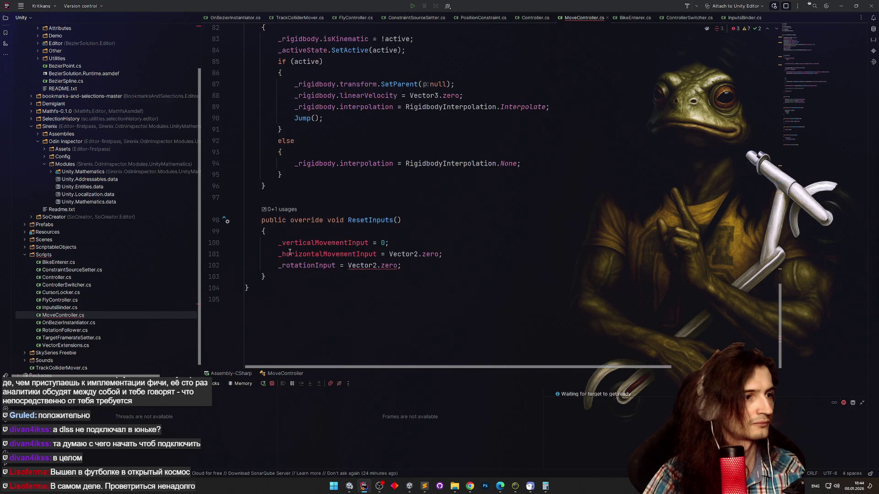
Adapt the assignments to set _moveInput to Vector2.zero and _rotationInput to 0, then minimise Rider.
{"action": "left_click_drag", "start_coordinate": [278, 243], "coordinate": [389, 243]}
{"action": "type", "text": "Vector2 _moveInput;"}
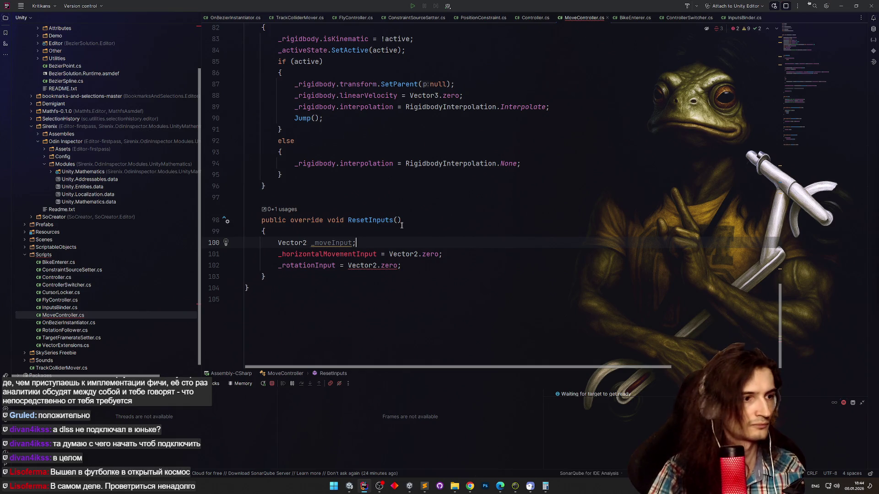
{"action": "double_click", "coordinate": [303, 242]}
{"action": "key", "text": "BackSpace"}
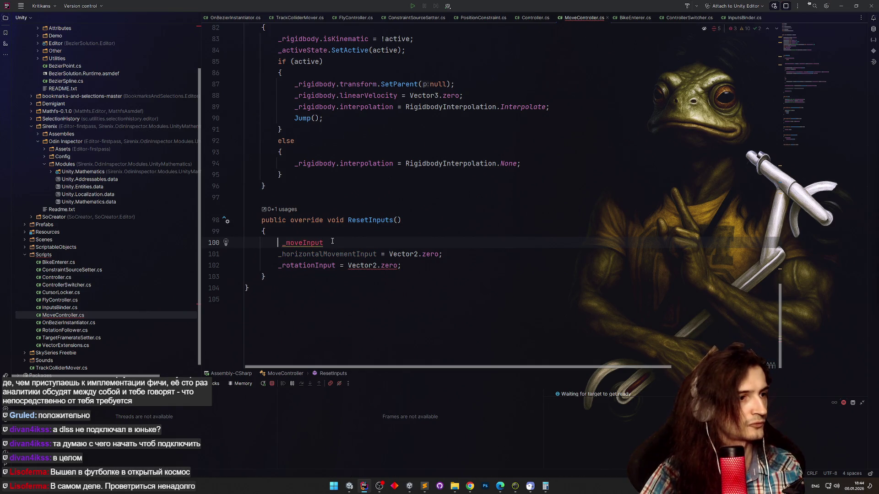
{"action": "type", "text": " = Vector2"}
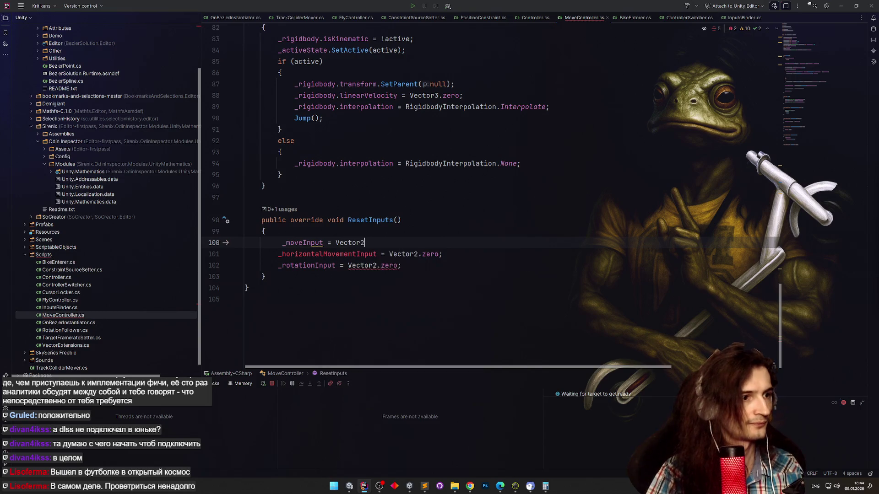
{"action": "type", "text": ".zero;"}
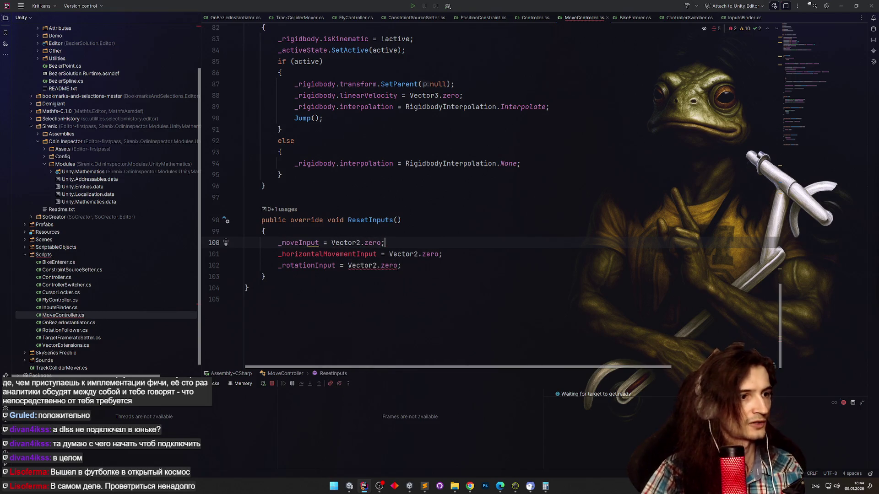
{"action": "key", "text": "shift+Down"}
{"action": "key", "text": "shift+End"}
{"action": "key", "text": "BackSpace"}
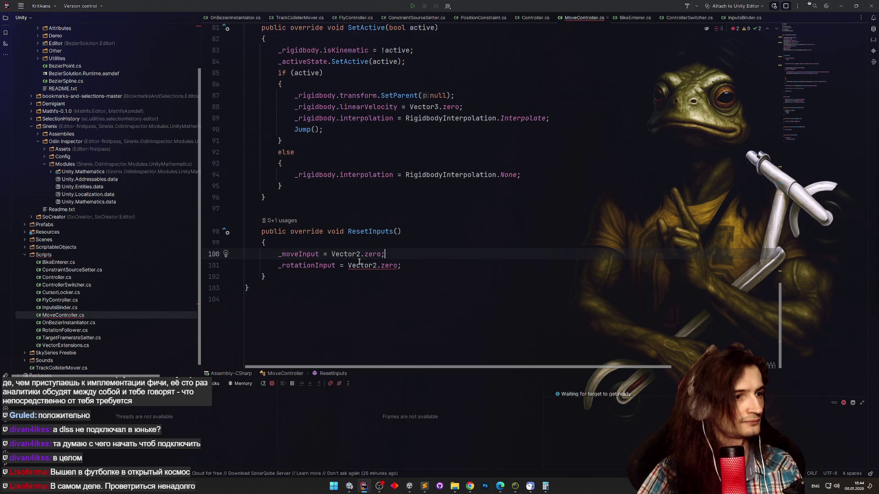
{"action": "left_click_drag", "start_coordinate": [348, 266], "coordinate": [386, 269]}
{"action": "type", "text": "0"}
{"action": "left_click", "coordinate": [456, 233]}
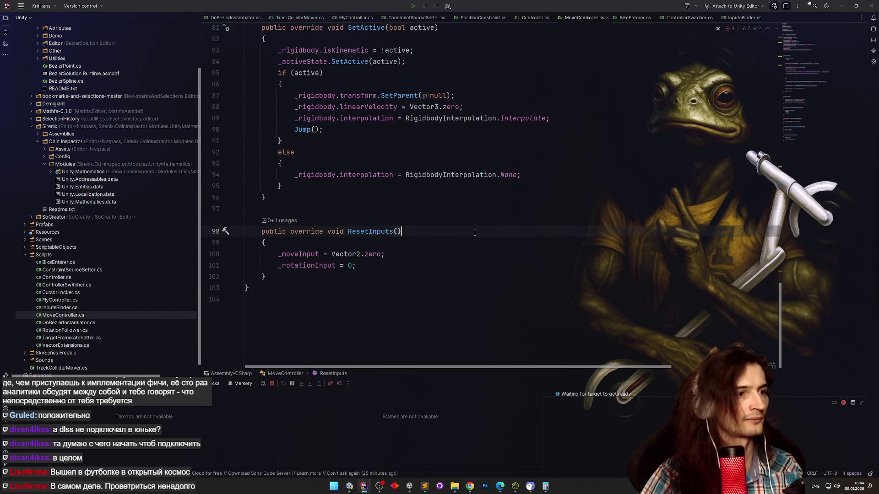
{"action": "left_click", "coordinate": [841, 6]}
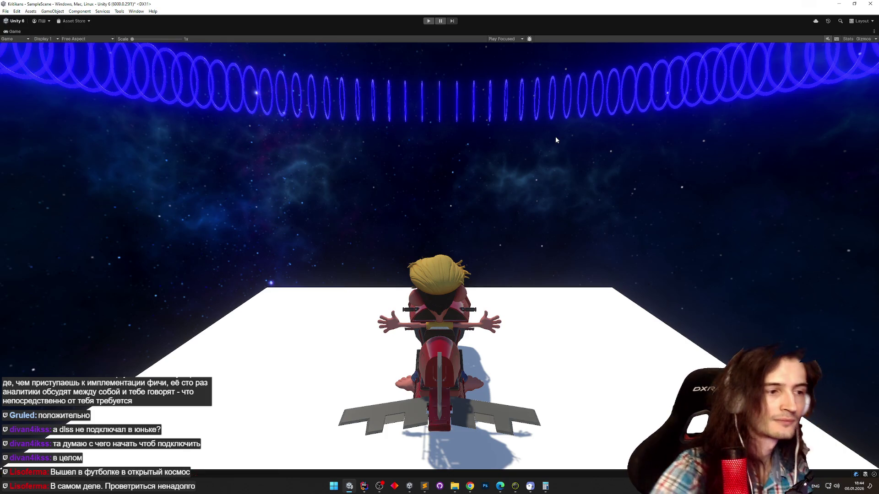
Run Play mode, steer right with D, then use W to dismount and remount the bike.
{"action": "left_click", "coordinate": [368, 489]}
{"action": "left_click", "coordinate": [368, 490]}
{"action": "key", "text": "ctrl+p"}
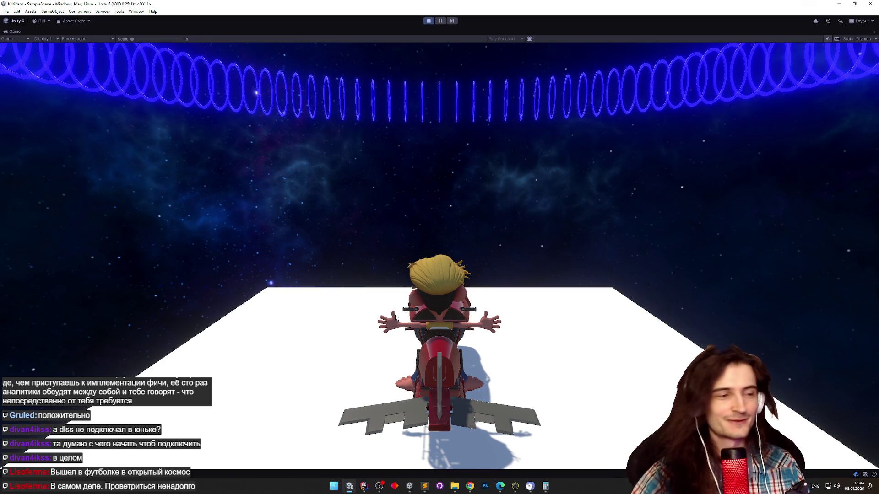
{"action": "key", "text": "d"}
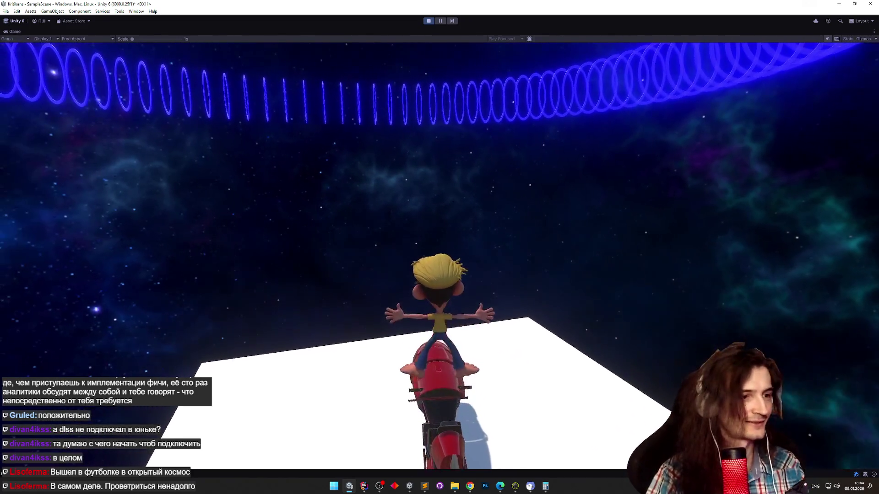
{"action": "key", "text": "w"}
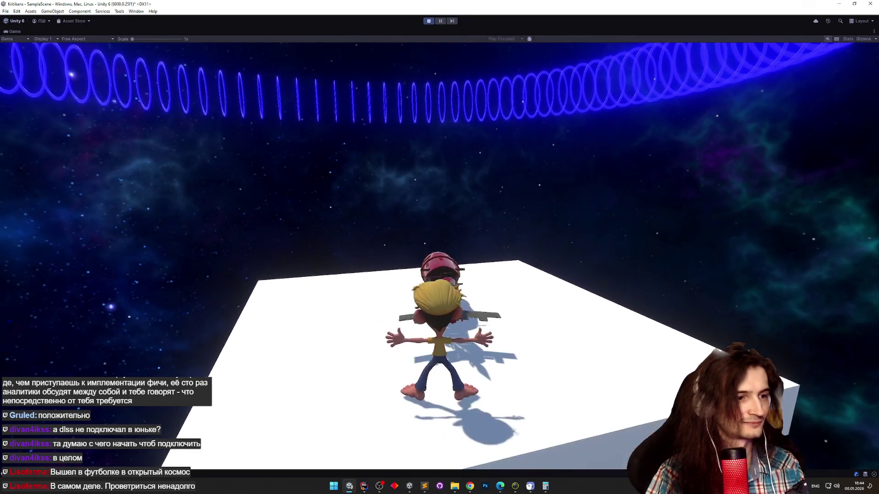
{"action": "key", "text": "w"}
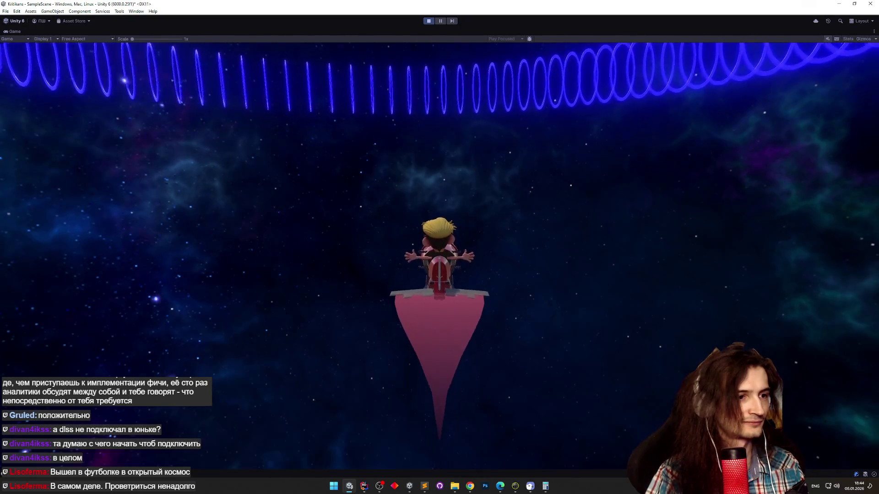
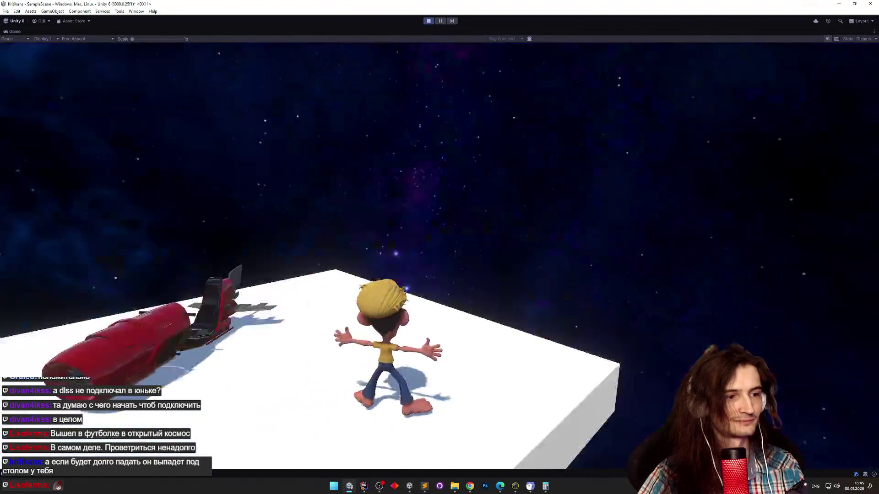
Stop Play mode and restore the full editor layout from the maximized Game view.
{"action": "key", "text": "ctrl+p"}
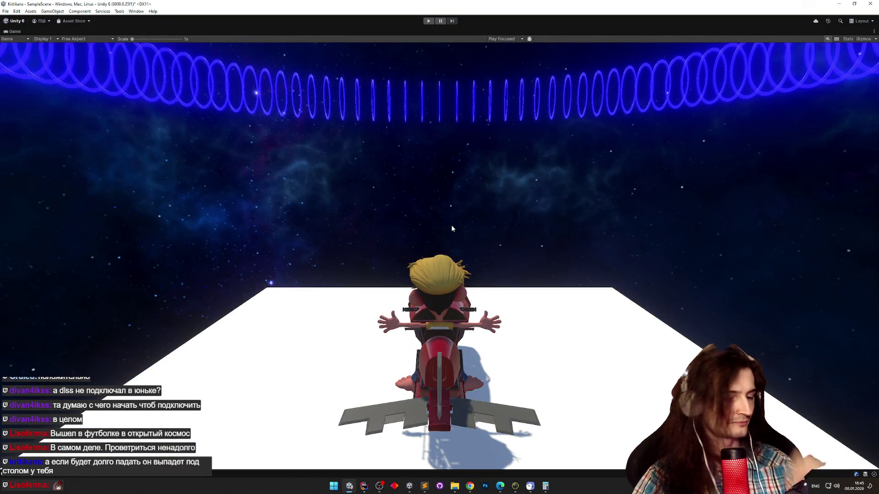
{"action": "key", "text": "shift+space"}
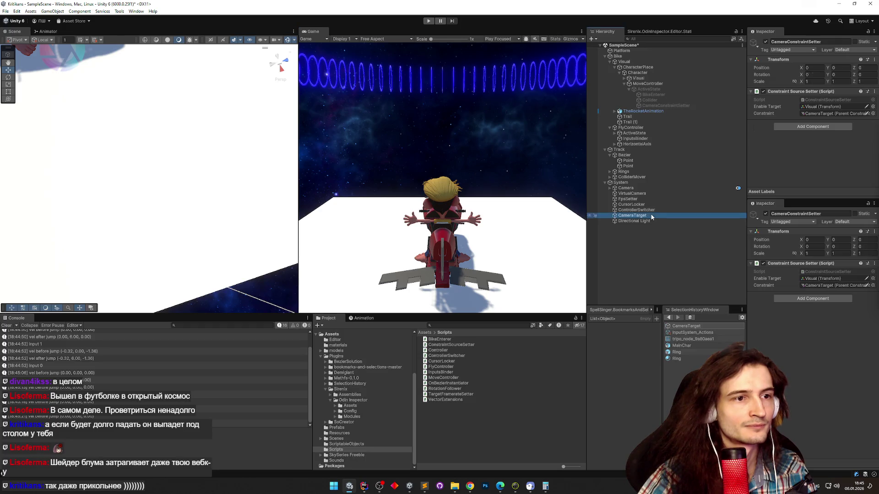
Frame the VirtualCamera, collapse the Character node, and maximize the Game view during play.
{"action": "scroll", "coordinate": [767, 145], "scroll_direction": "down", "scroll_amount": 1}
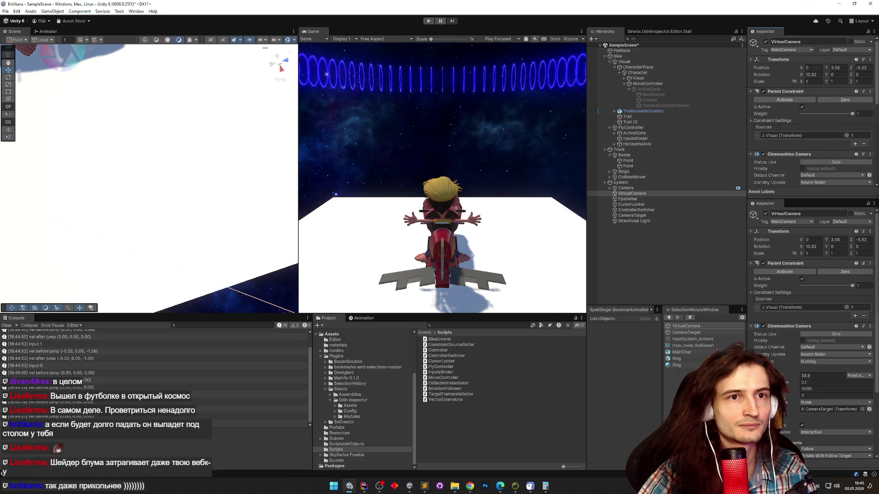
{"action": "double_click", "coordinate": [645, 194]}
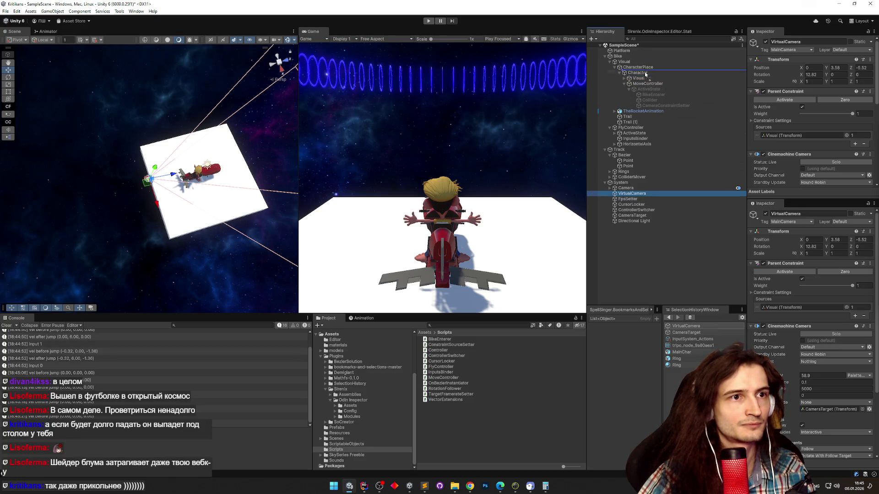
{"action": "left_click", "coordinate": [620, 73]}
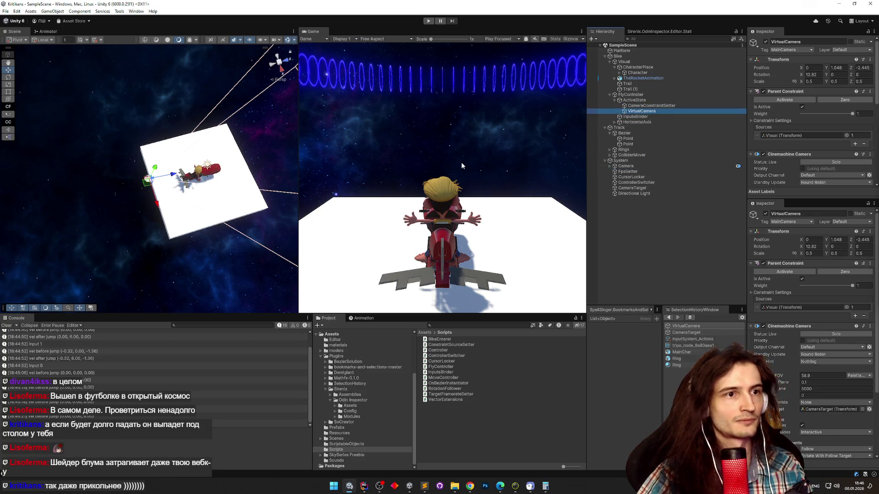
{"action": "key", "text": "shift+space"}
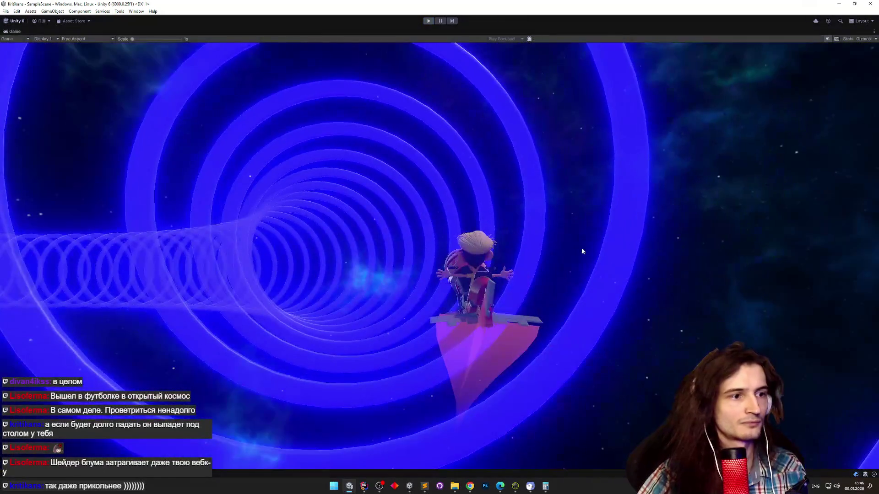
Run repeated test flights, maximizing the Game view, then stop Play mode.
{"action": "key", "text": "ctrl+p"}
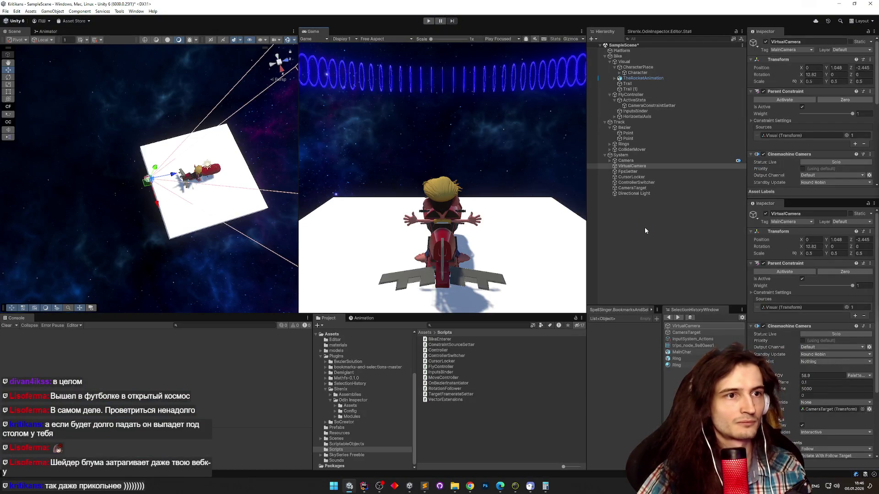
{"action": "key", "text": "ctrl+p"}
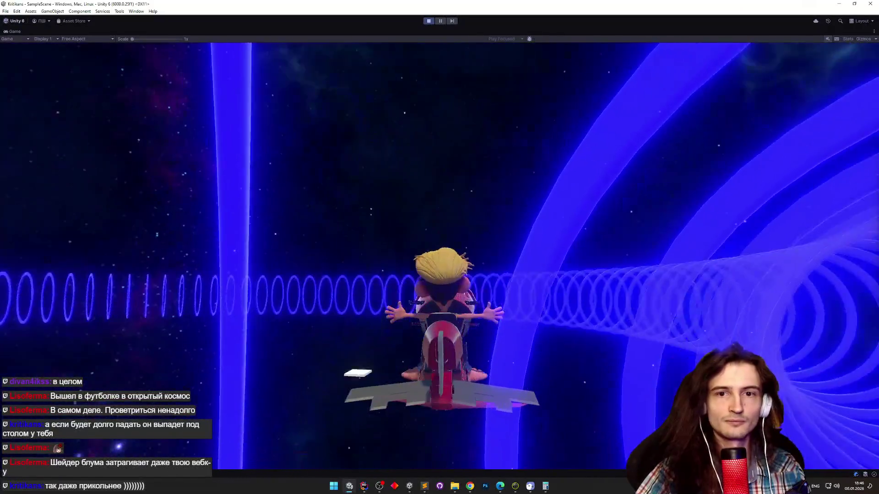
{"action": "key", "text": "ctrl+p"}
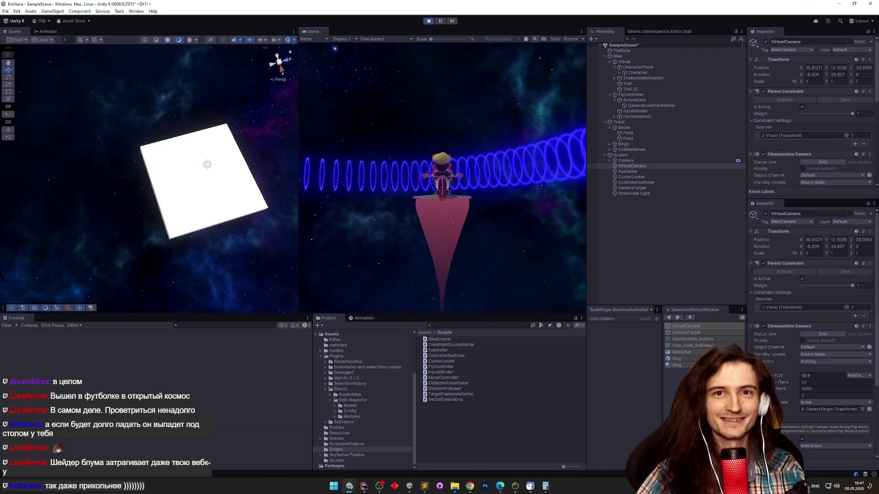
{"action": "key", "text": "shift+space"}
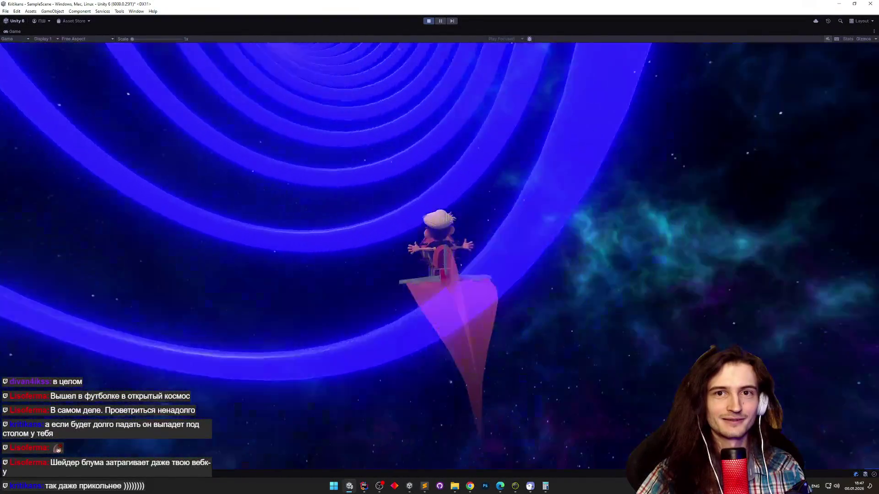
{"action": "key", "text": "ctrl+p"}
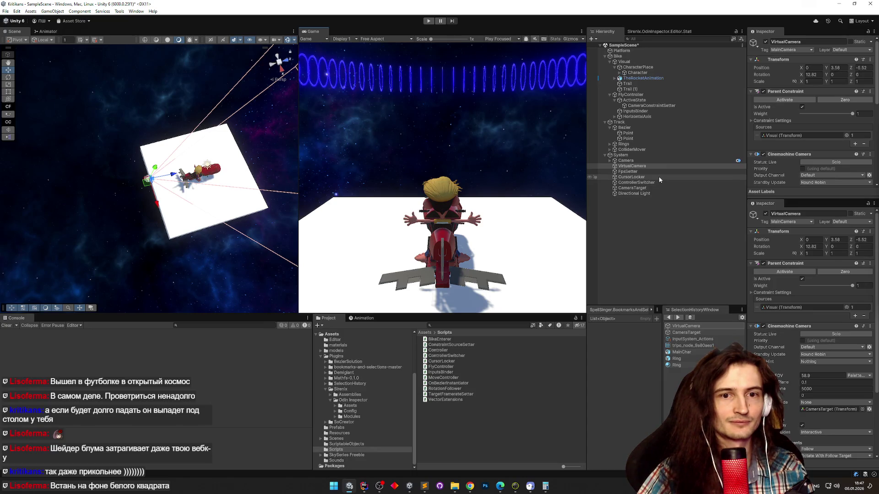
Play-test the game again with the Game view maximized, then stop play.
{"action": "key", "text": "ctrl+p"}
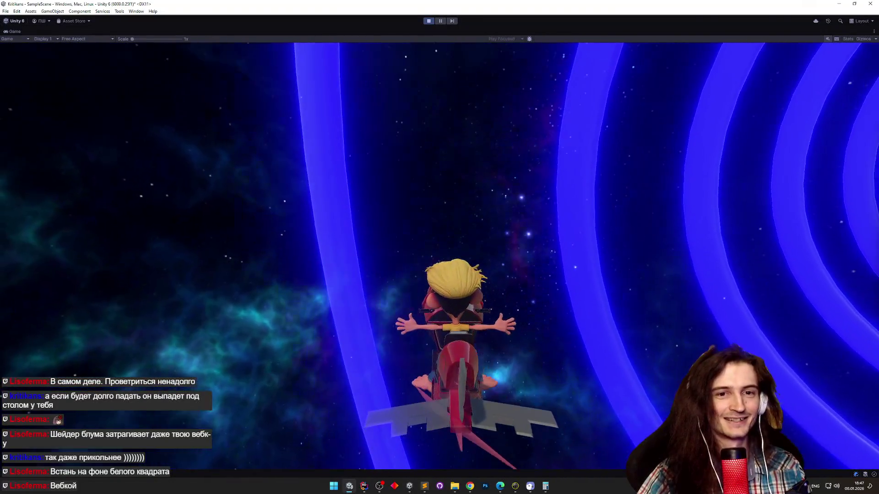
{"action": "key", "text": "ctrl+p"}
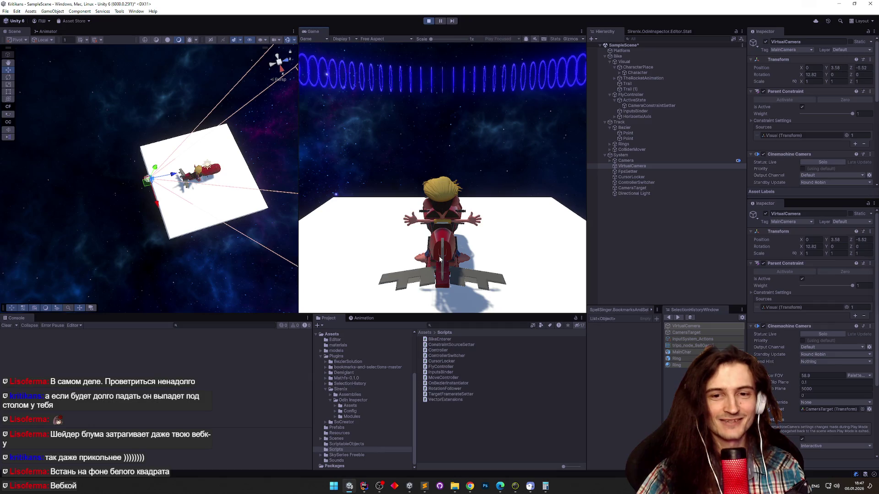
{"action": "key", "text": "shift+space"}
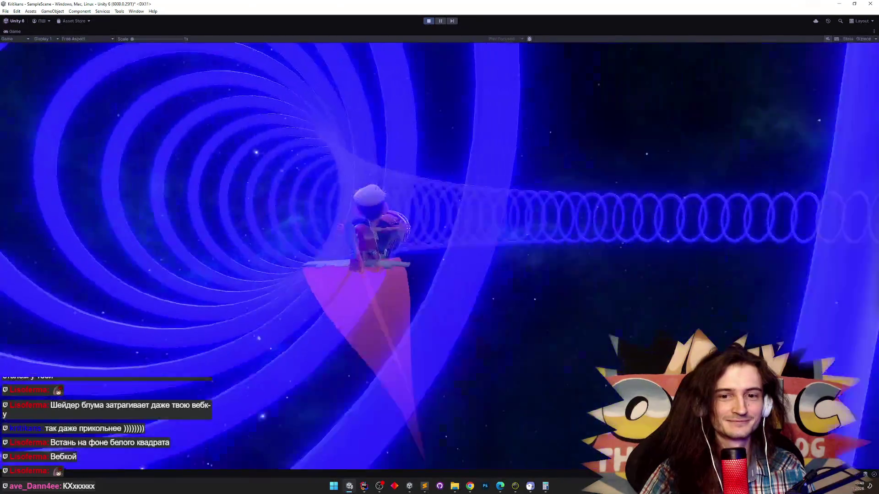
{"action": "key", "text": "ctrl+p"}
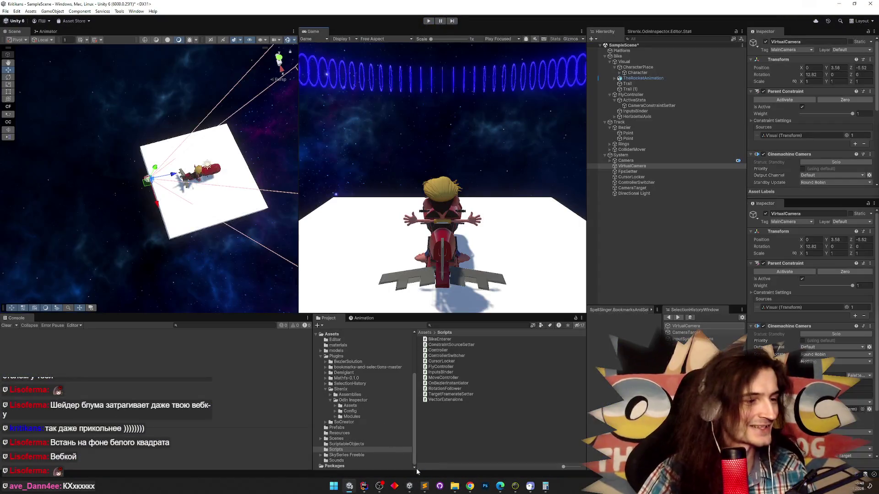
Review the todo list and viewer notes tabs in Sublime Text, then minimize it.
{"action": "left_click", "coordinate": [429, 486]}
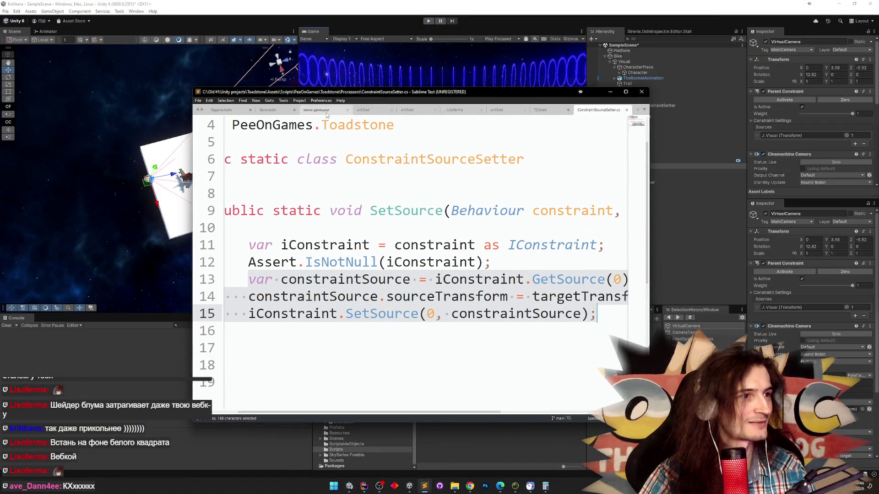
{"action": "left_click", "coordinate": [534, 110]}
{"action": "left_click", "coordinate": [472, 111]}
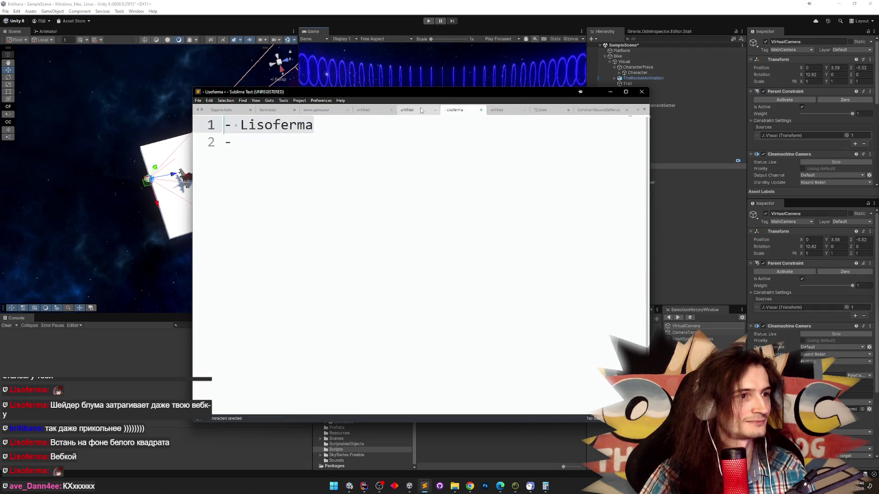
{"action": "left_click", "coordinate": [610, 92]}
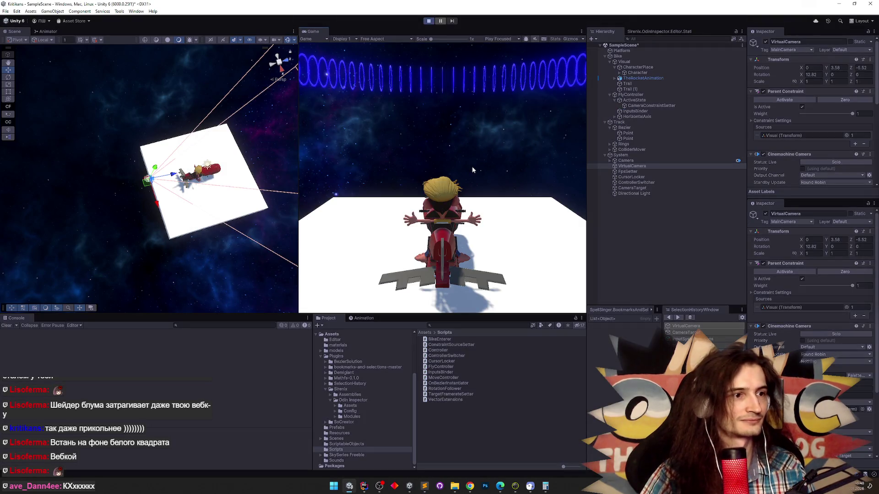
Jump off the bike, then set Rotate With Follow Target damping to 1.
{"action": "key", "text": "space"}
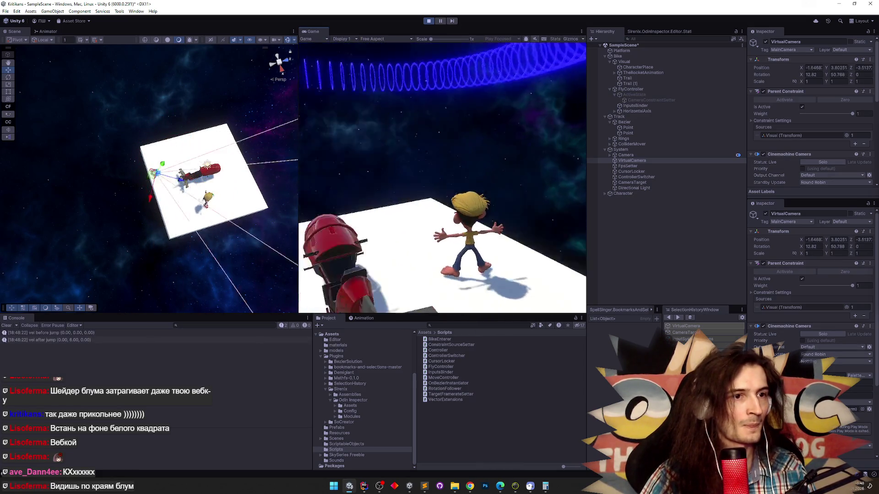
{"action": "key", "text": "super"}
{"action": "key", "text": "super"}
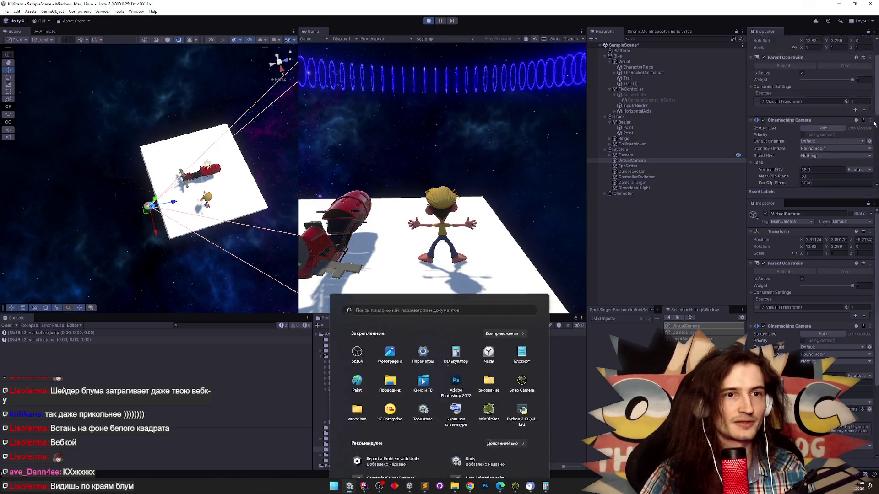
{"action": "scroll", "coordinate": [869, 137], "scroll_direction": "down", "scroll_amount": 4}
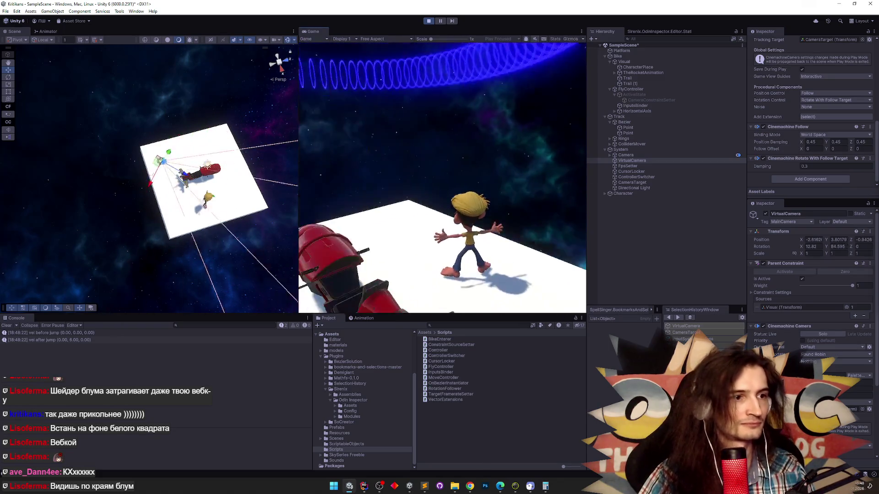
{"action": "key", "text": "super"}
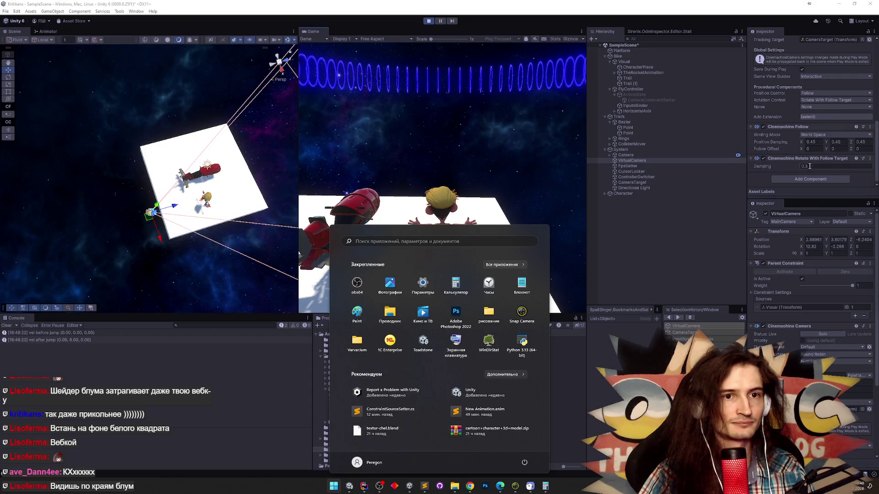
{"action": "left_click", "coordinate": [816, 165]}
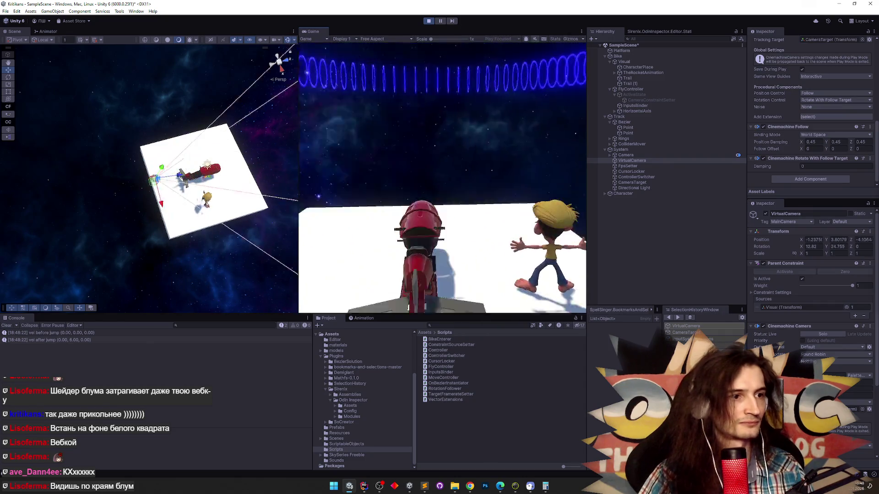
{"action": "key", "text": "super"}
{"action": "left_click", "coordinate": [802, 169]}
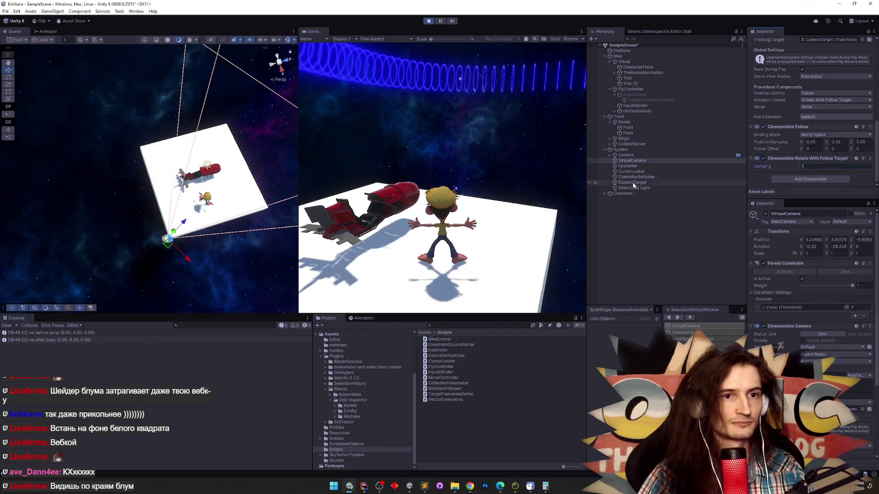
{"action": "type", "text": "1"}
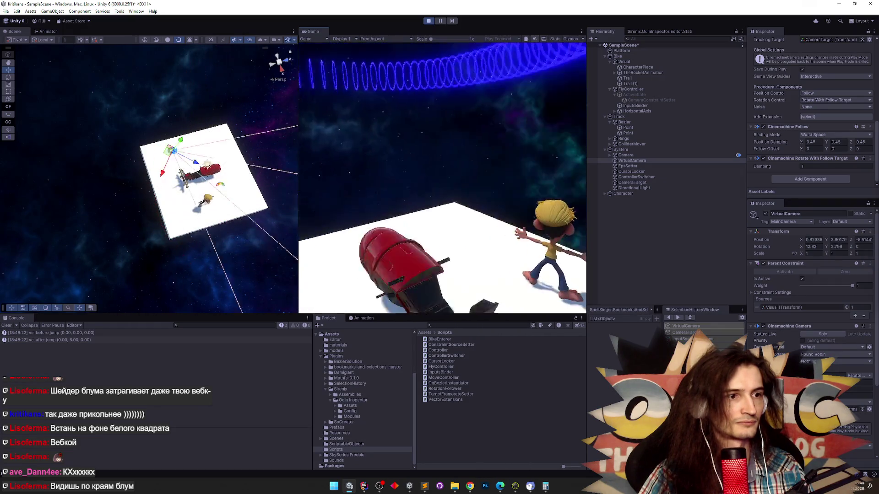
Lower the rotation damping from 1 to 0.3.
{"action": "key", "text": "super"}
{"action": "left_click", "coordinate": [772, 172]}
{"action": "type", "text": "0."}
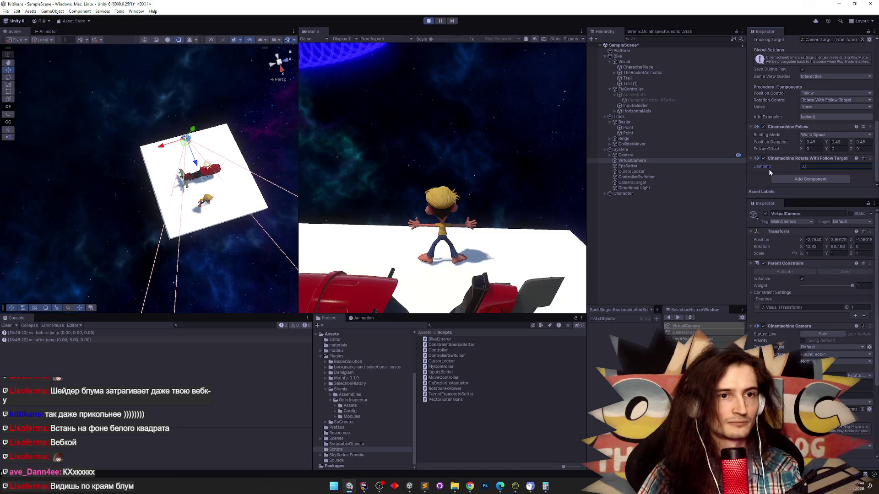
{"action": "left_click", "coordinate": [486, 170]}
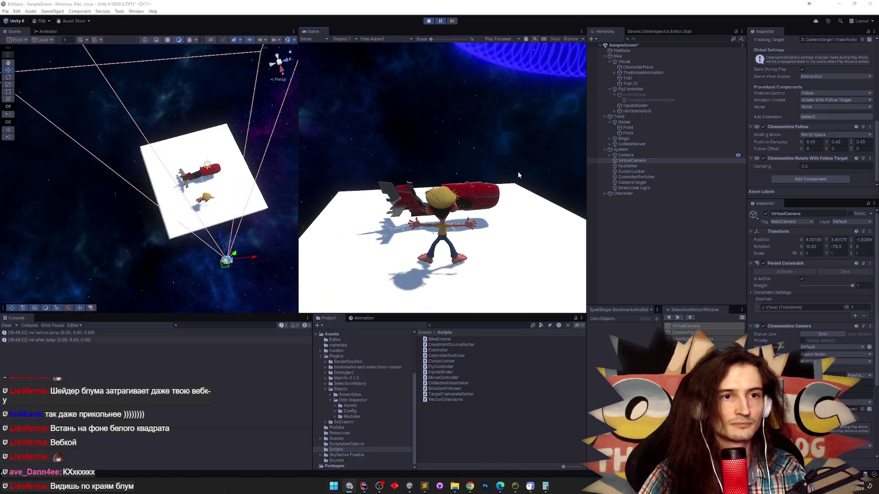
Switch the Cinemachine Follow binding mode to Lazy Follow and test it in game.
{"action": "key", "text": "super"}
{"action": "left_click", "coordinate": [813, 136]}
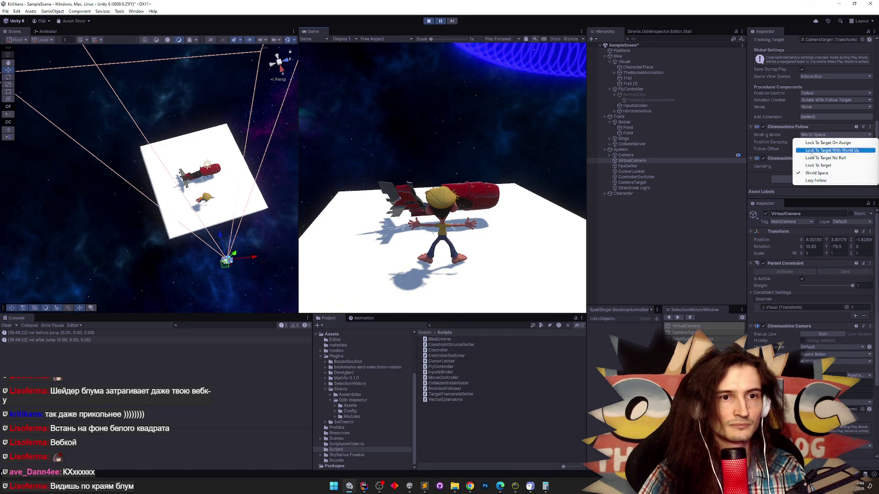
{"action": "left_click", "coordinate": [818, 181]}
{"action": "left_click", "coordinate": [563, 172]}
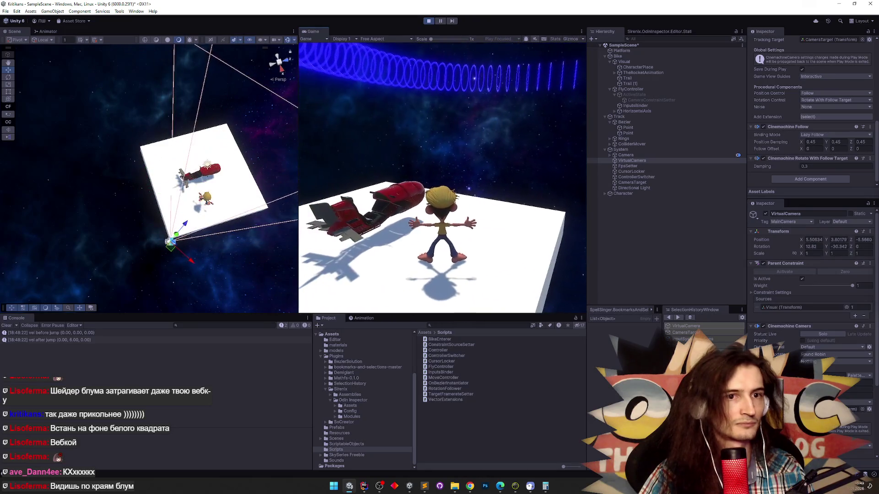
Set binding mode to Lock To Target On Assign, exit Play keeping changes, and restart.
{"action": "key", "text": "super"}
{"action": "left_click", "coordinate": [824, 135]}
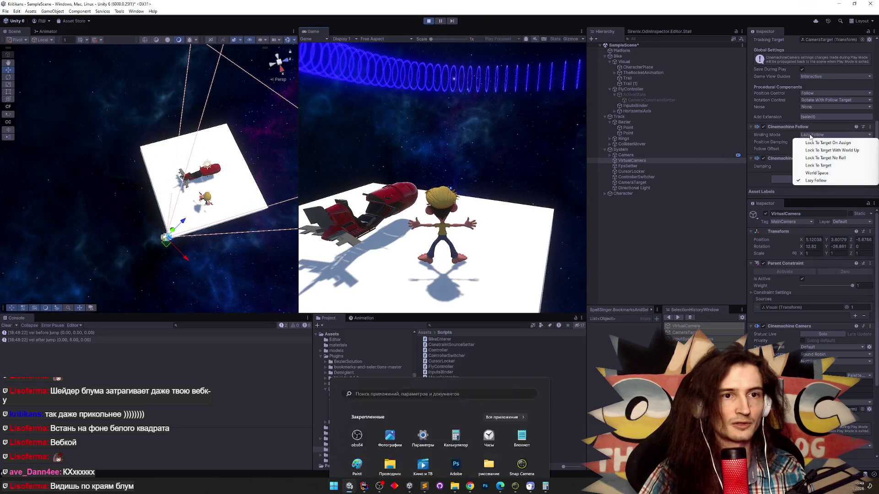
{"action": "left_click", "coordinate": [811, 143]}
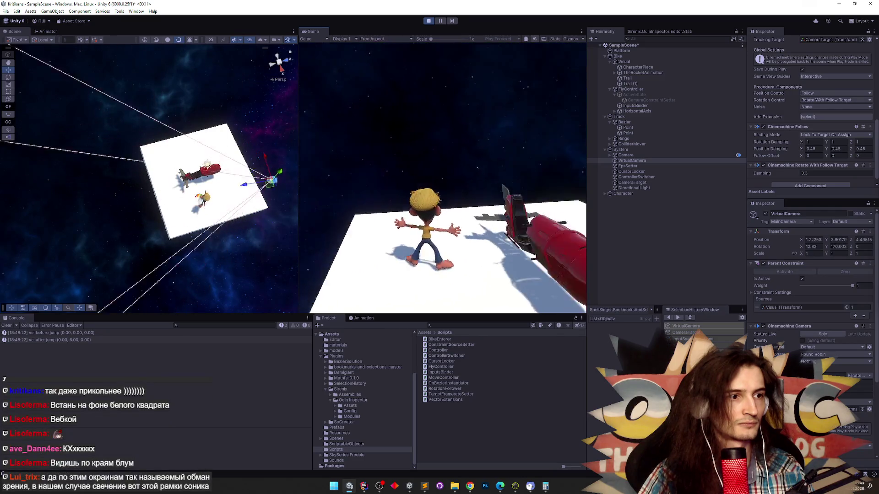
{"action": "key", "text": "ctrl+p"}
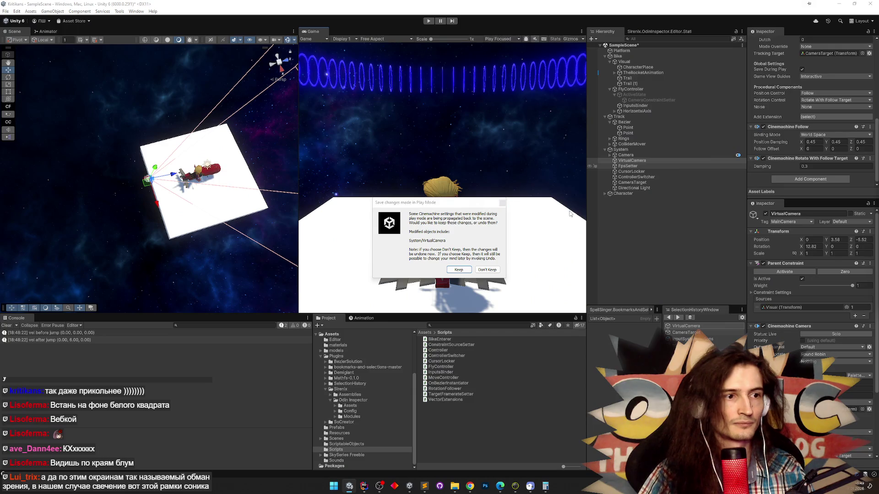
{"action": "left_click", "coordinate": [459, 269]}
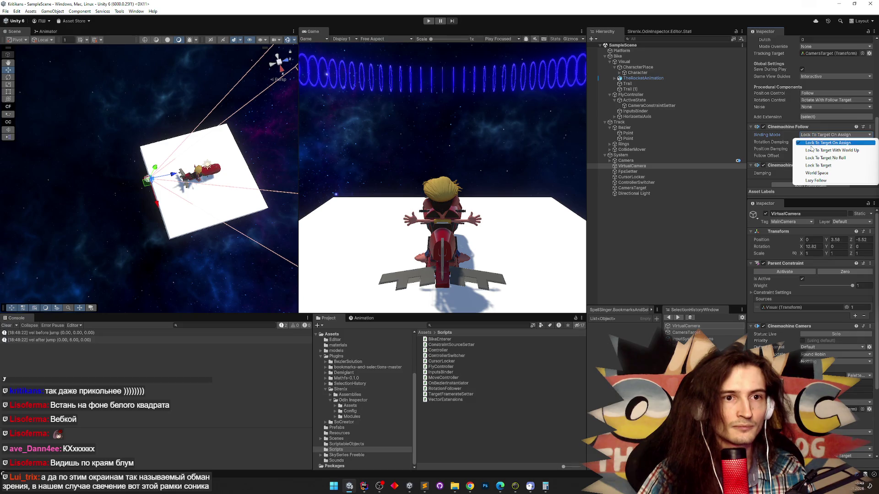
{"action": "key", "text": "ctrl+p"}
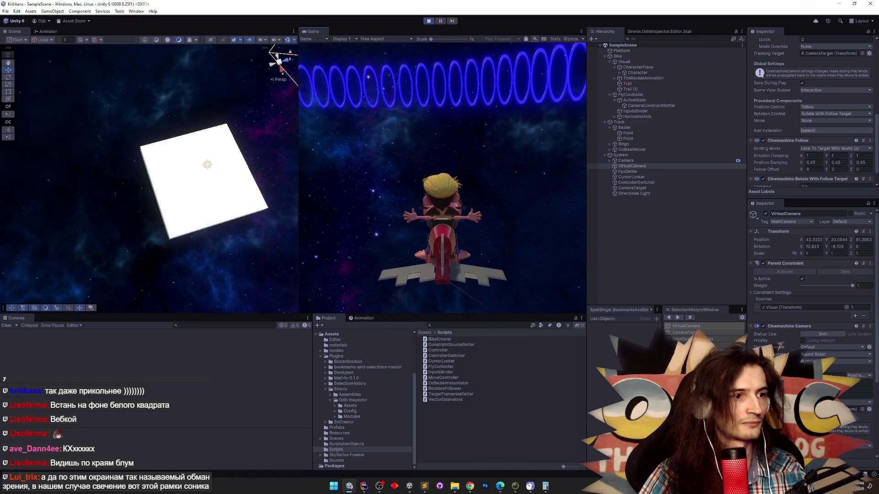
Jump off the bike twice, then restart play with the Game view maximized.
{"action": "key", "text": "space"}
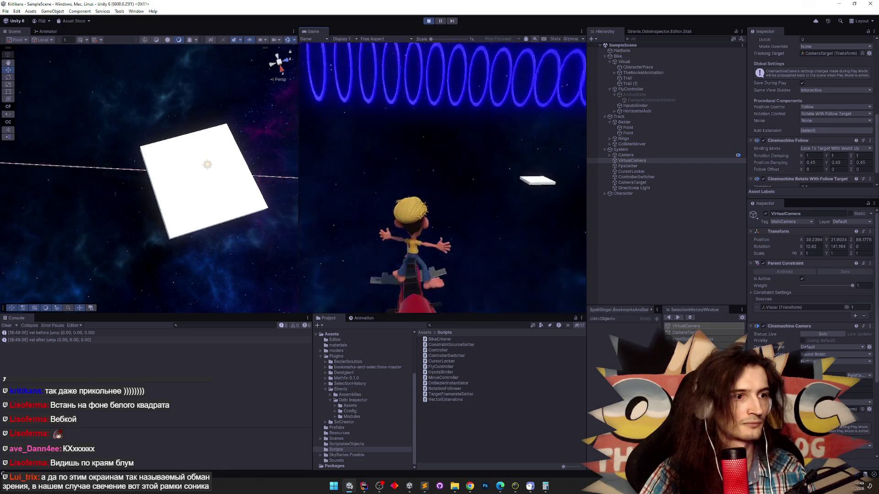
{"action": "key", "text": "space"}
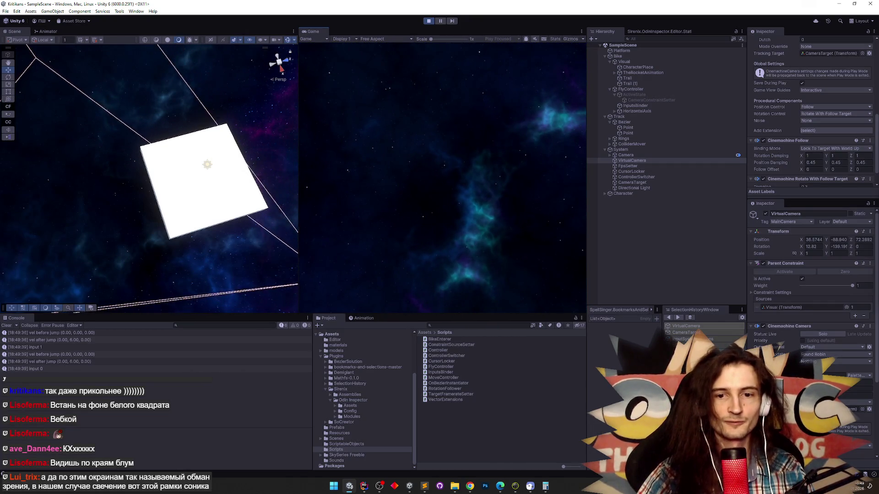
{"action": "key", "text": "ctrl+p"}
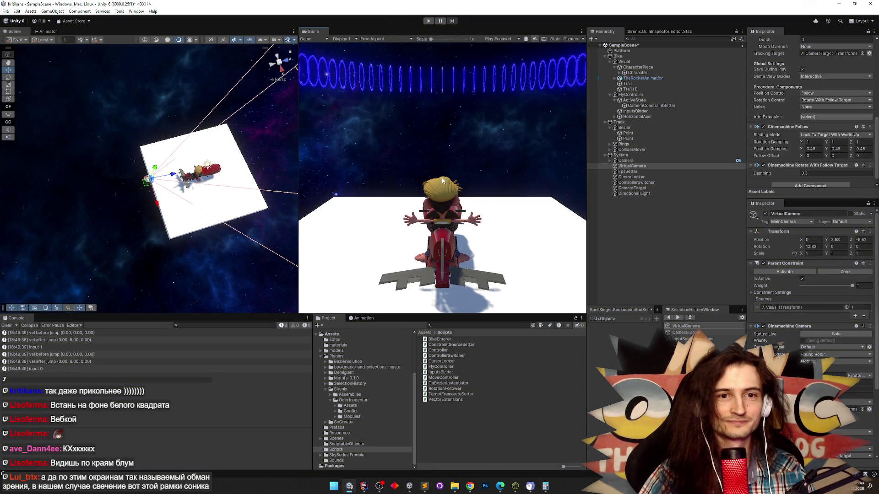
{"action": "key", "text": "ctrl+p"}
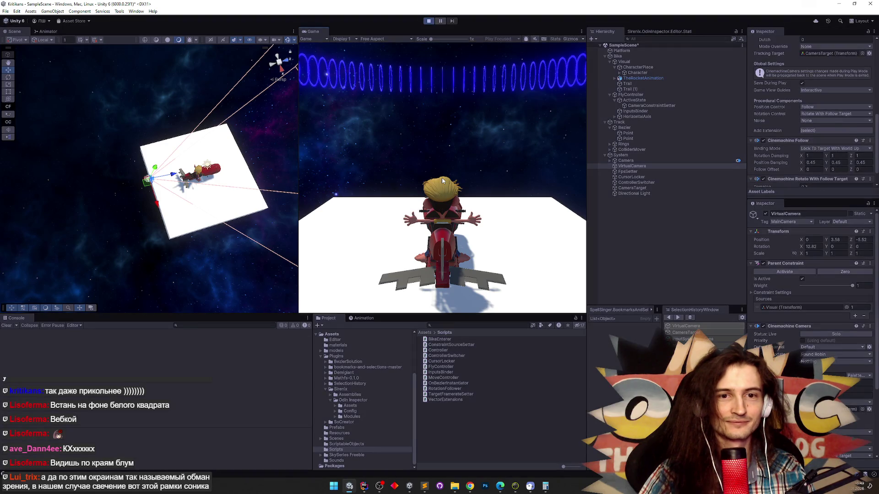
{"action": "key", "text": "shift+space"}
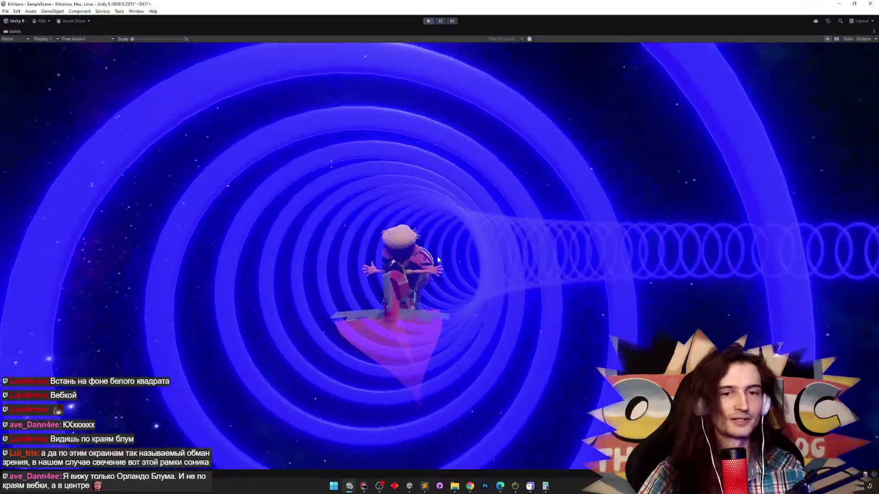
Stop play, check the Sublime Text notes, and start the game again.
{"action": "key", "text": "ctrl+p"}
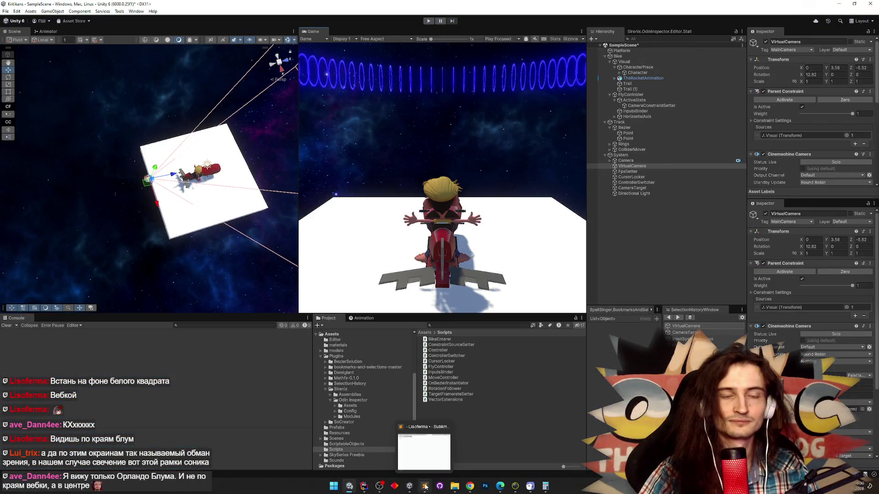
{"action": "left_click", "coordinate": [425, 487]}
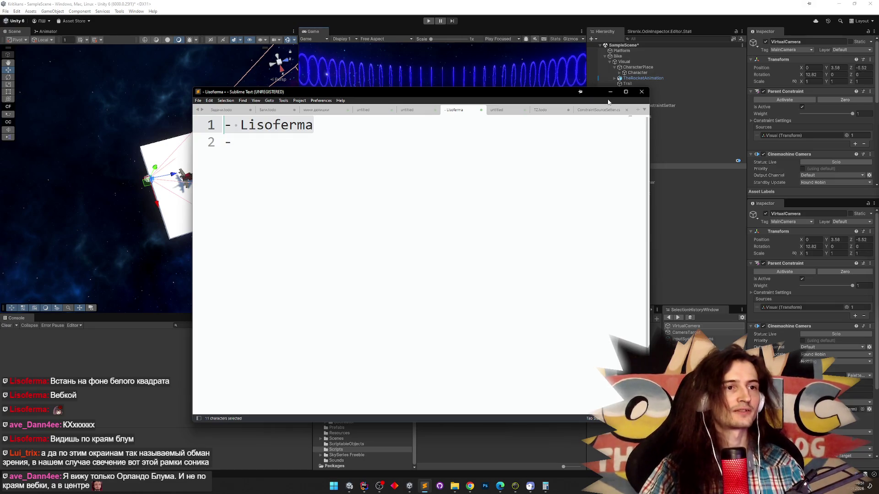
{"action": "left_click", "coordinate": [610, 93]}
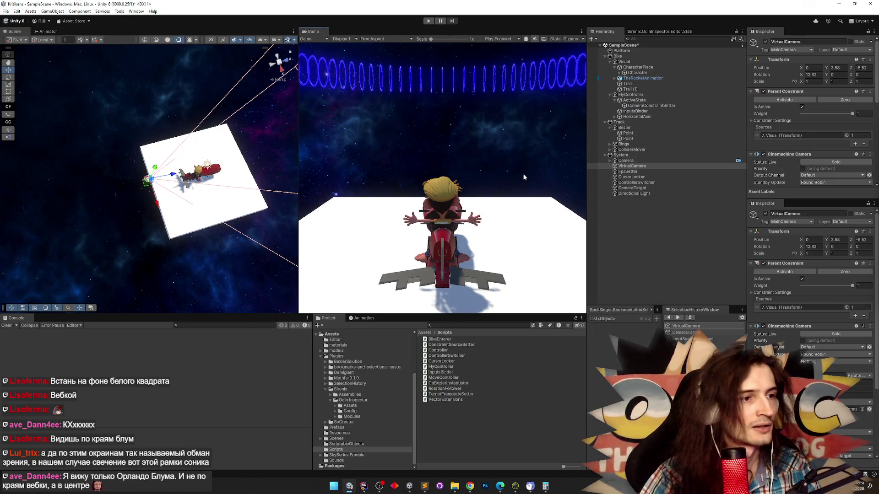
{"action": "key", "text": "ctrl+p"}
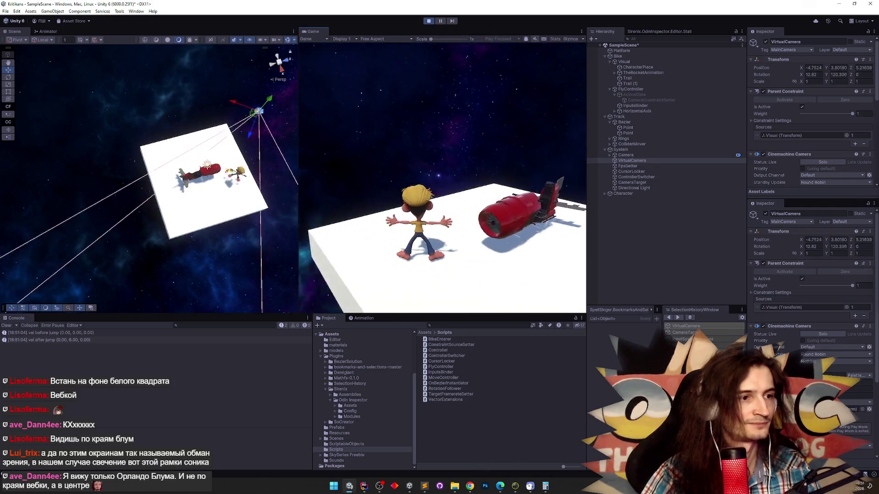
Maximize the running Game view, then return to the normal editor layout.
{"action": "key", "text": "shift+space"}
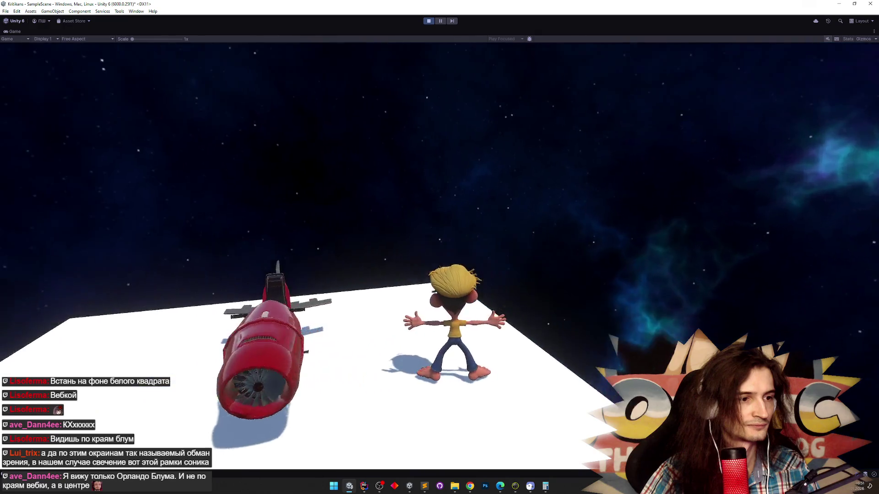
{"action": "key", "text": "shift+space"}
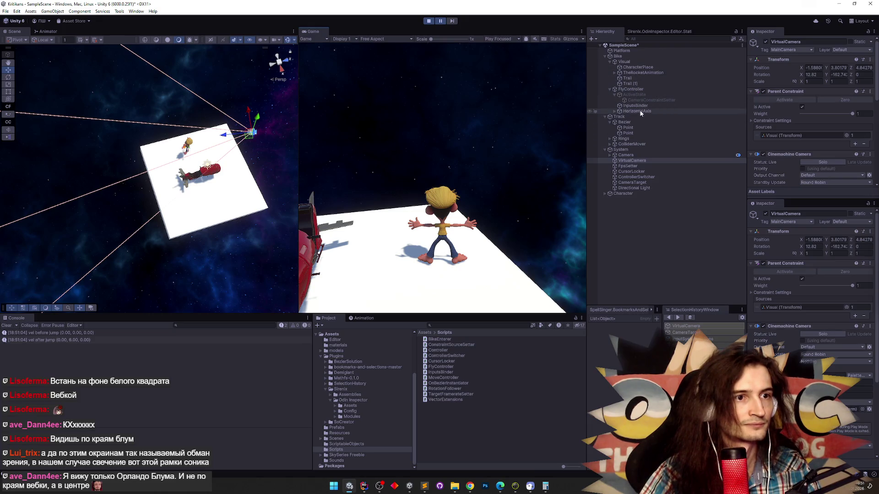
Frame Character > Visual in the Scene view, orbit around it, then maximize the game.
{"action": "left_click", "coordinate": [604, 194]}
{"action": "double_click", "coordinate": [624, 199]}
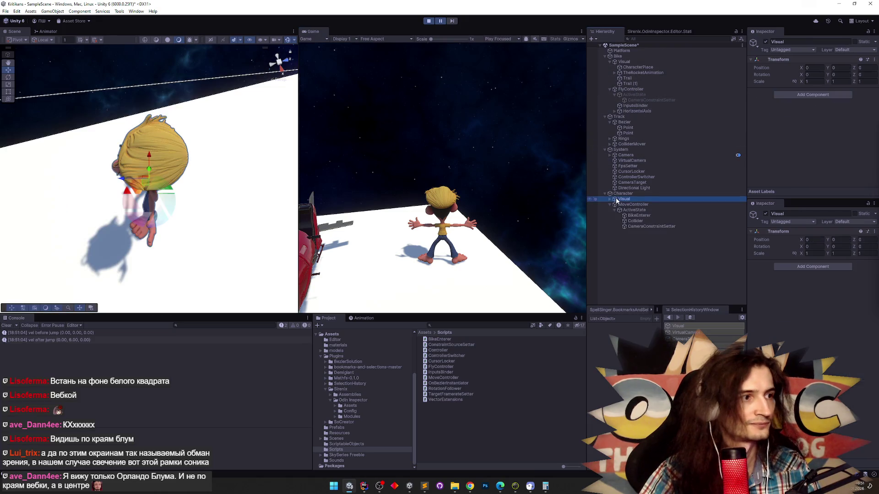
{"action": "mouse_move", "coordinate": [206, 159]}
{"action": "left_mouse_down"}
{"action": "mouse_move", "coordinate": [146, 103]}
{"action": "mouse_move", "coordinate": [169, 141]}
{"action": "mouse_move", "coordinate": [135, 113]}
{"action": "left_mouse_up"}
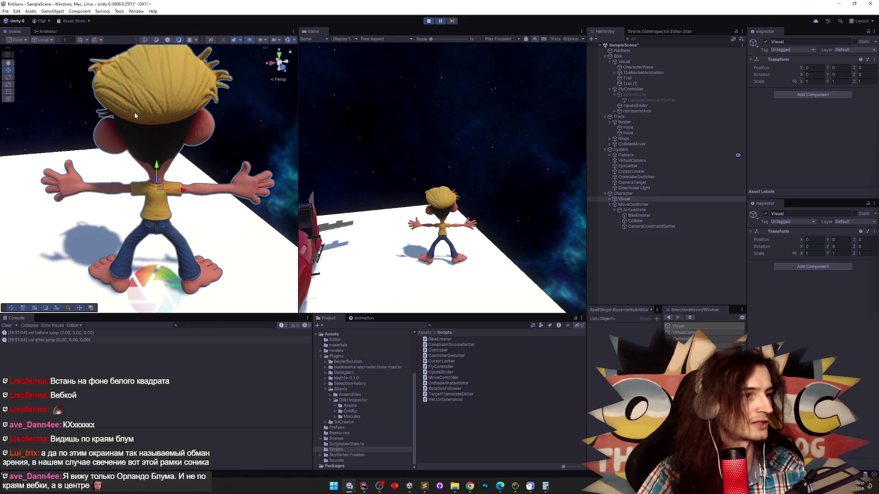
{"action": "key", "text": "shift+space"}
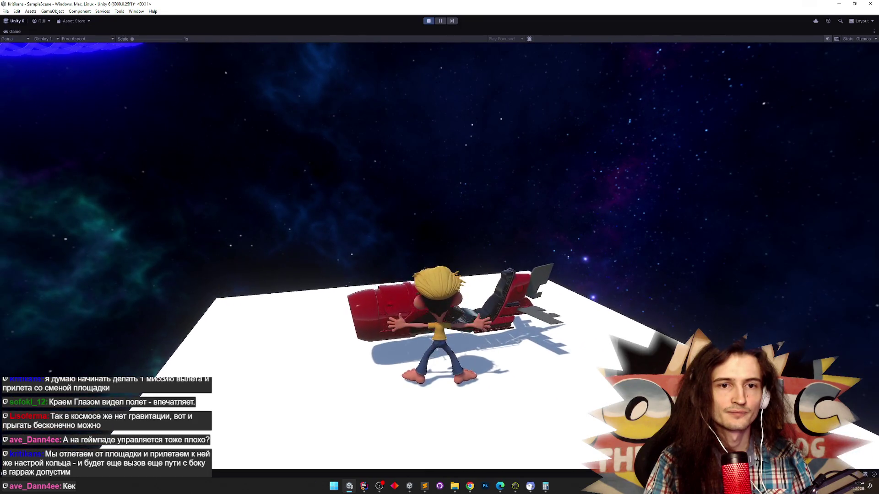
Board the ship with E and lift off into space through the ring tunnel.
{"action": "key", "text": "e"}
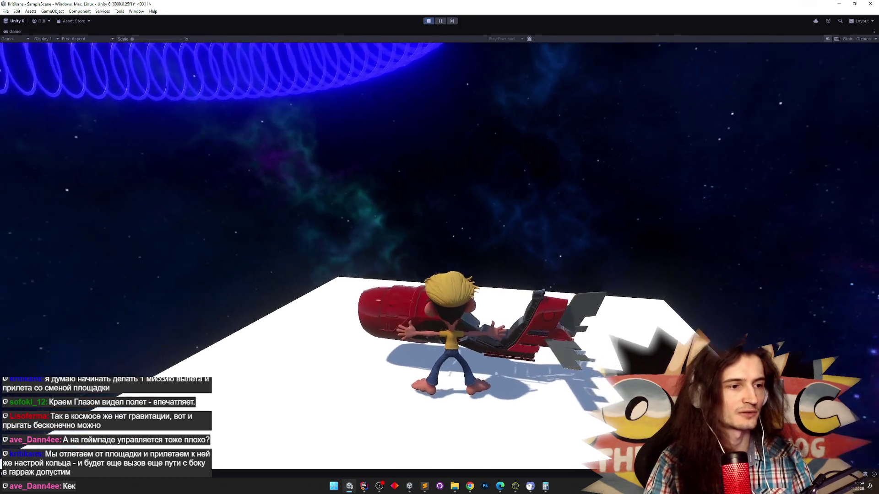
{"action": "key", "text": "space"}
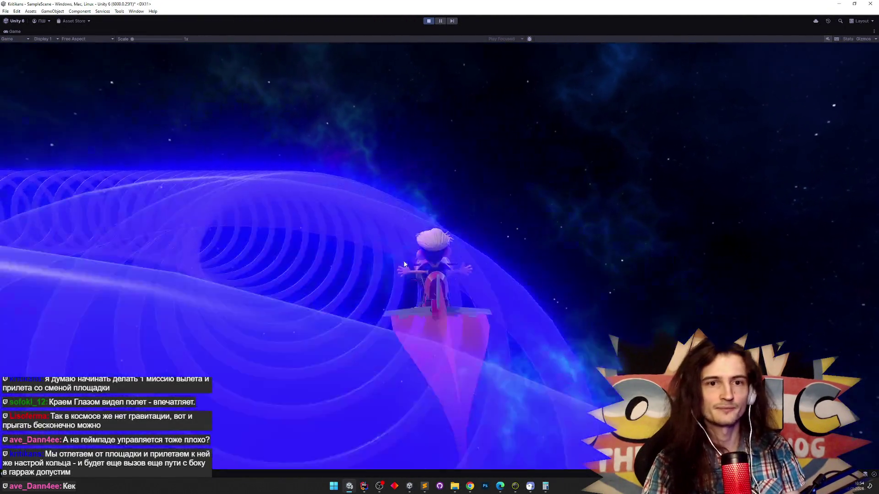
{"action": "key", "text": "super"}
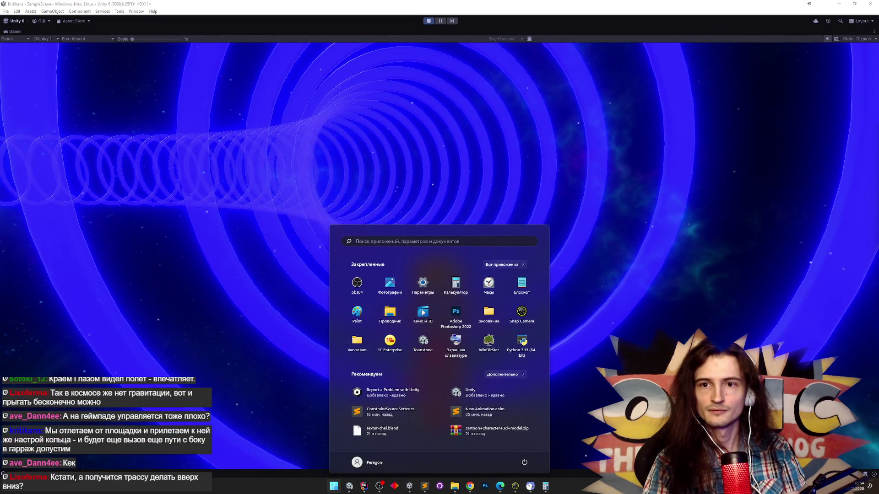
Refocus the running game and stop Play mode.
{"action": "key", "text": "super"}
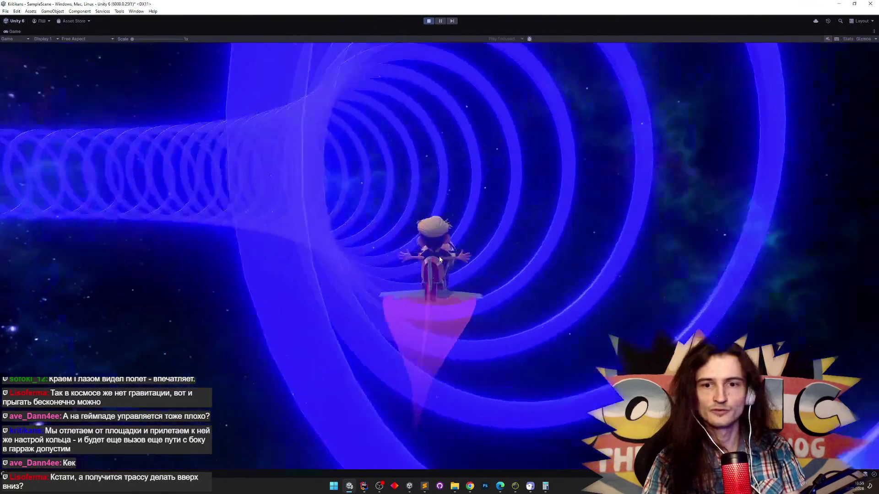
{"action": "key", "text": "super"}
{"action": "key", "text": "super"}
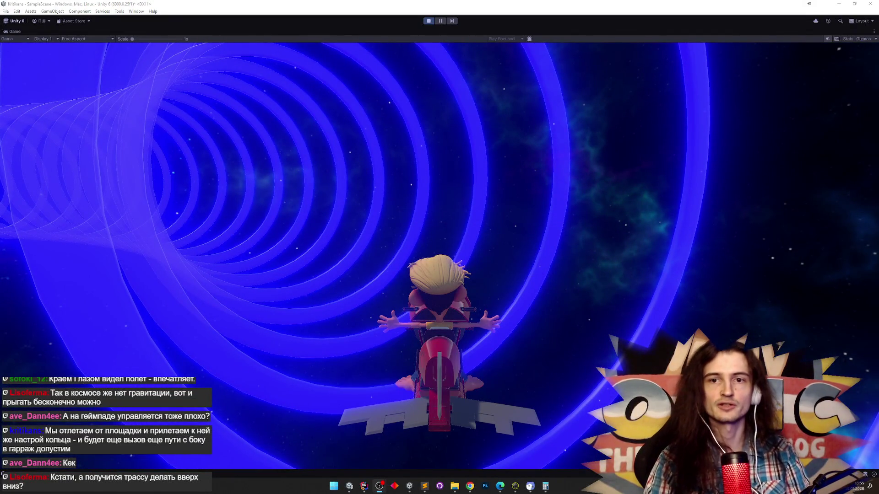
{"action": "left_click", "coordinate": [669, 262]}
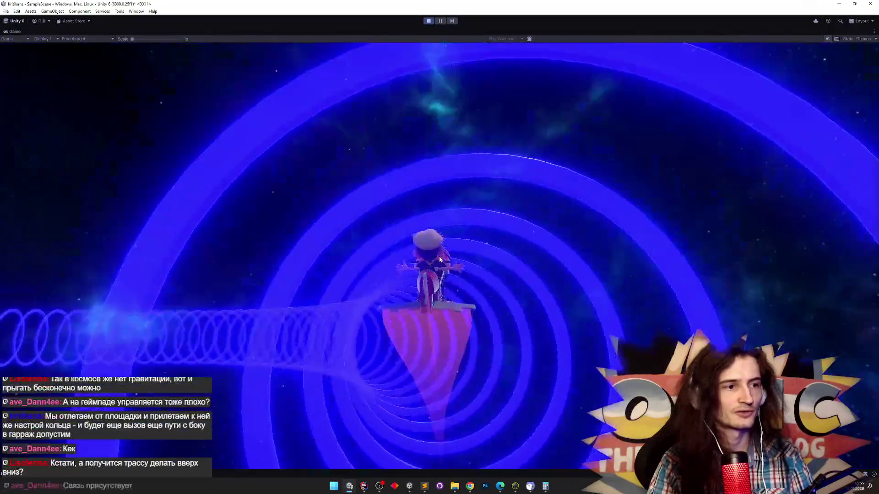
{"action": "key", "text": "ctrl+p"}
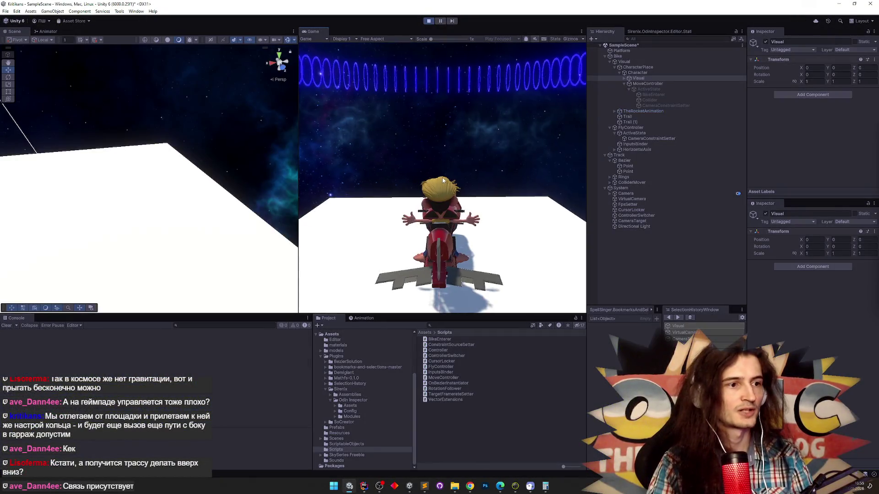
Stop and restart Play mode to reset the scene, then run the game maximized in the Game view.
{"action": "key", "text": "shift+space"}
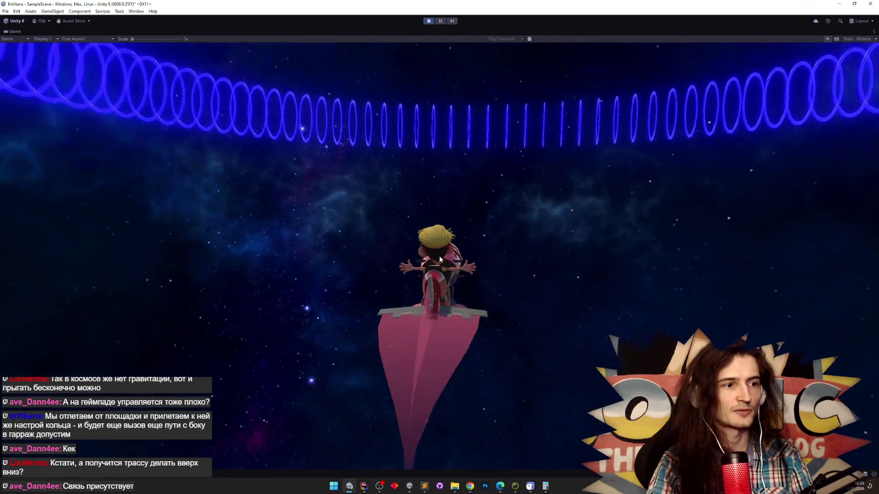
{"action": "key", "text": "ctrl+p"}
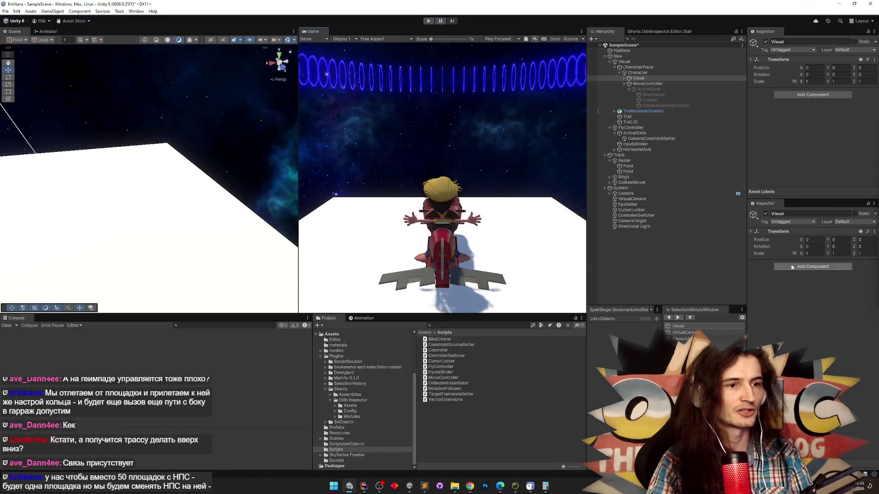
{"action": "key", "text": "ctrl+p"}
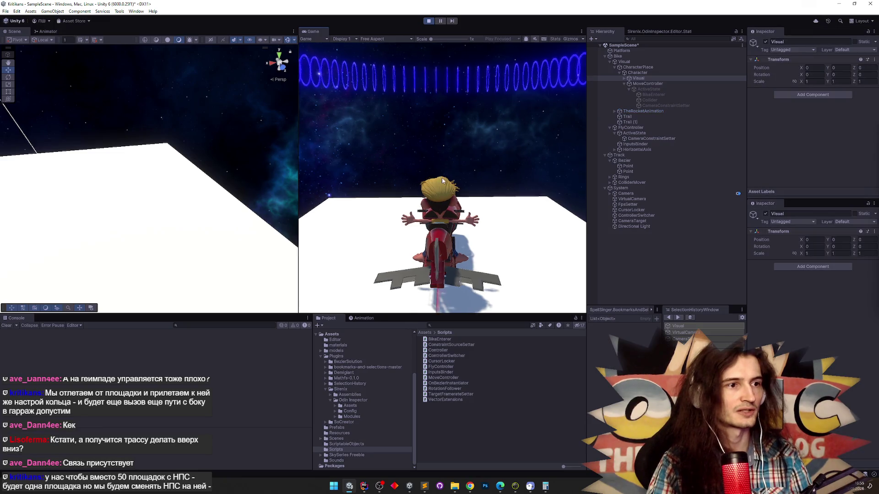
{"action": "key", "text": "ctrl+p"}
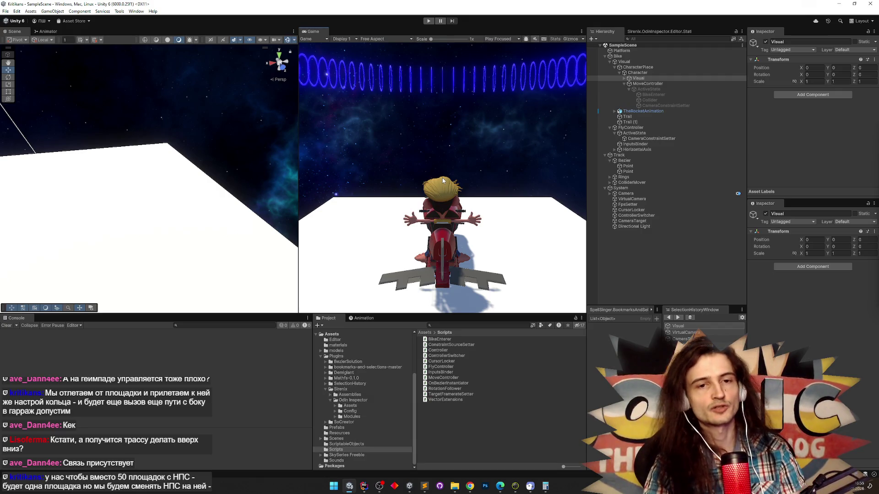
{"action": "key", "text": "ctrl+p"}
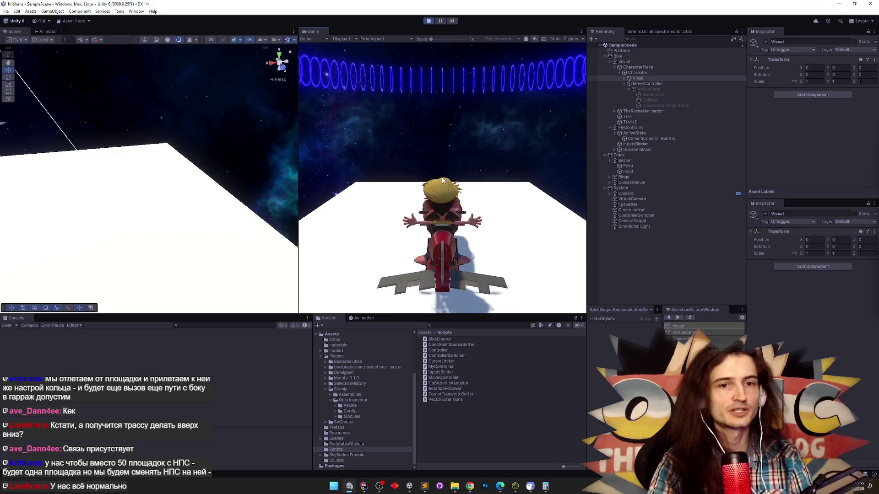
{"action": "key", "text": "shift+space"}
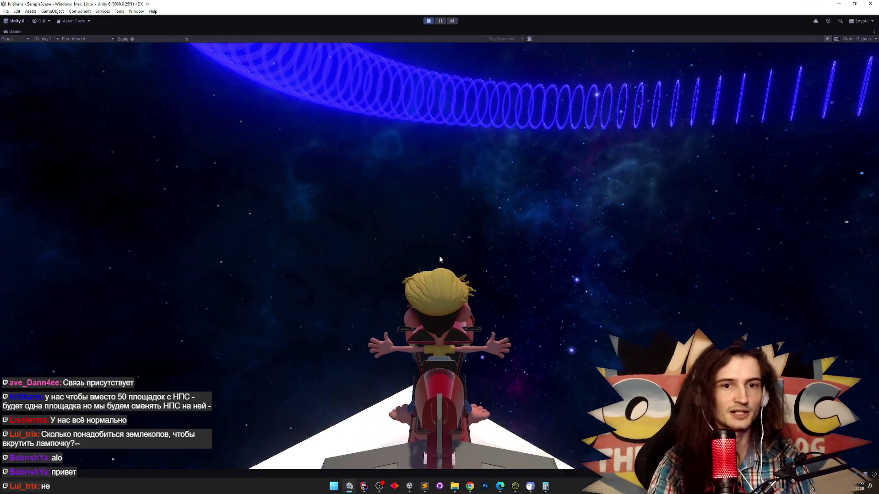
{"action": "key", "text": "super"}
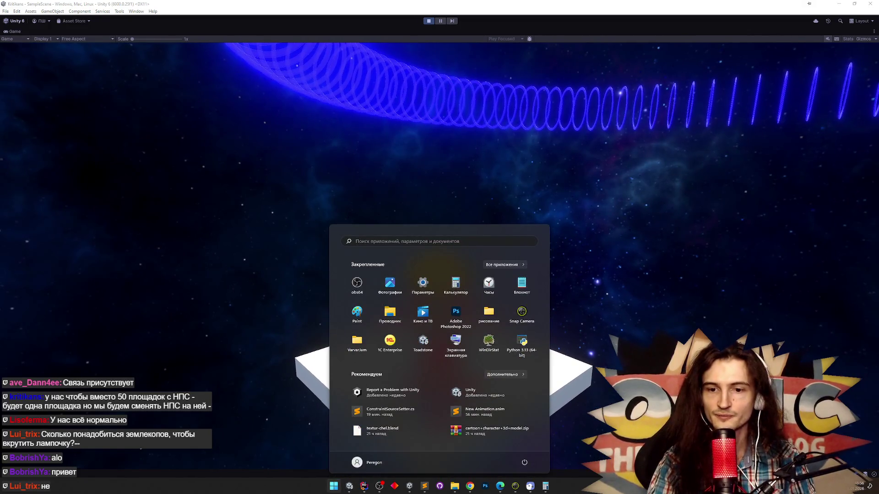
{"action": "key", "text": "super"}
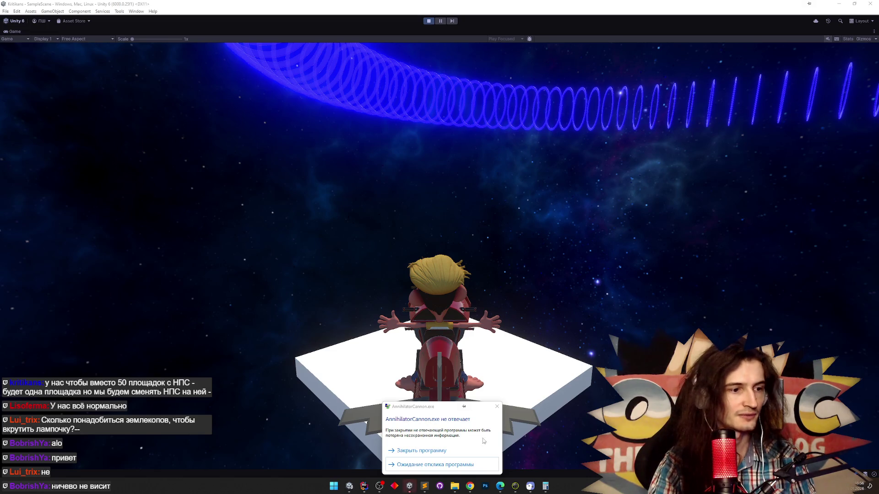
{"action": "left_click", "coordinate": [484, 458]}
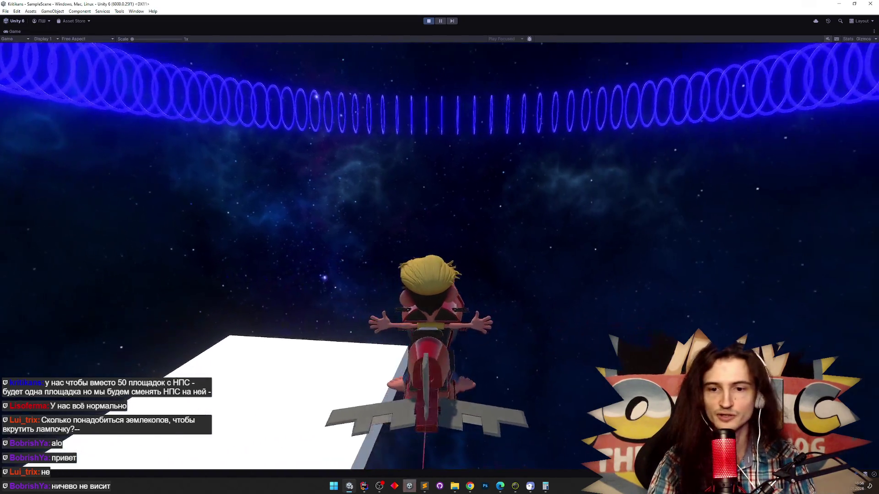